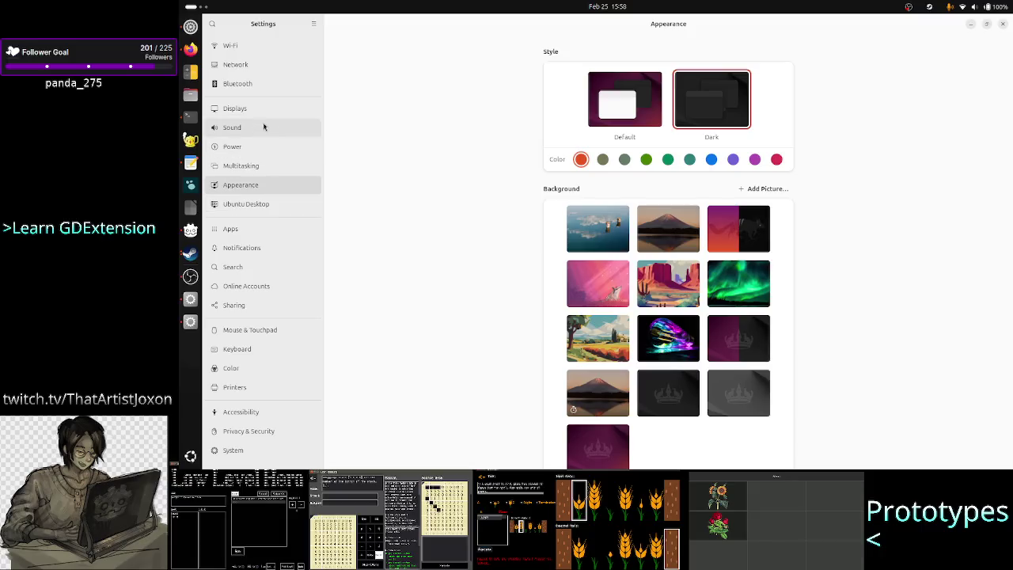
# Step: Show the Displays page in Settings and bring OBS Studio to the front
pyautogui.click(261, 106)
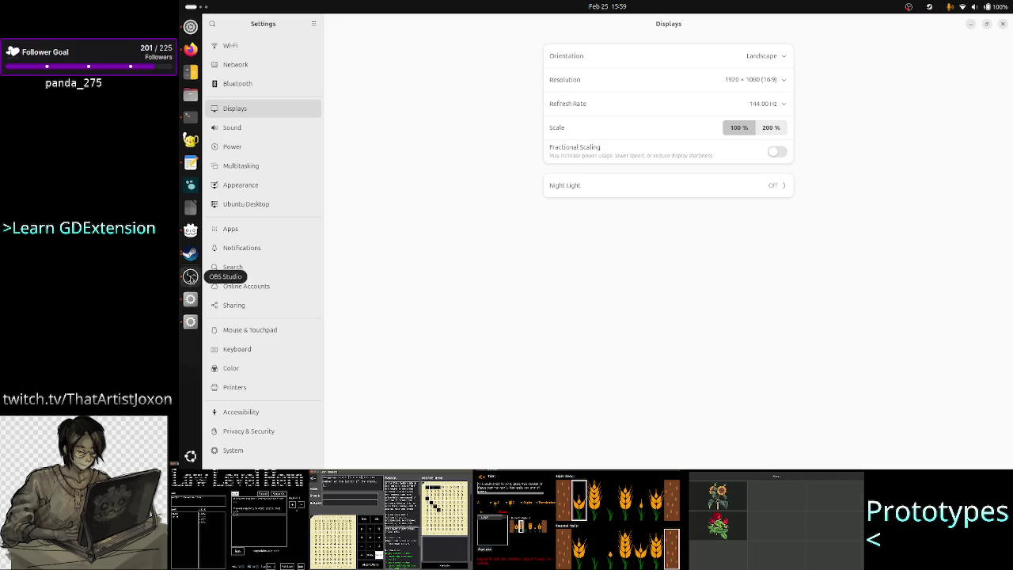
pyautogui.click(191, 278)
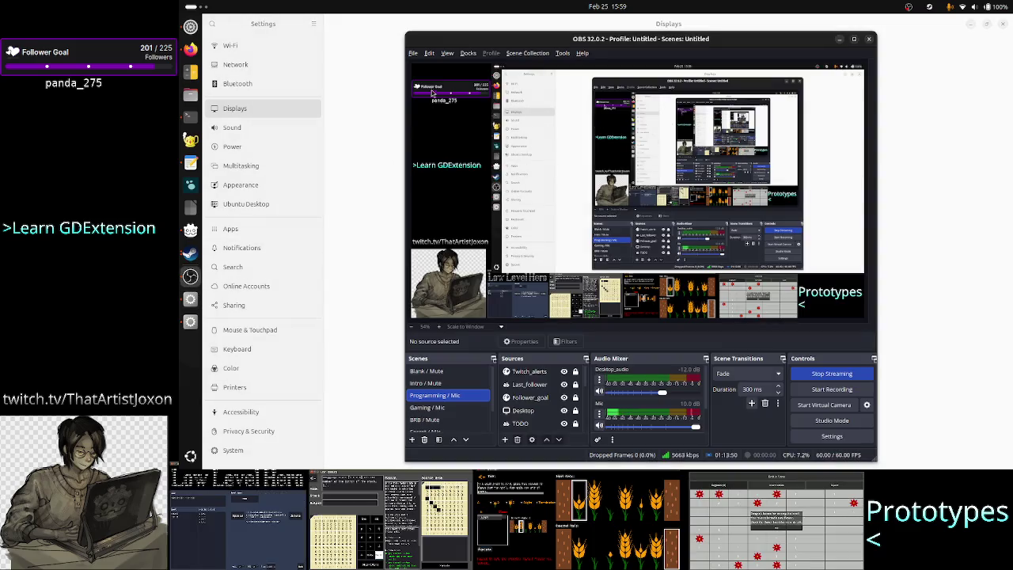
# Step: Review the OBS Output, Stream and Video settings (1280x720 output, 60 FPS), then close the dialog and minimize OBS
pyautogui.click(855, 436)
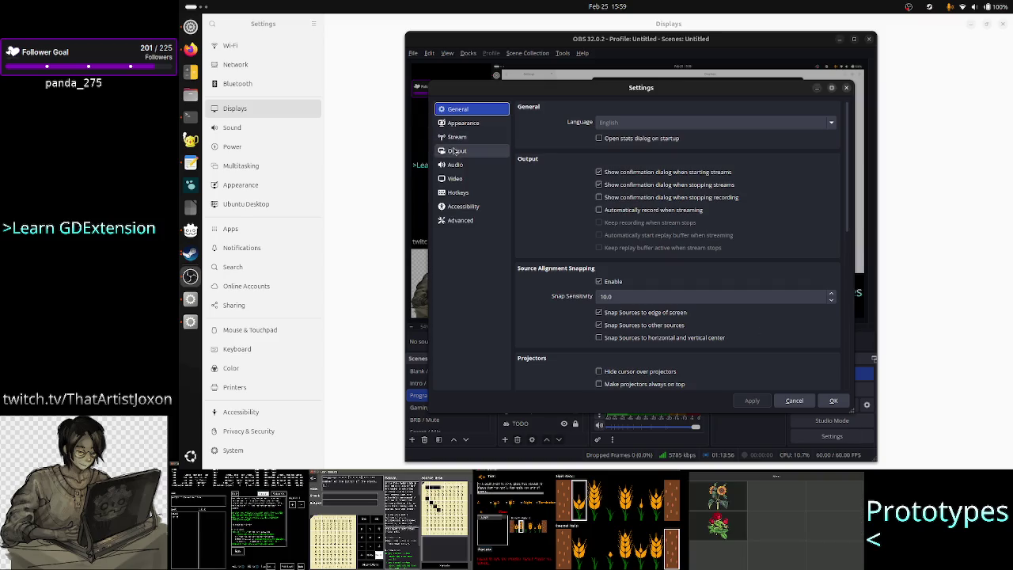
pyautogui.click(455, 151)
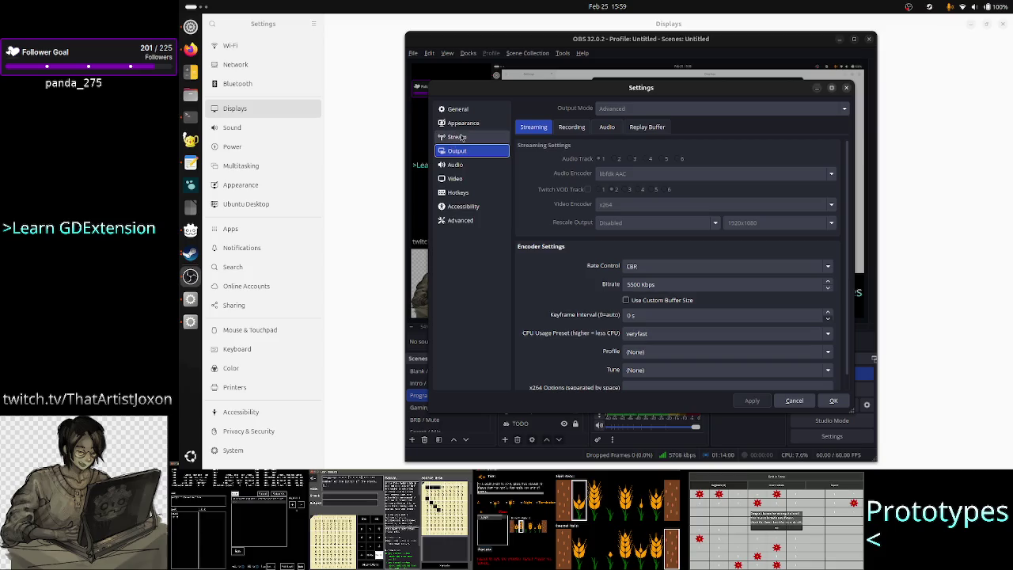
pyautogui.click(463, 137)
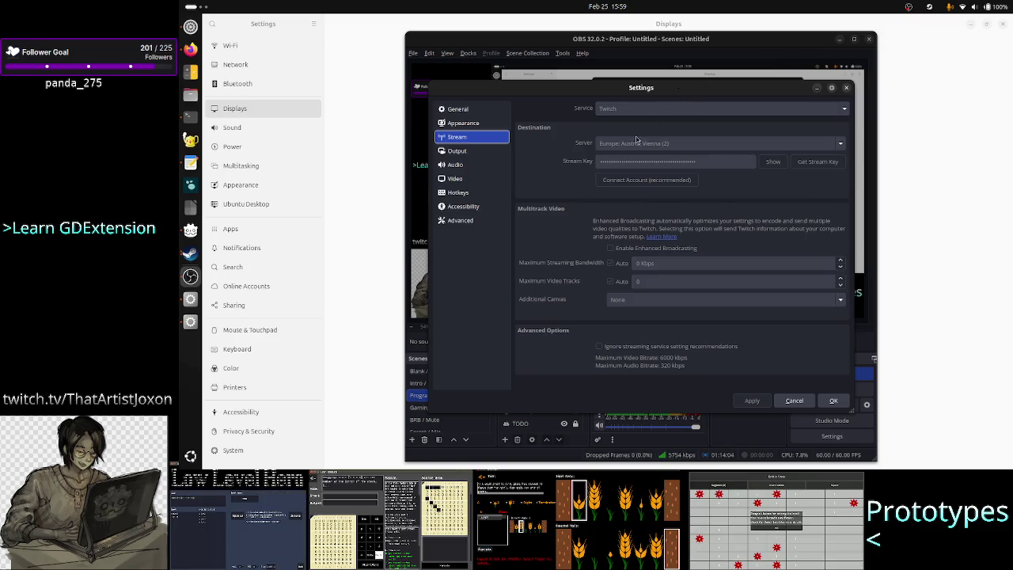
pyautogui.click(471, 153)
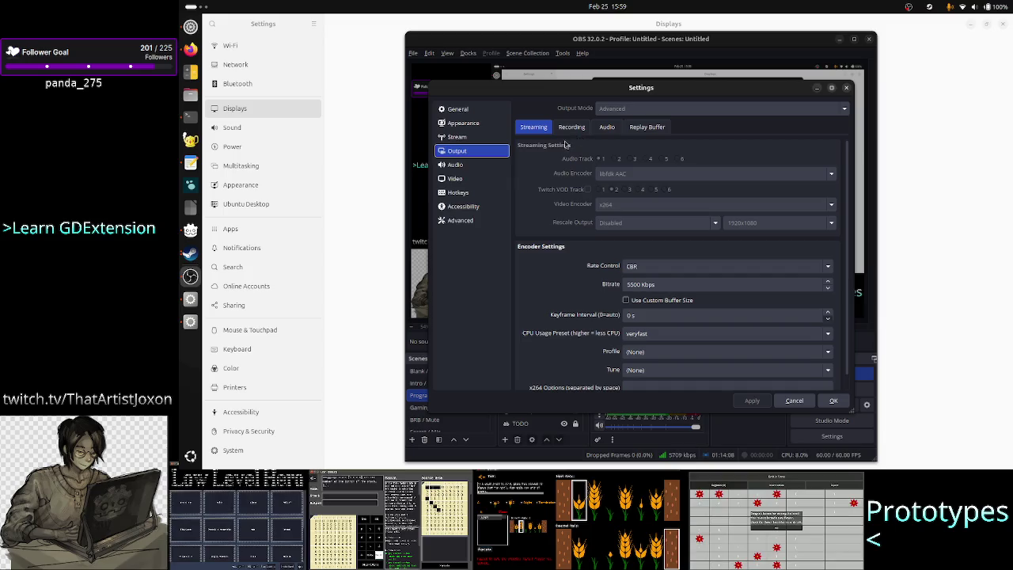
pyautogui.scroll(-1, 558, 286)
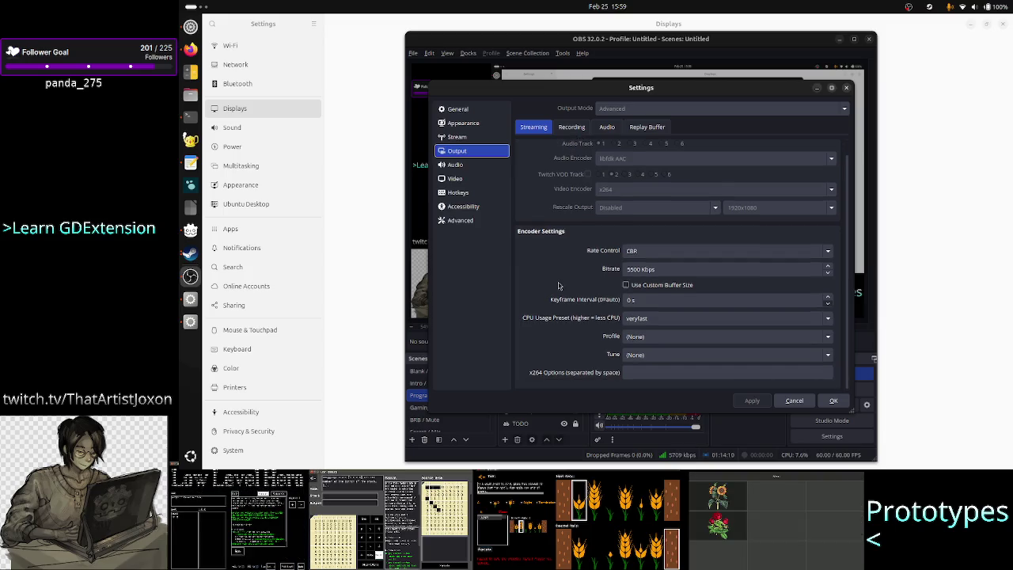
pyautogui.scroll(1, 558, 286)
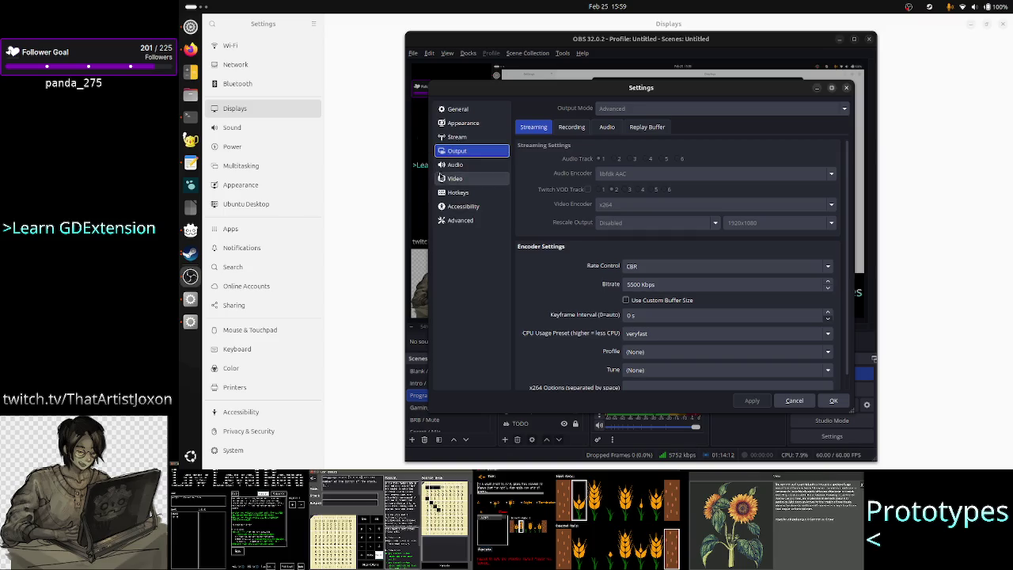
pyautogui.click(444, 180)
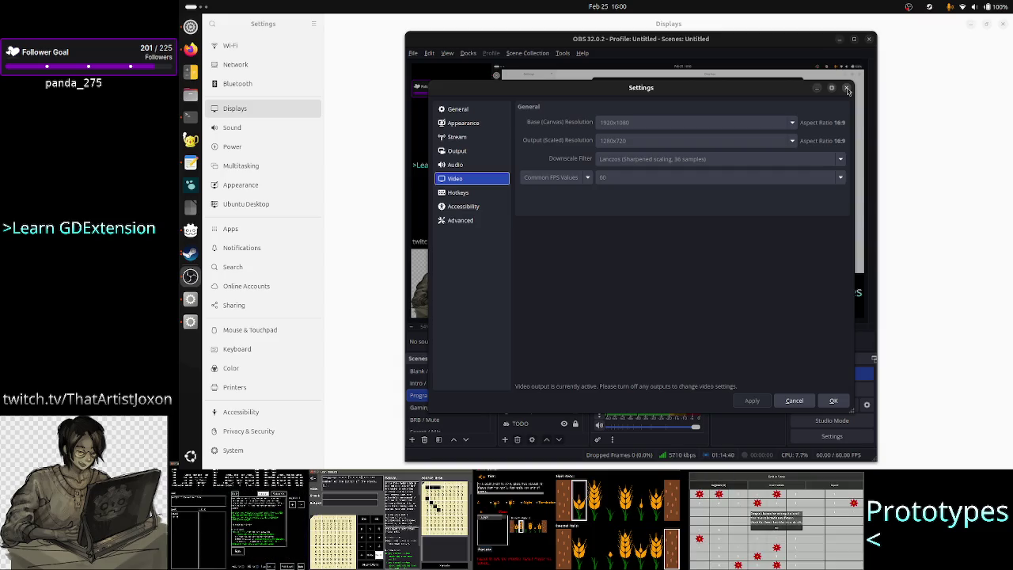
pyautogui.click(846, 88)
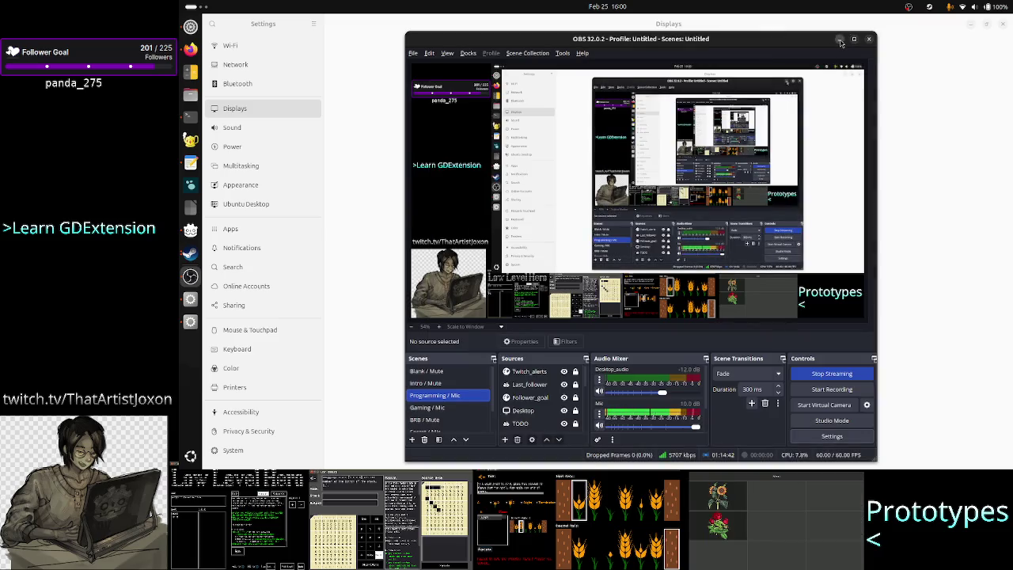
pyautogui.click(840, 39)
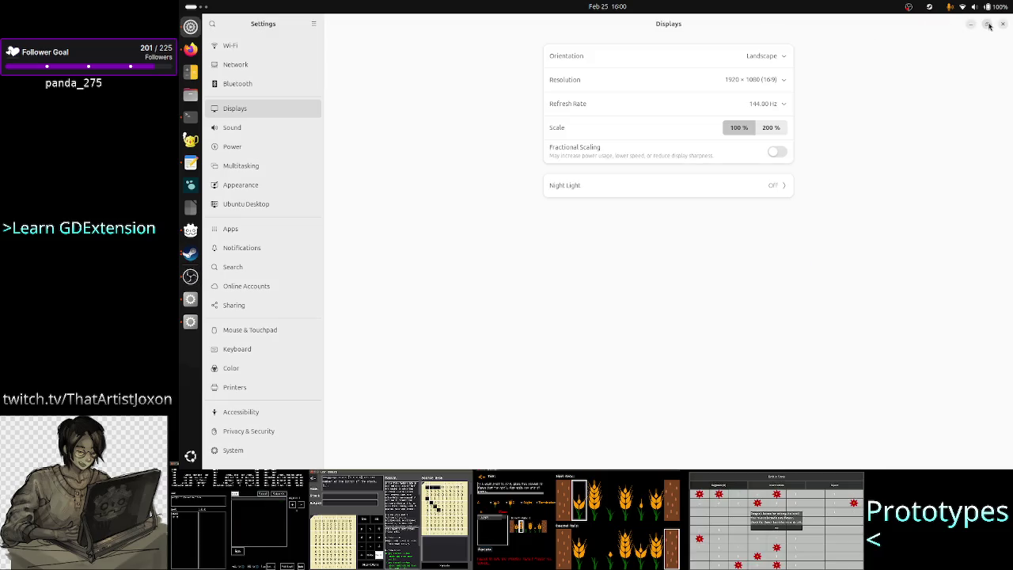
# Step: Close the display settings window, focus line 12 of debug_ui.gd, and switch to OBS Studio
pyautogui.click(987, 24)
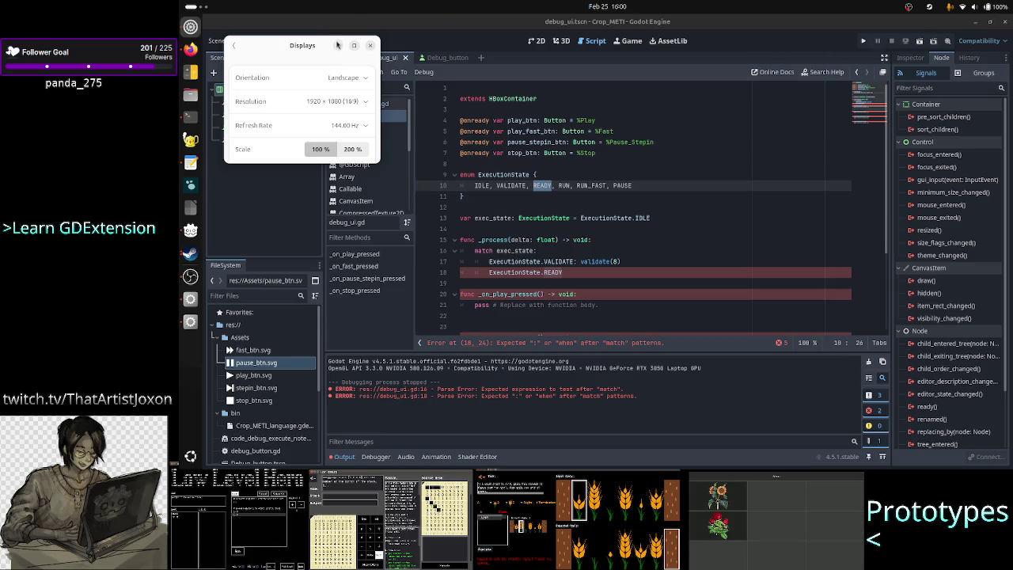
pyautogui.click(370, 45)
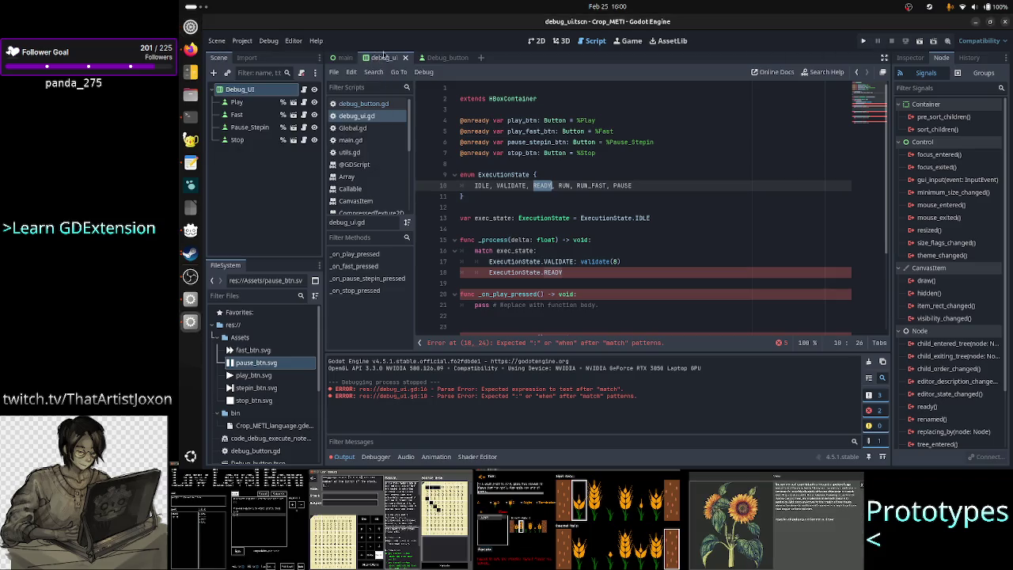
pyautogui.click(539, 204)
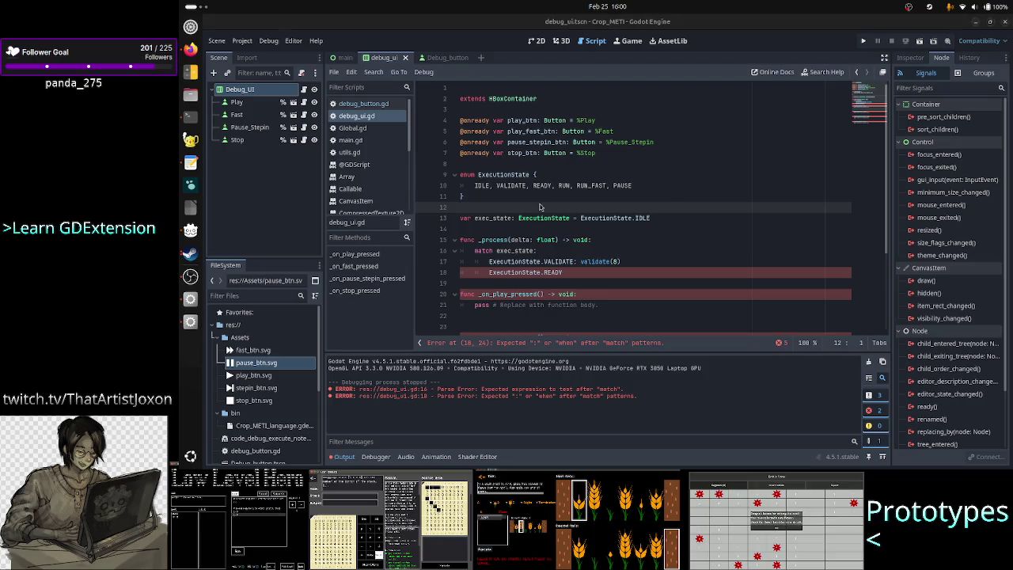
pyautogui.hotkey('alt', 'Tab')
pyautogui.press('Tab')
pyautogui.press('Tab')
pyautogui.press('Tab')
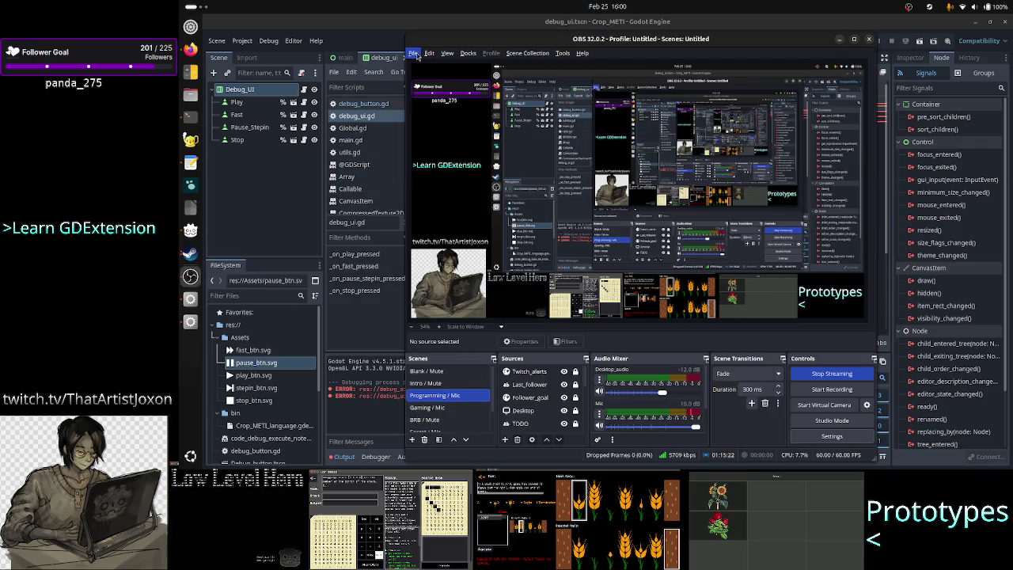
pyautogui.click(830, 436)
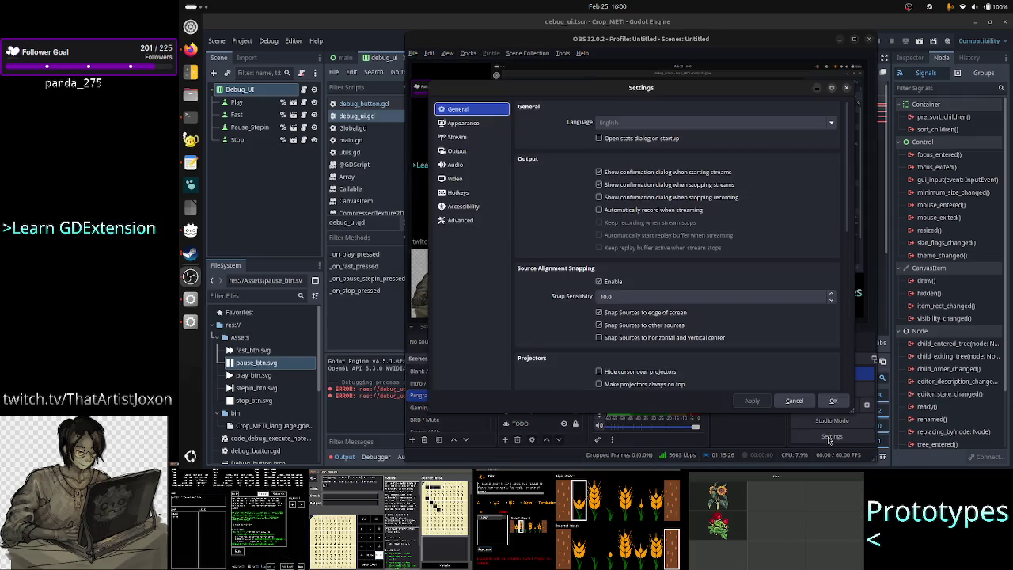
pyautogui.click(466, 178)
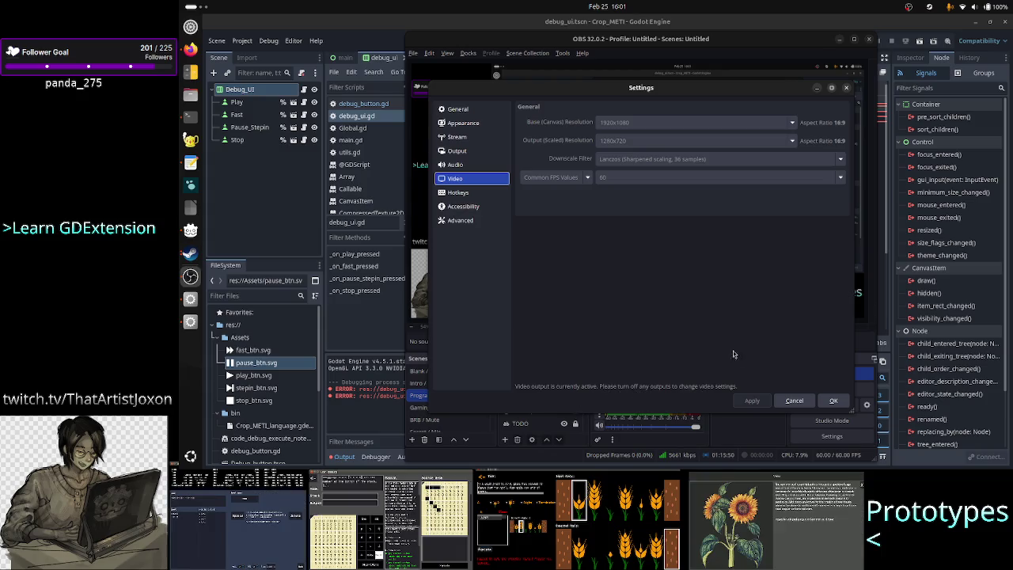
pyautogui.click(793, 402)
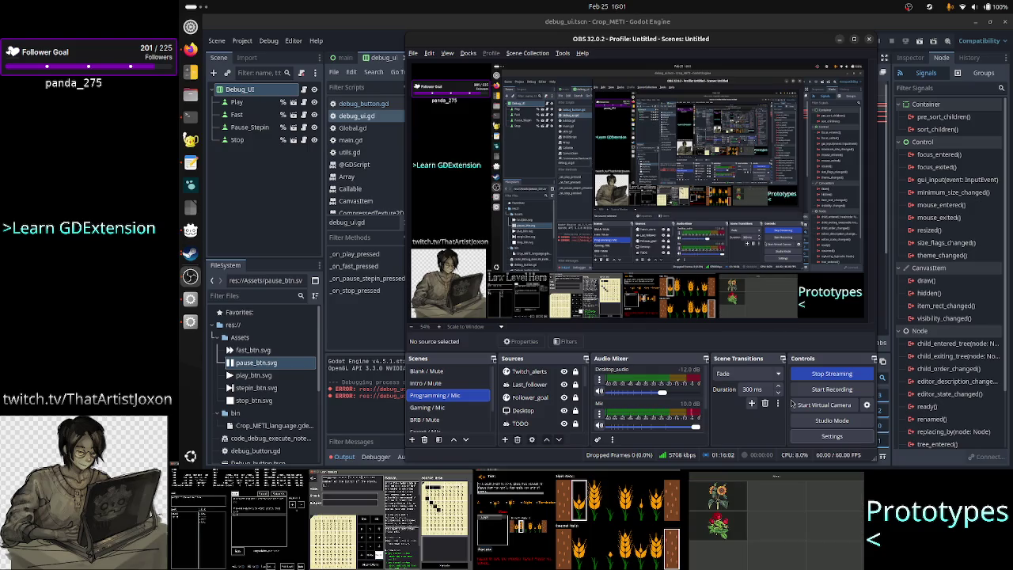
pyautogui.click(455, 25)
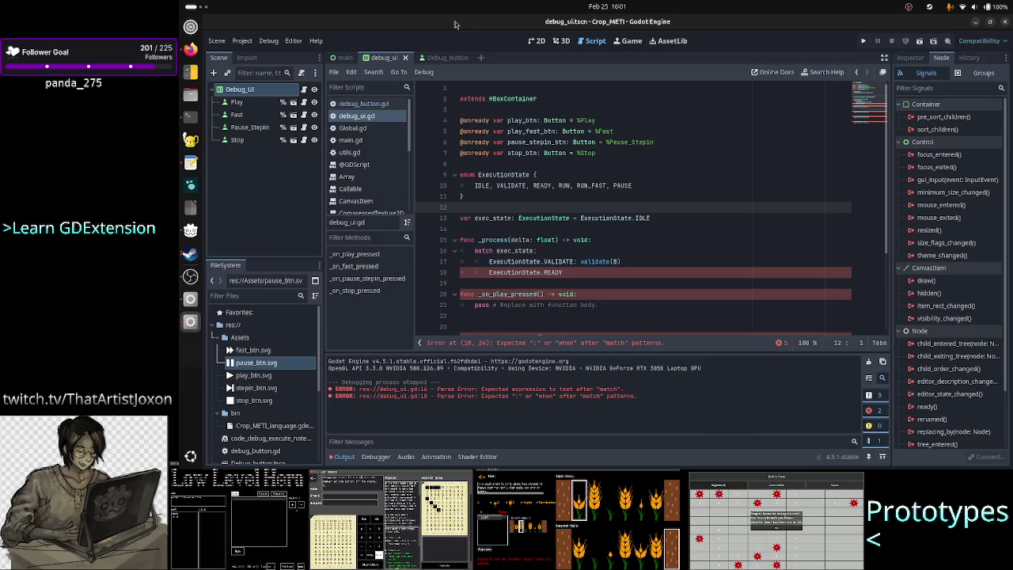
# Step: Bring Terminal forward on its first tab running htop
pyautogui.click(188, 119)
pyautogui.hotkey('alt', '1')
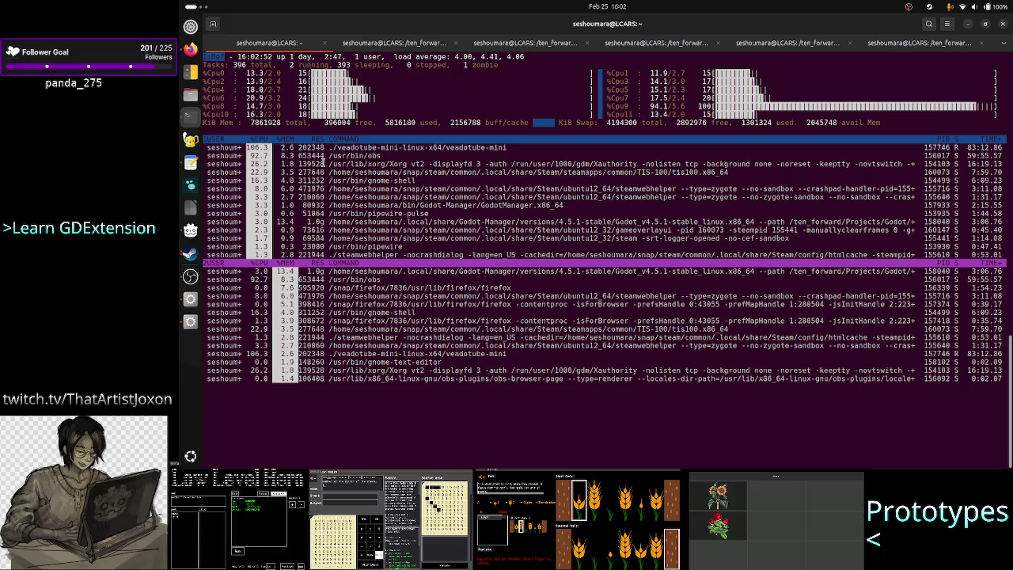
# Step: Bring the web browser with the TIS-100 screenshot to the front
pyautogui.click(187, 53)
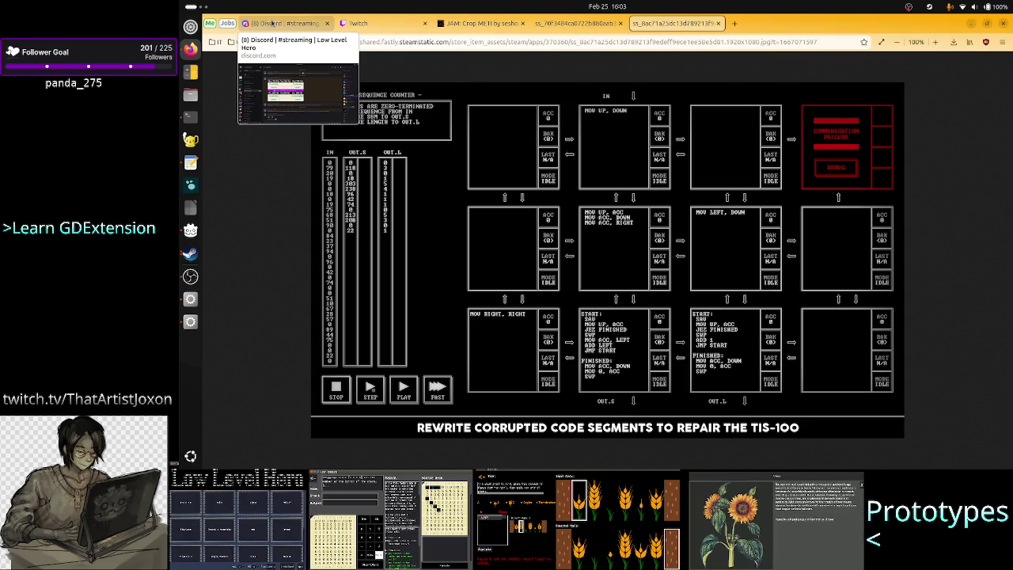
# Step: Open Discord's #streaming tab, scroll back to February 11, and briefly select the wifi adapter message
pyautogui.click(272, 23)
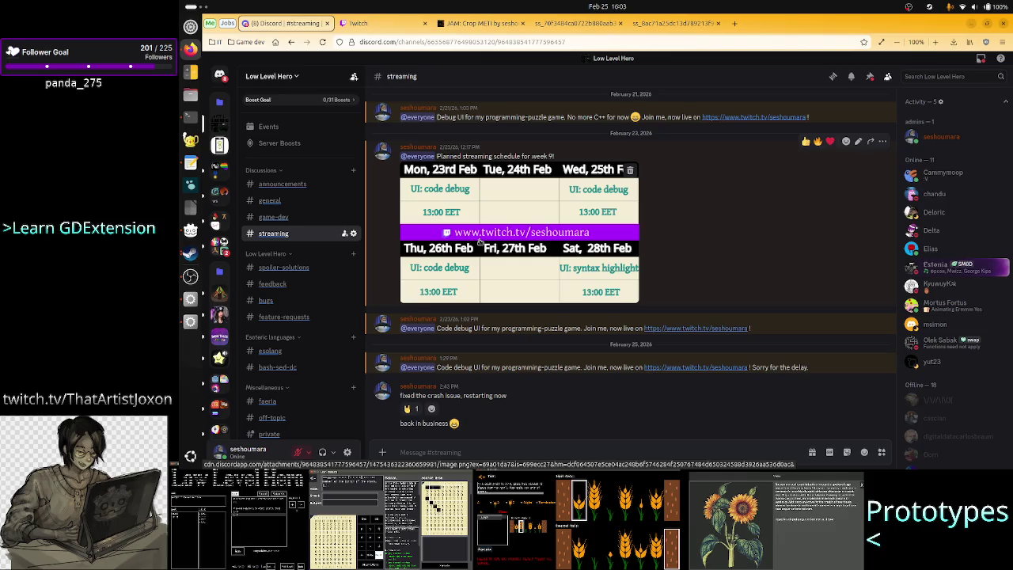
pyautogui.scroll(5, 491, 239)
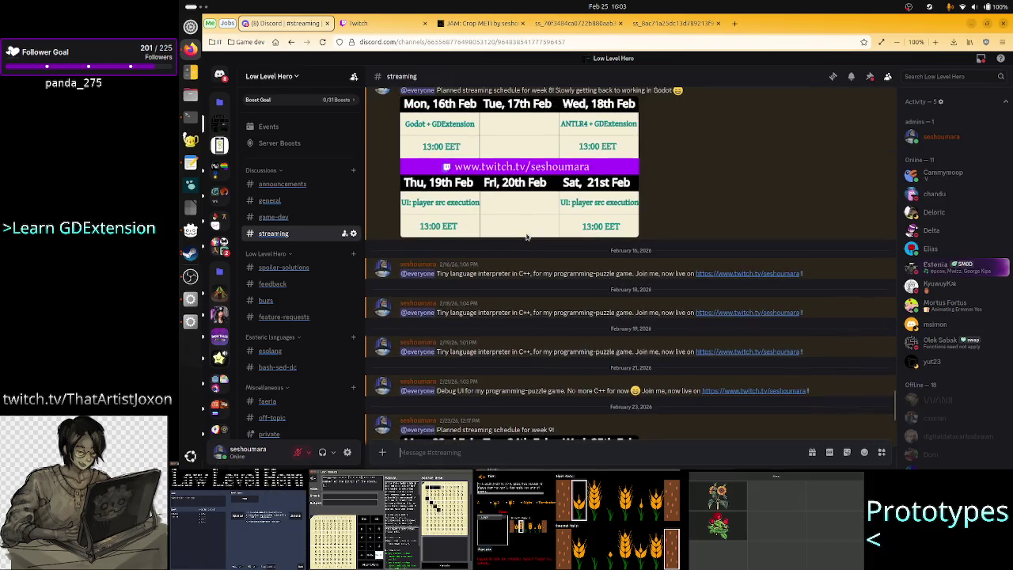
pyautogui.scroll(4, 526, 236)
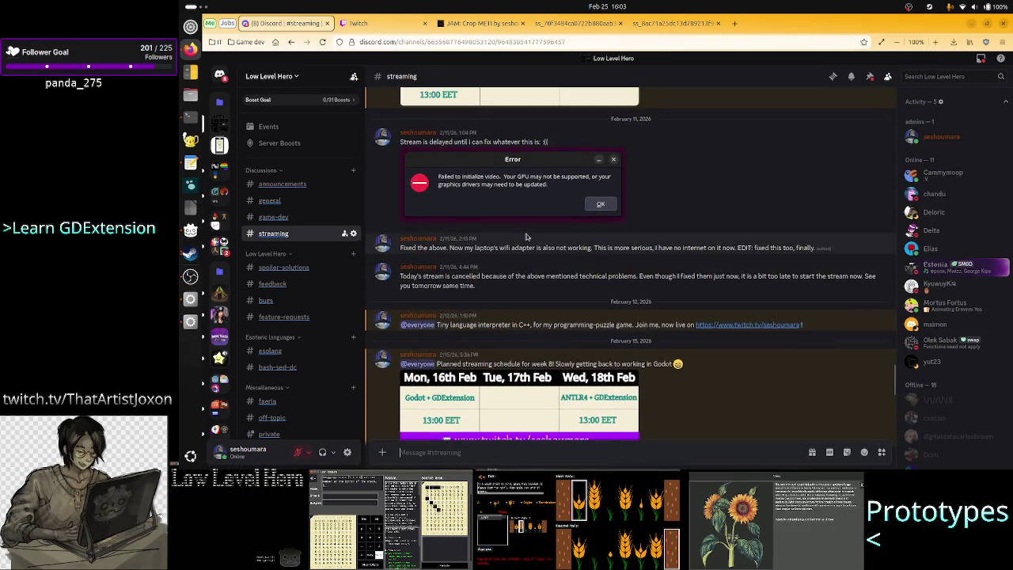
pyautogui.scroll(2, 526, 236)
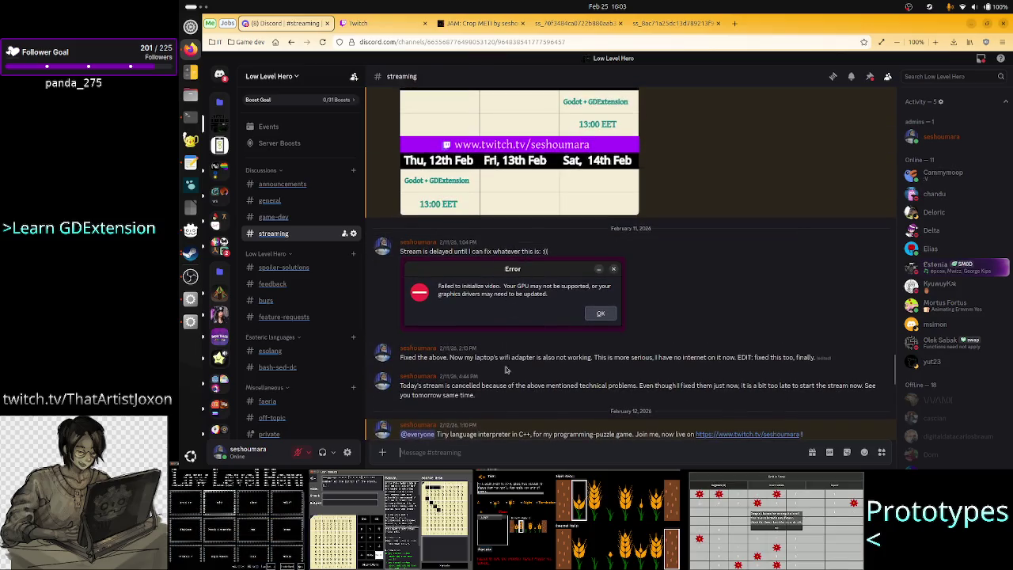
pyautogui.moveTo(492, 357); pyautogui.dragTo(738, 356)
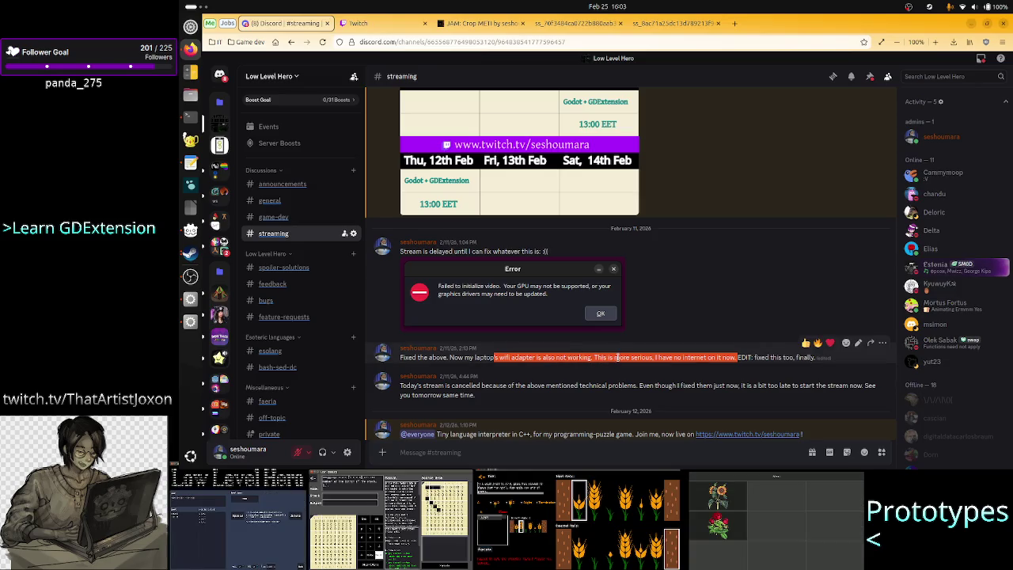
pyautogui.click(616, 357)
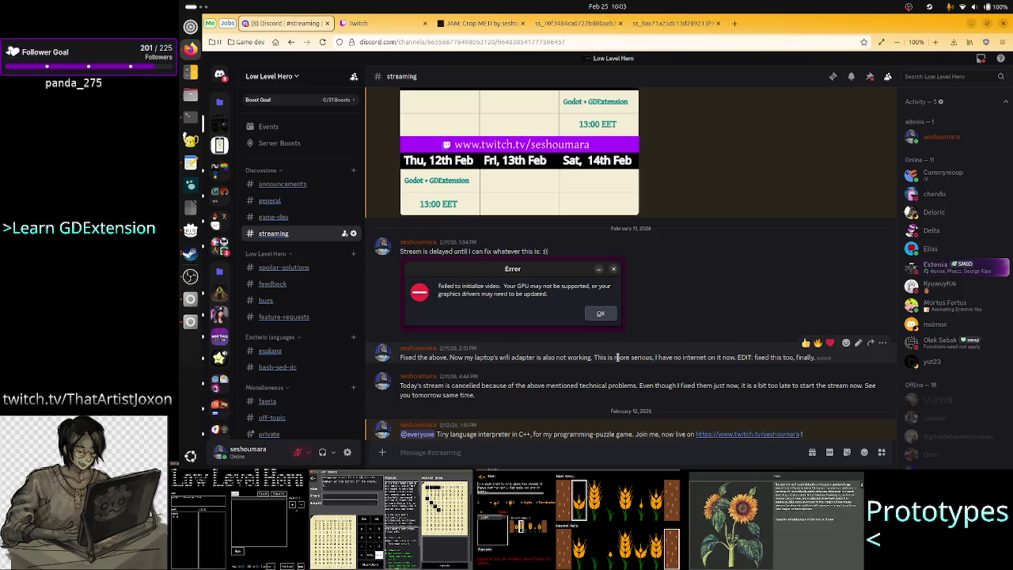
# Step: Scroll #streaming down to the February 25 posts, then bring up the window switcher
pyautogui.scroll(-10, 600, 357)
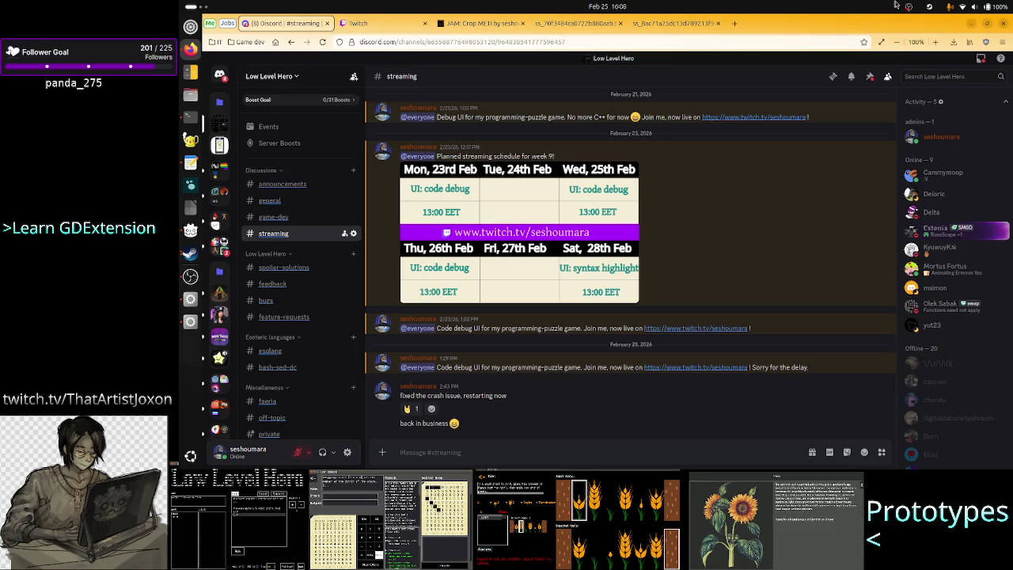
pyautogui.hotkey('alt', 'Tab')
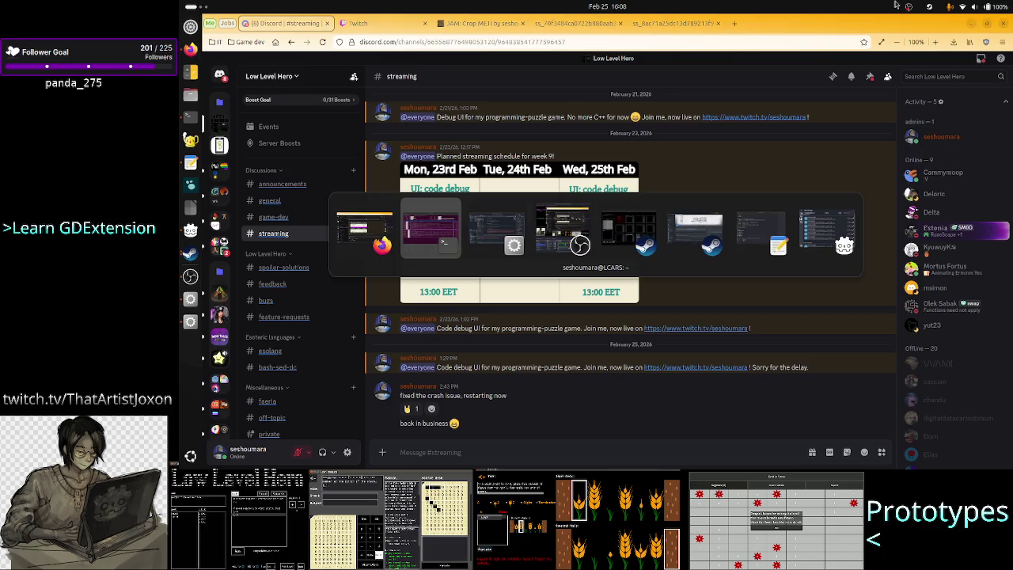
# Step: Switch to Godot and select parts of the GPU line in the Output log
pyautogui.hotkey('alt', 'shift', 'Tab')
pyautogui.hotkey('alt', 'shift', 'Tab')
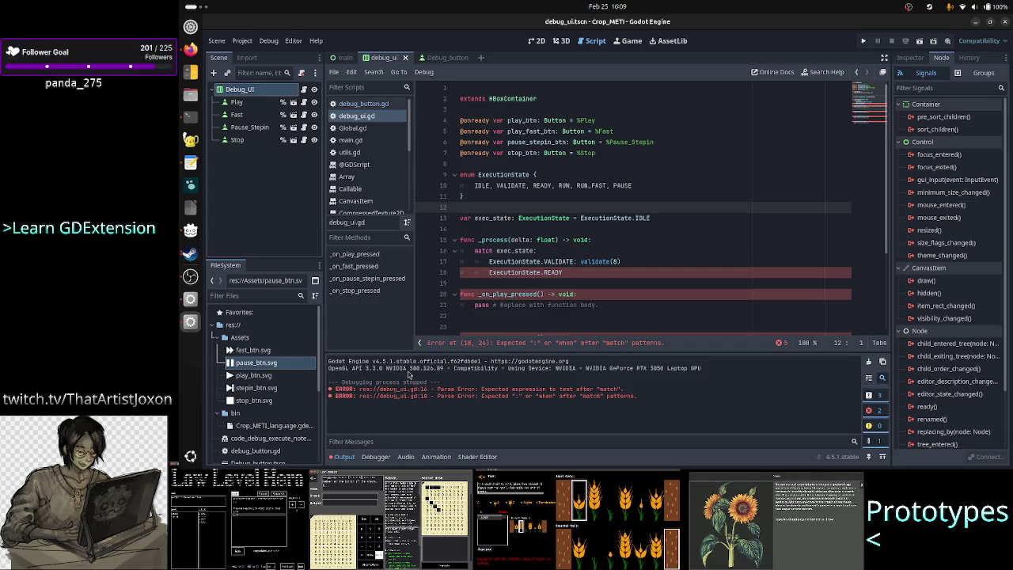
pyautogui.moveTo(408, 369); pyautogui.dragTo(518, 376)
pyautogui.click(585, 370)
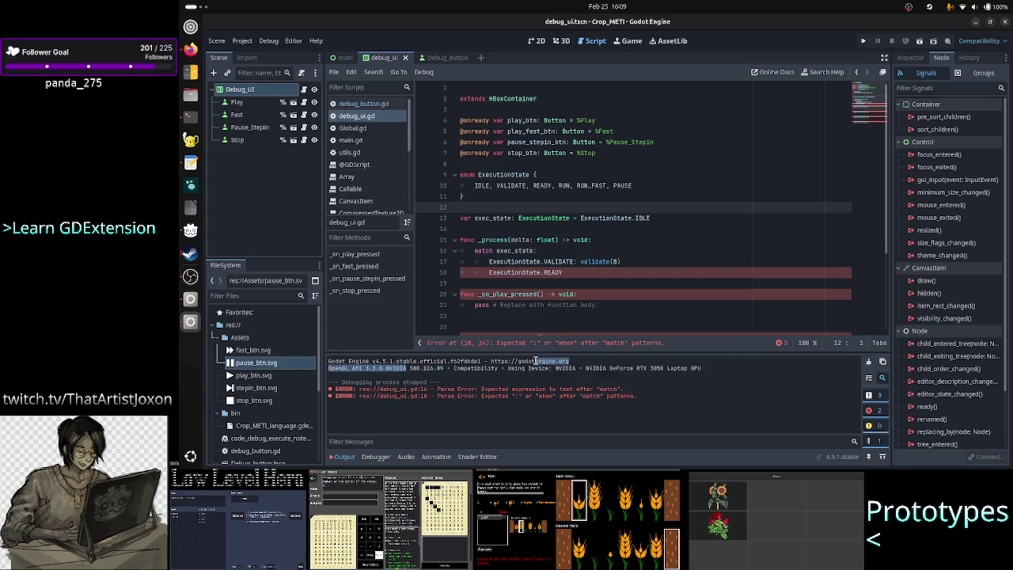
pyautogui.tripleClick(644, 370)
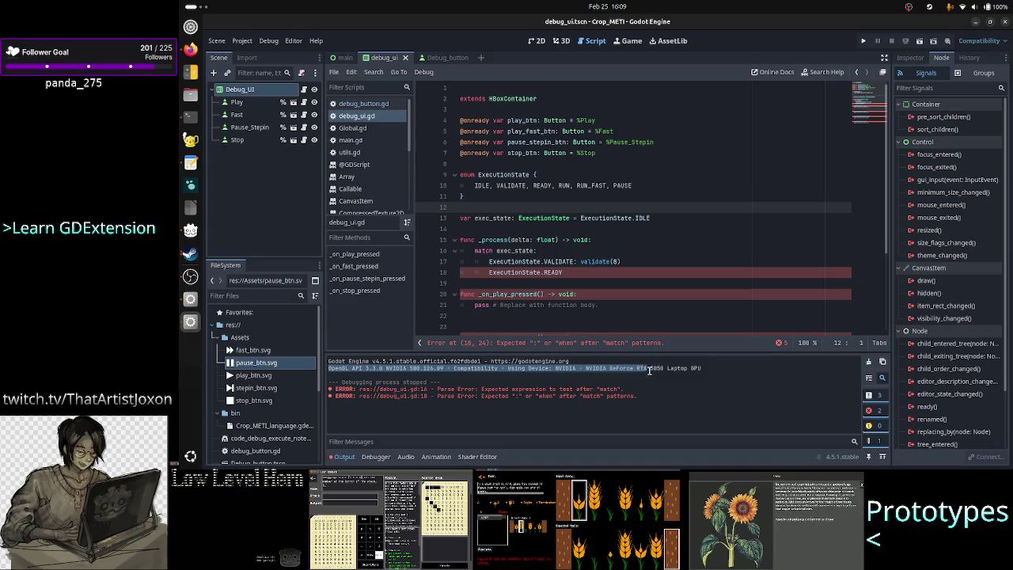
pyautogui.click(702, 366)
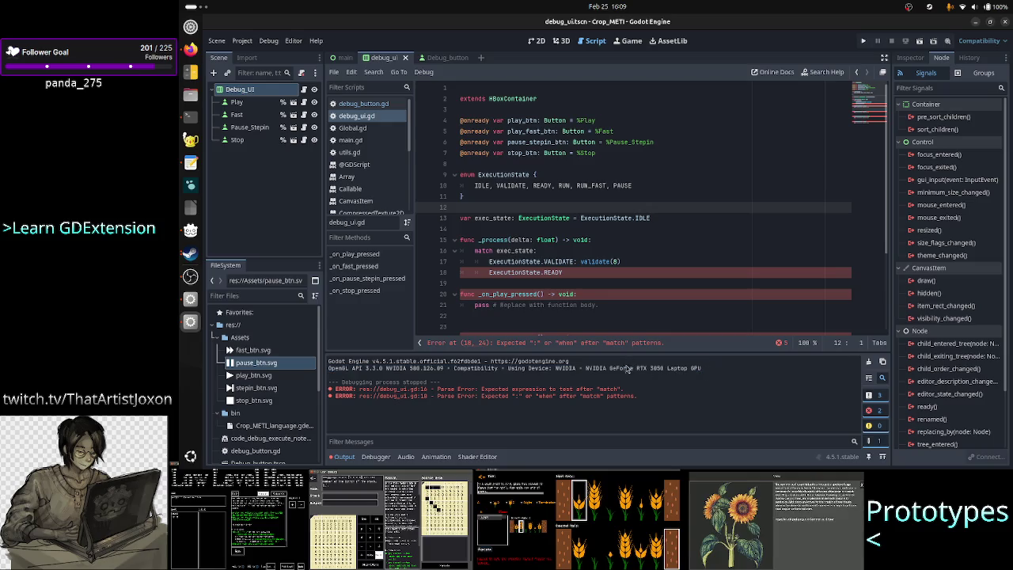
pyautogui.moveTo(616, 369); pyautogui.dragTo(655, 371)
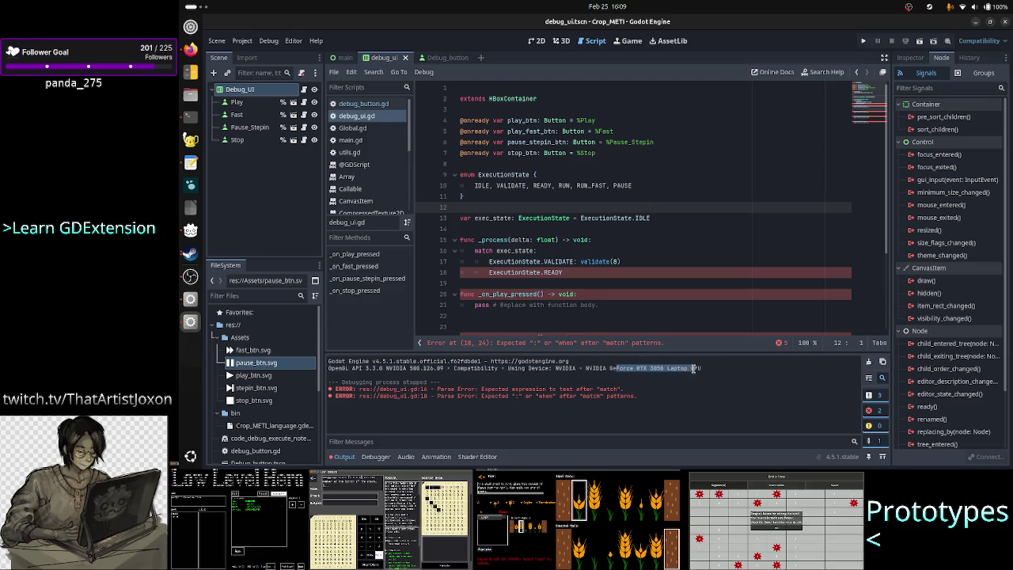
pyautogui.click(659, 369)
# Step: Select the GeForce RTX 3050 Laptop GPU name and OpenGL API line, then bring Terminal forward
pyautogui.moveTo(643, 369); pyautogui.dragTo(703, 368)
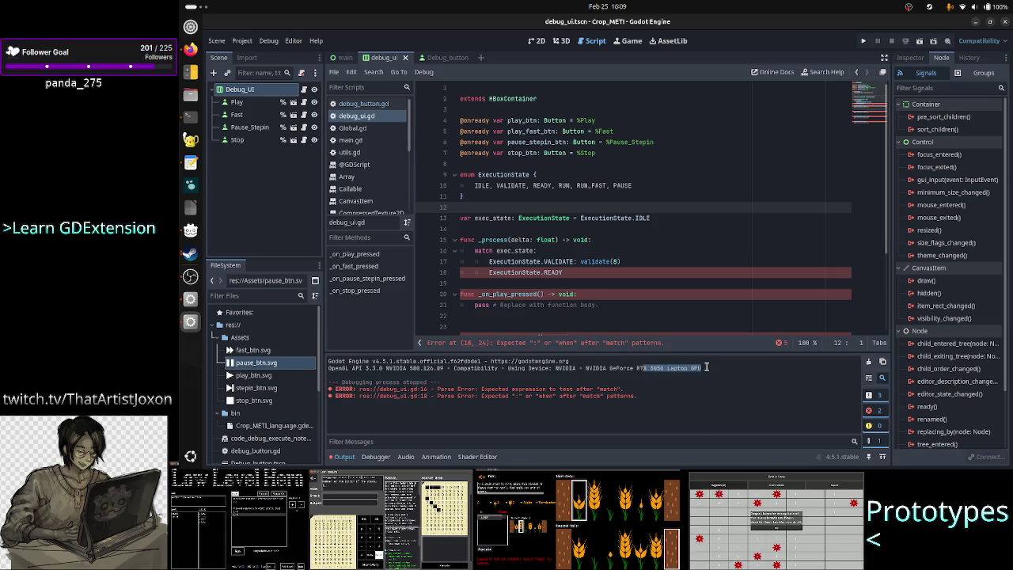
pyautogui.click(706, 367)
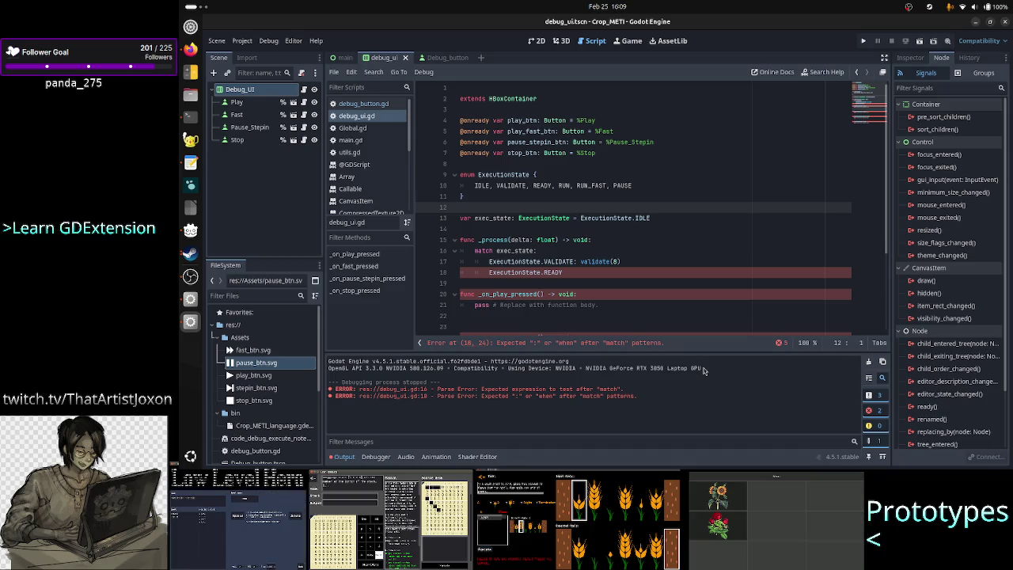
pyautogui.moveTo(616, 368); pyautogui.dragTo(707, 370)
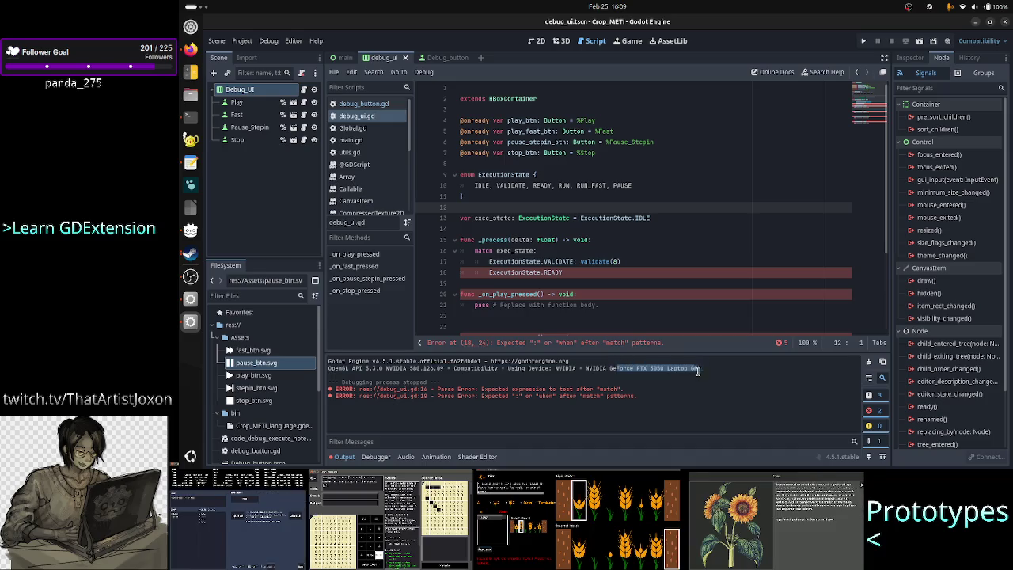
pyautogui.click(707, 372)
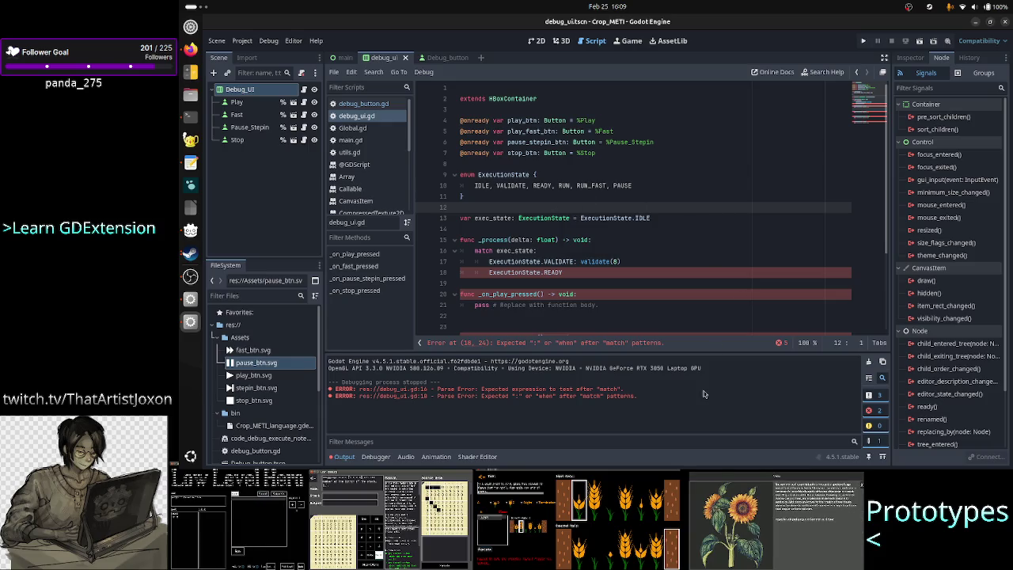
pyautogui.tripleClick(695, 369)
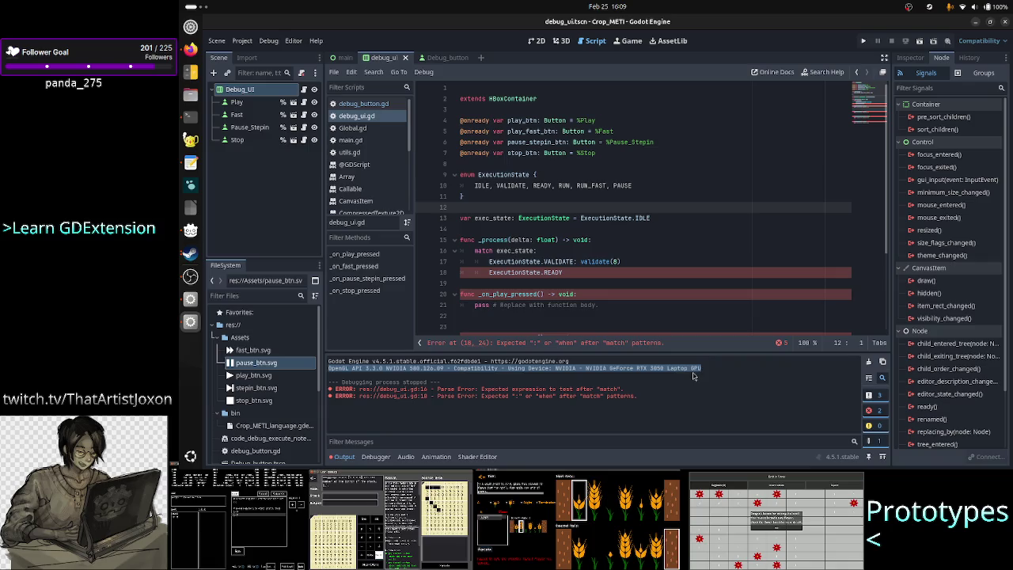
pyautogui.click(644, 366)
pyautogui.moveTo(643, 366); pyautogui.dragTo(657, 367)
pyautogui.click(657, 368)
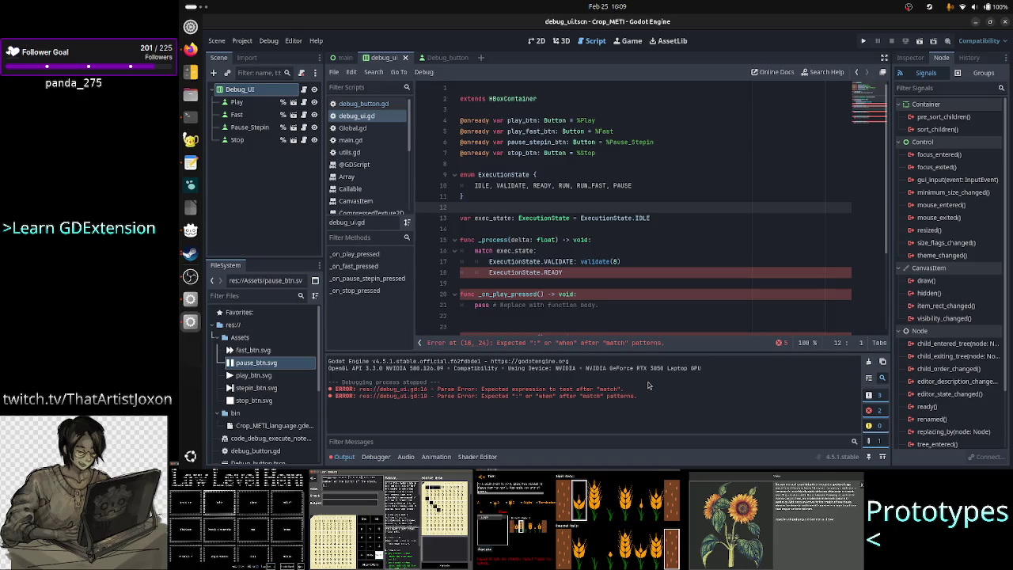
pyautogui.click(189, 116)
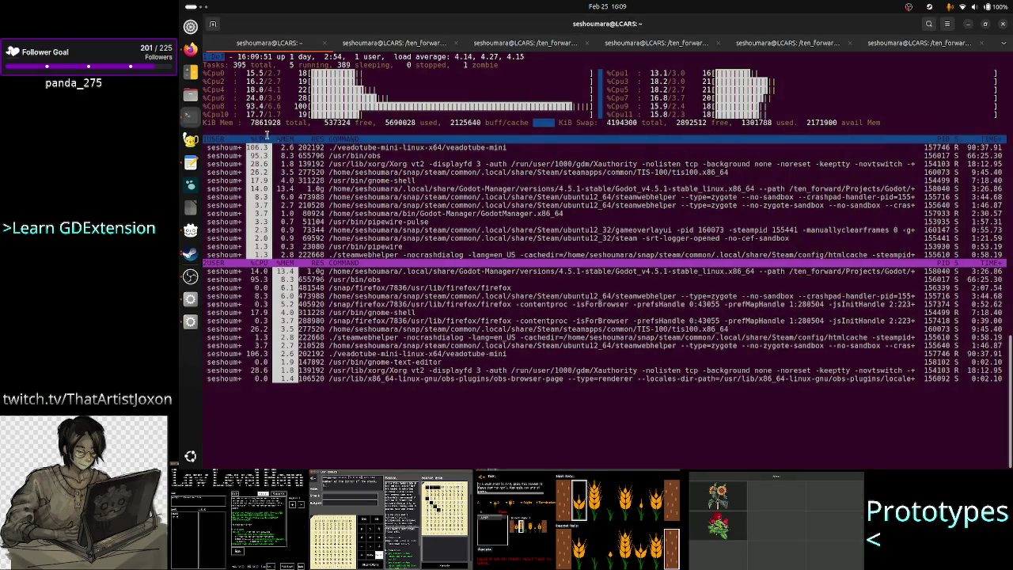
# Step: Quit top and run nvidia-smi to print the GPU status
pyautogui.write('qnvidia-')
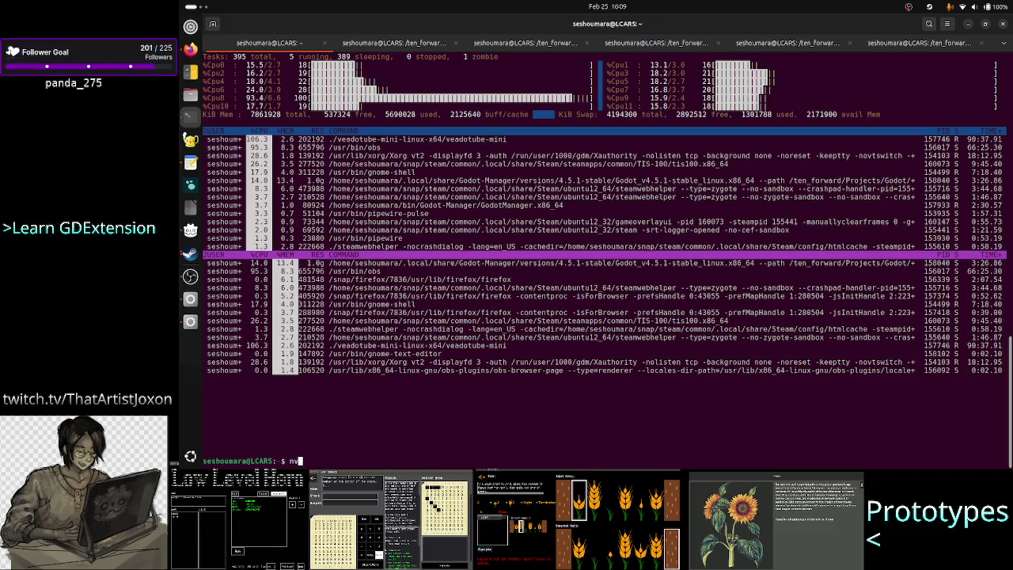
pyautogui.write('smi')
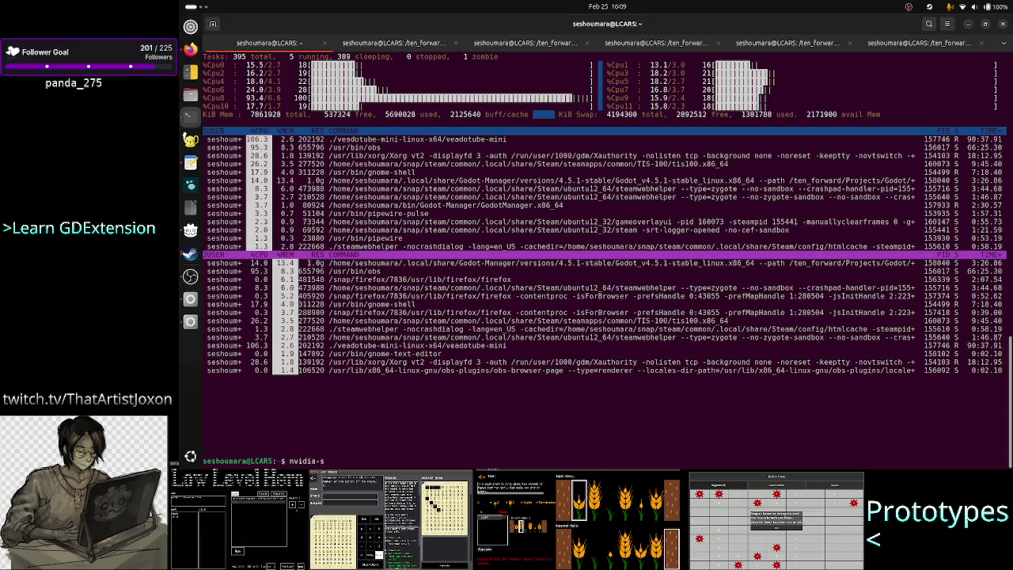
pyautogui.press('Return')
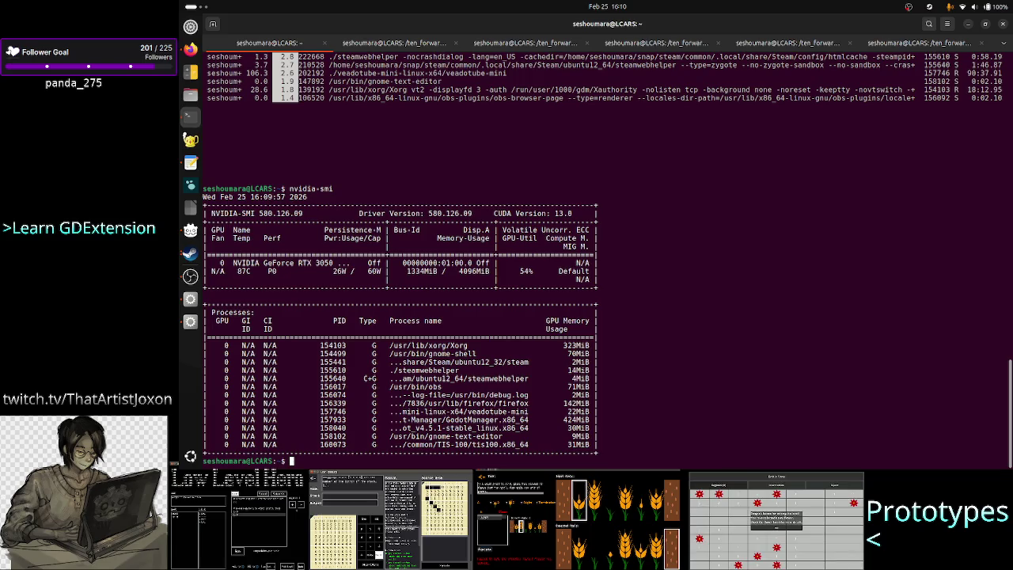
pyautogui.hotkey('alt', 'Tab')
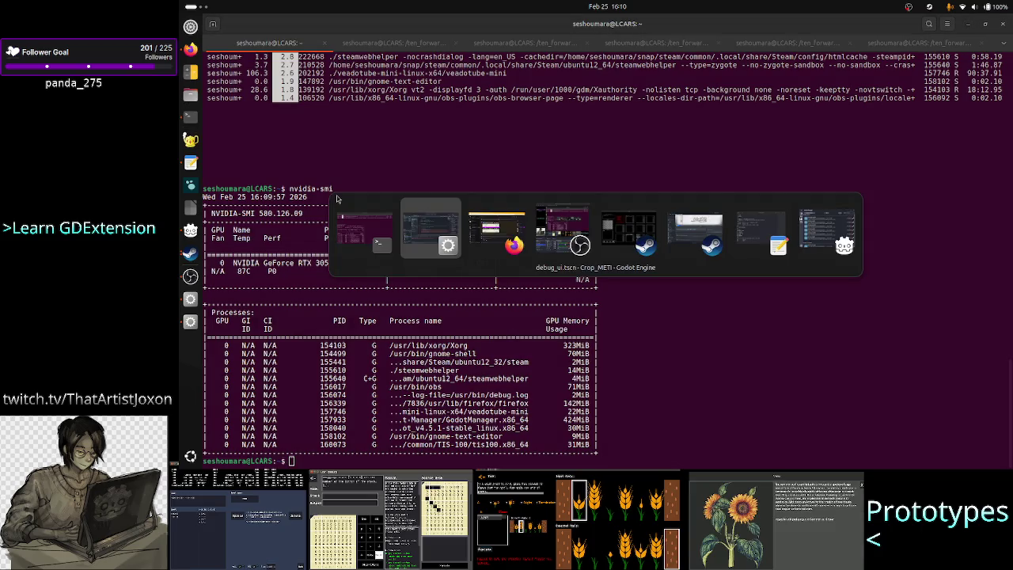
pyautogui.hotkey('alt', 'Tab')
pyautogui.hotkey('alt', 'Tab')
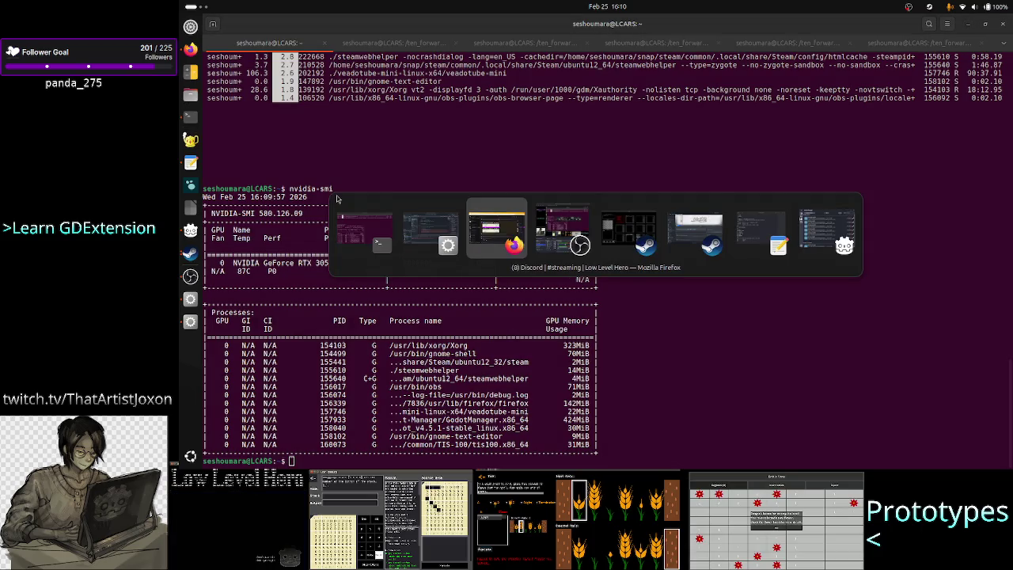
pyautogui.hotkey('alt', 'Tab')
pyautogui.hotkey('alt', 'Tab')
pyautogui.hotkey('alt', 'Tab')
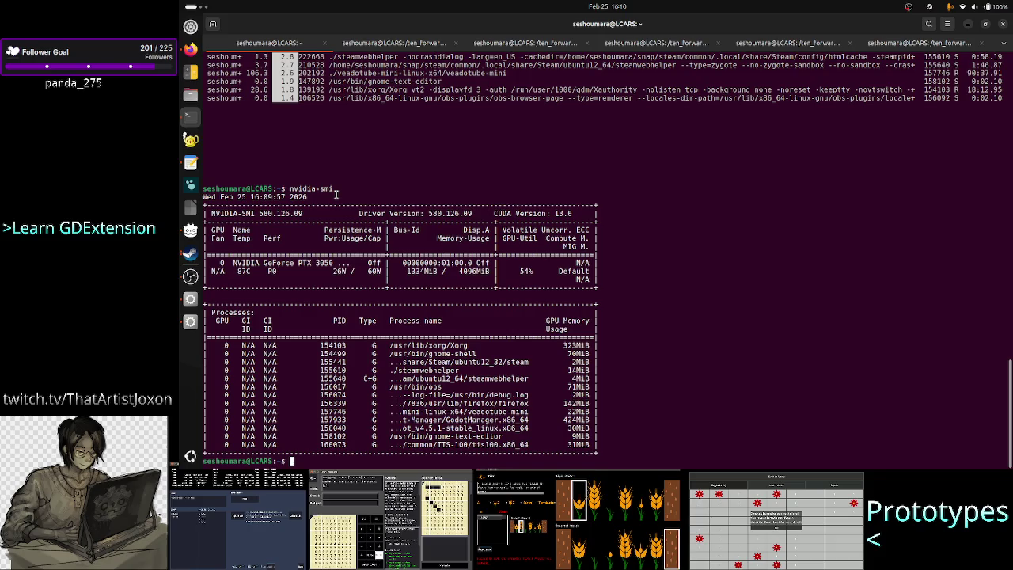
# Step: Restart top and switch back to the Godot editor
pyautogui.write('top')
pyautogui.press('Return')
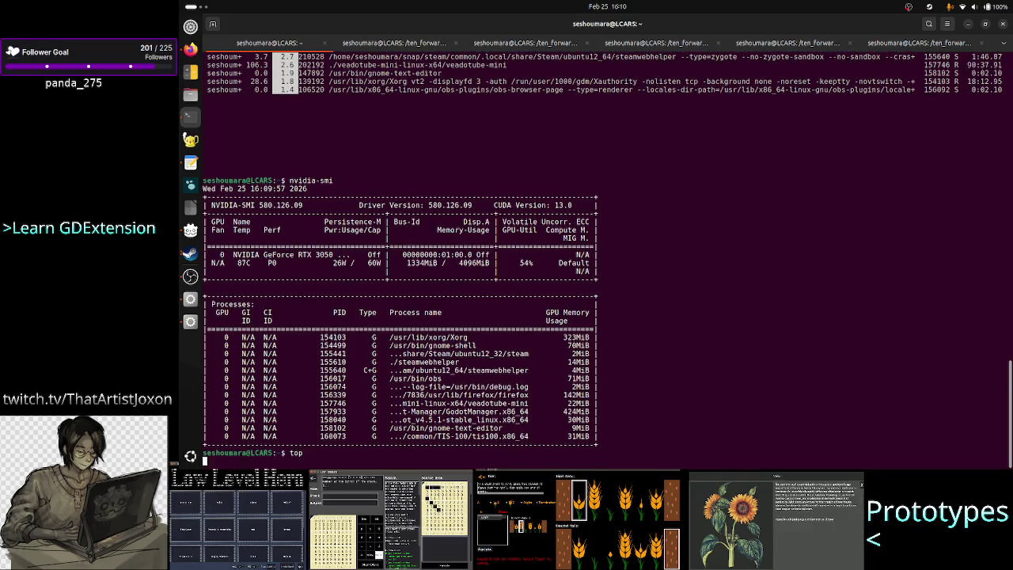
pyautogui.hotkey('alt', 'Tab')
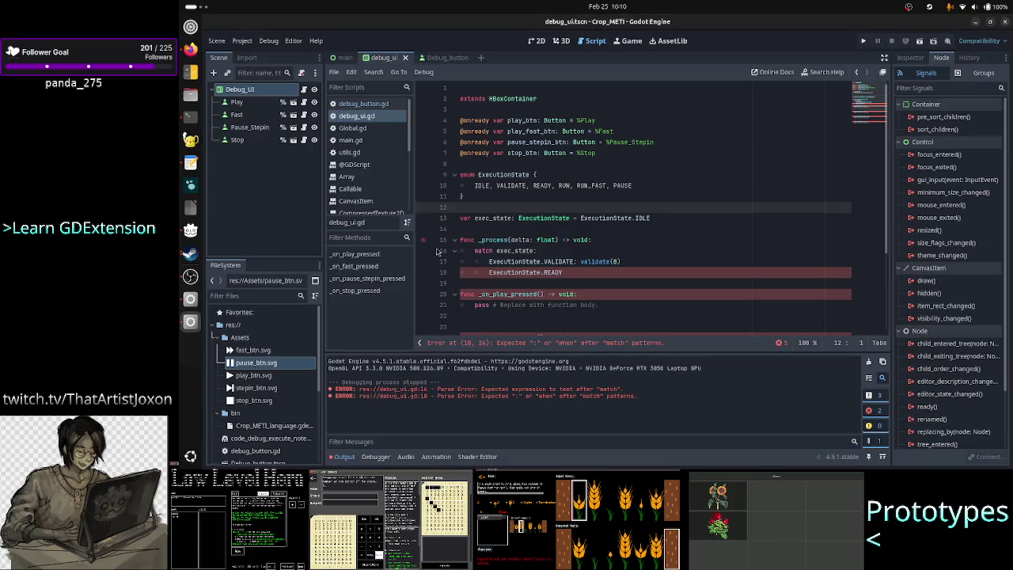
# Step: Add a colon after ExecutionState.READY on line 18 and select the GPU name in the output log
pyautogui.click(584, 269)
pyautogui.write(':')
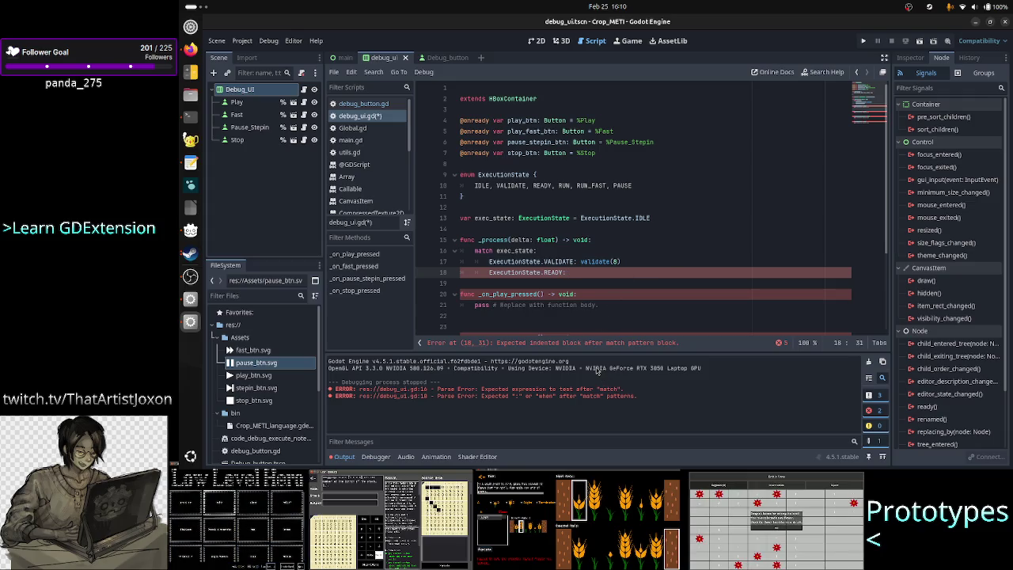
pyautogui.moveTo(596, 368)
pyautogui.mouseDown()
pyautogui.moveTo(707, 368)
pyautogui.moveTo(552, 369)
pyautogui.mouseUp()
pyautogui.click(706, 369)
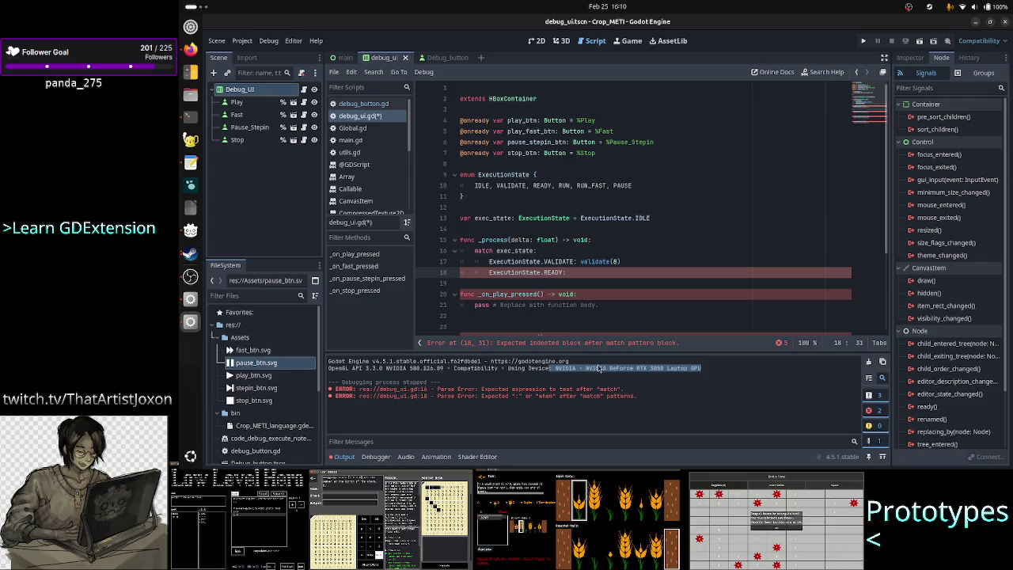
pyautogui.click(589, 370)
# Step: Reselect the NVIDIA Laptop GPU text in the output log, then clear the selection
pyautogui.moveTo(556, 369); pyautogui.dragTo(707, 367)
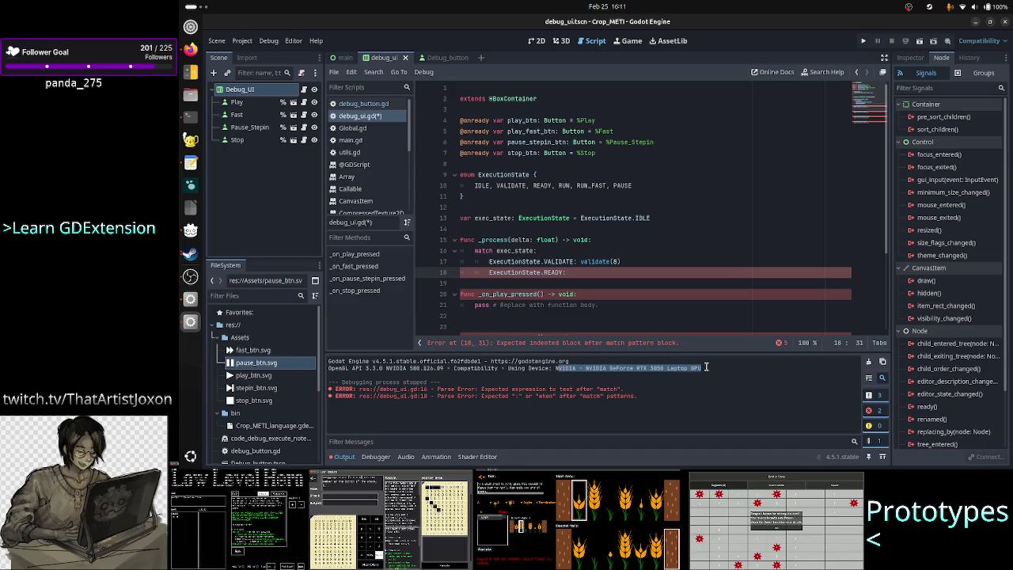
pyautogui.click(706, 366)
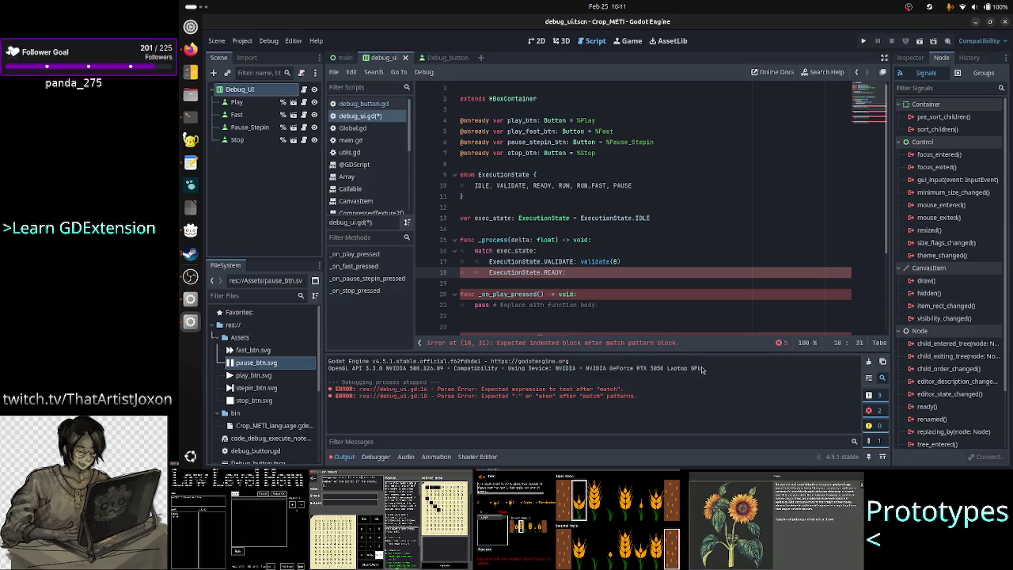
pyautogui.moveTo(546, 370); pyautogui.dragTo(675, 372)
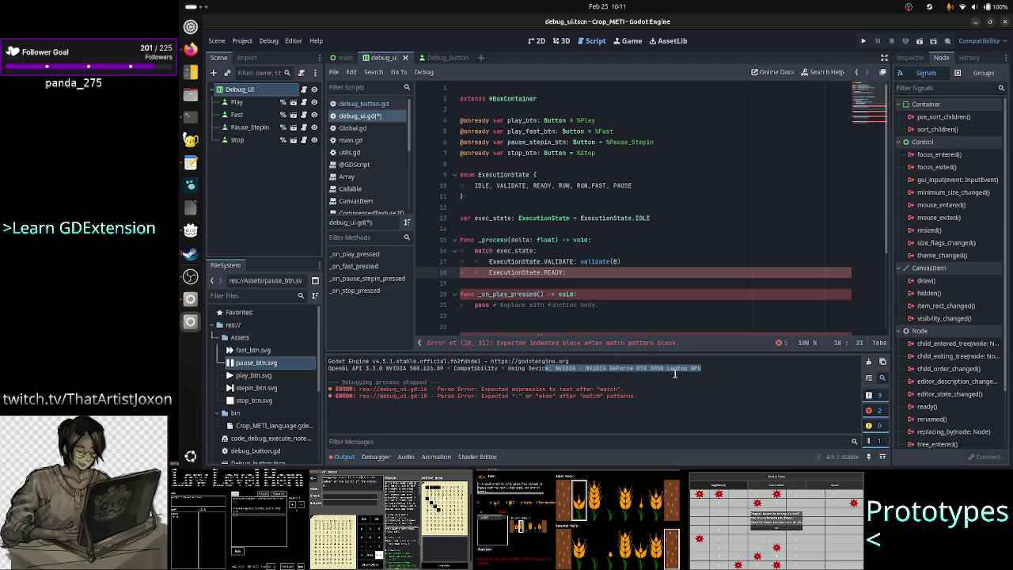
pyautogui.click(677, 372)
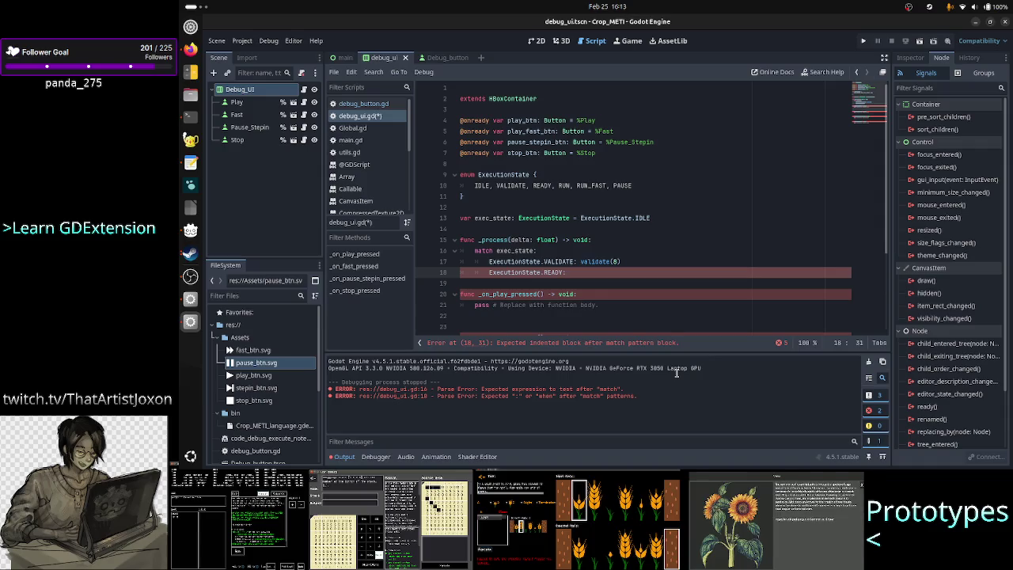
pyautogui.hotkey('alt', 'Tab')
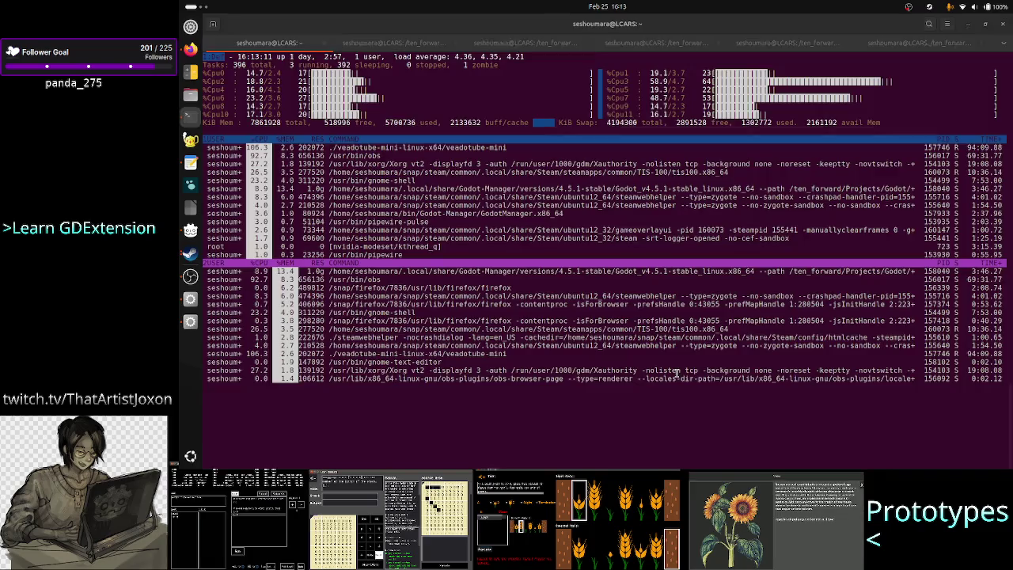
pyautogui.press('Up')
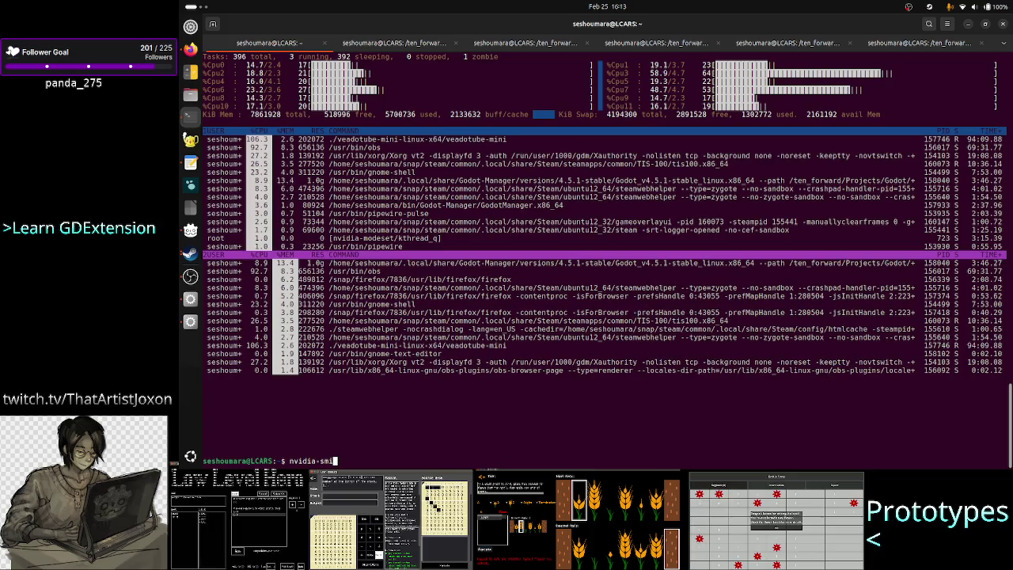
pyautogui.press('Return')
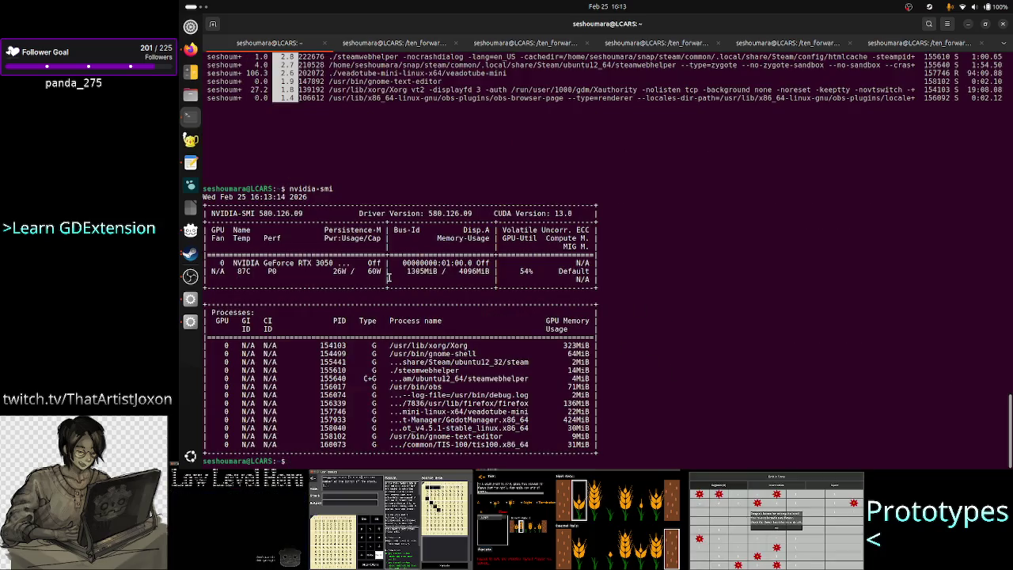
pyautogui.doubleClick(372, 262)
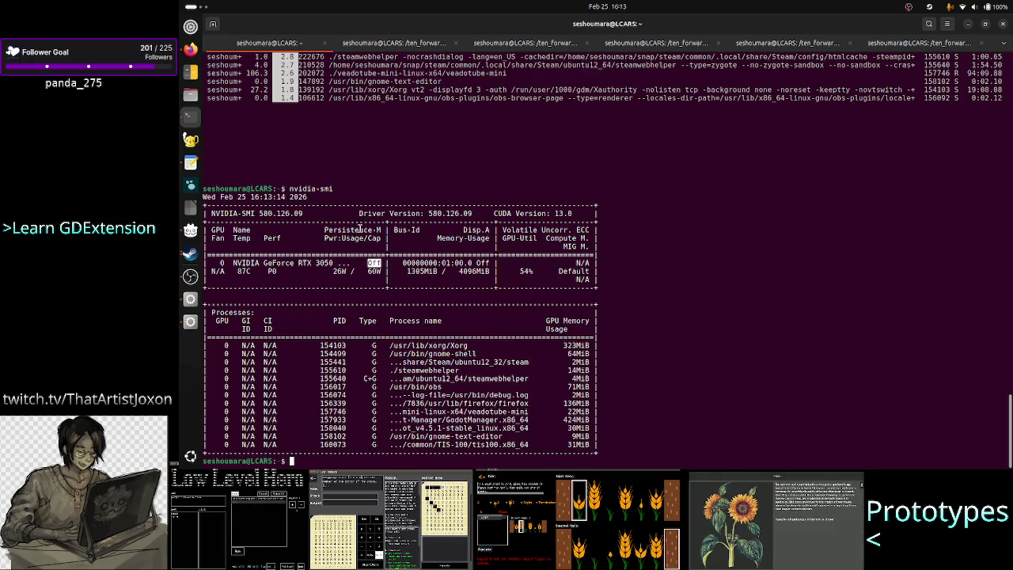
pyautogui.doubleClick(360, 230)
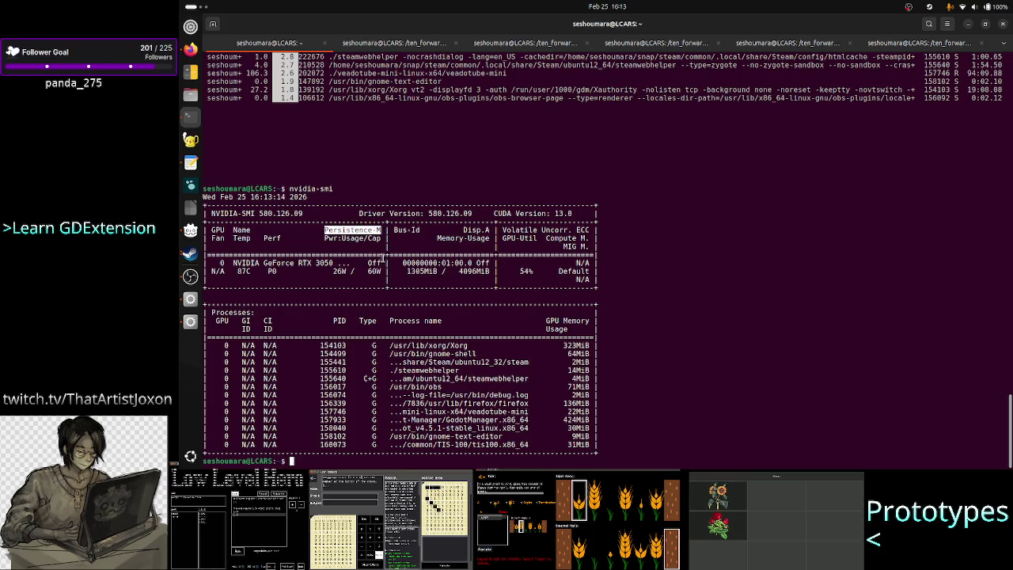
pyautogui.doubleClick(374, 262)
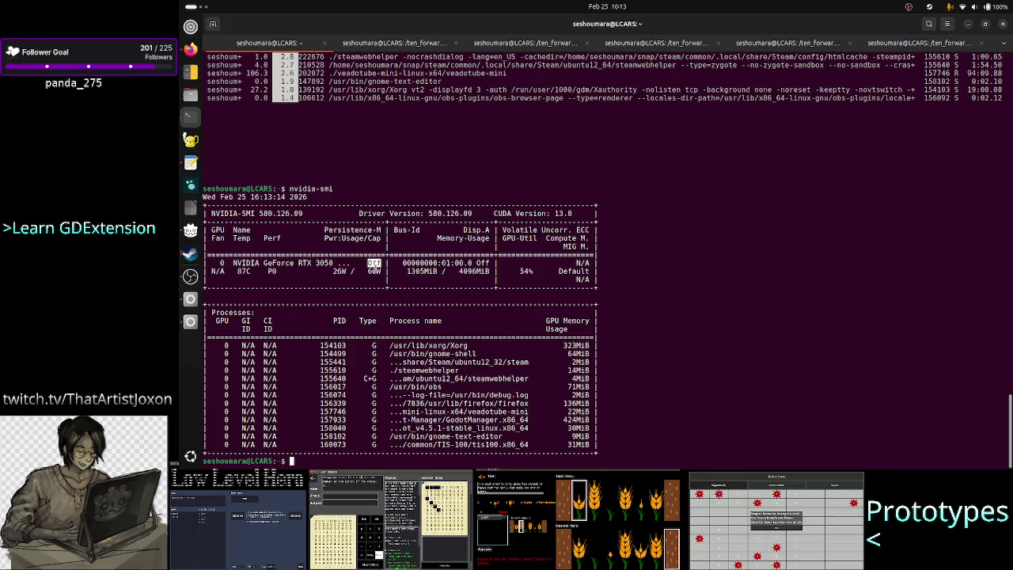
pyautogui.doubleClick(374, 271)
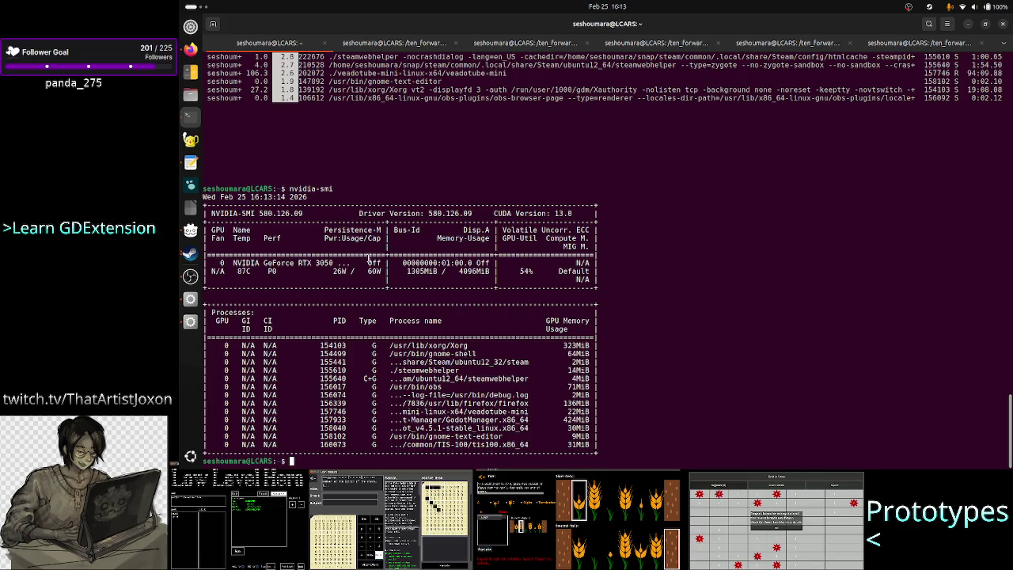
pyautogui.moveTo(368, 255); pyautogui.dragTo(383, 271)
pyautogui.click(384, 272)
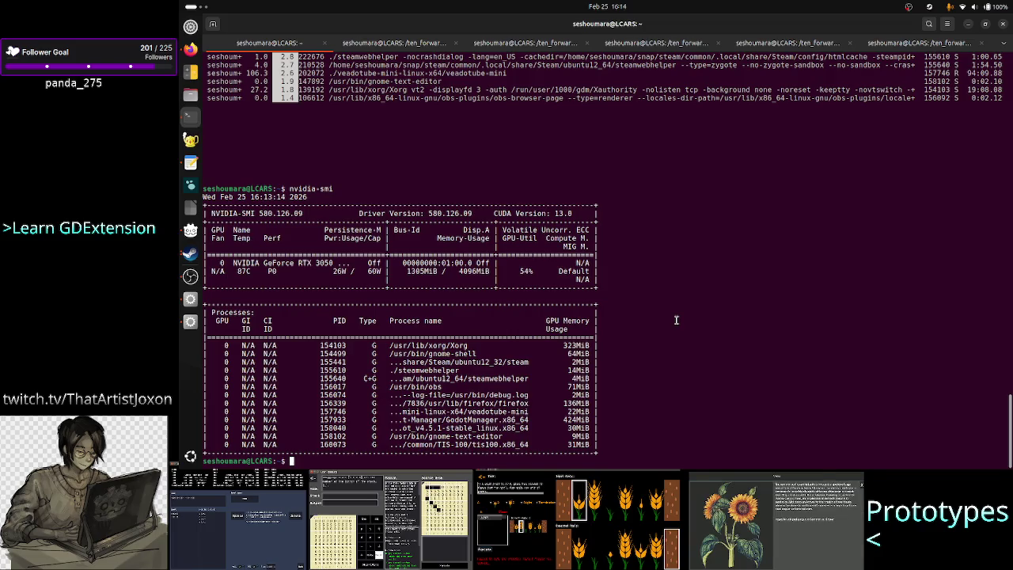
# Step: Run top in the terminal, then view the tab watching the follower-fetch script
pyautogui.write('top')
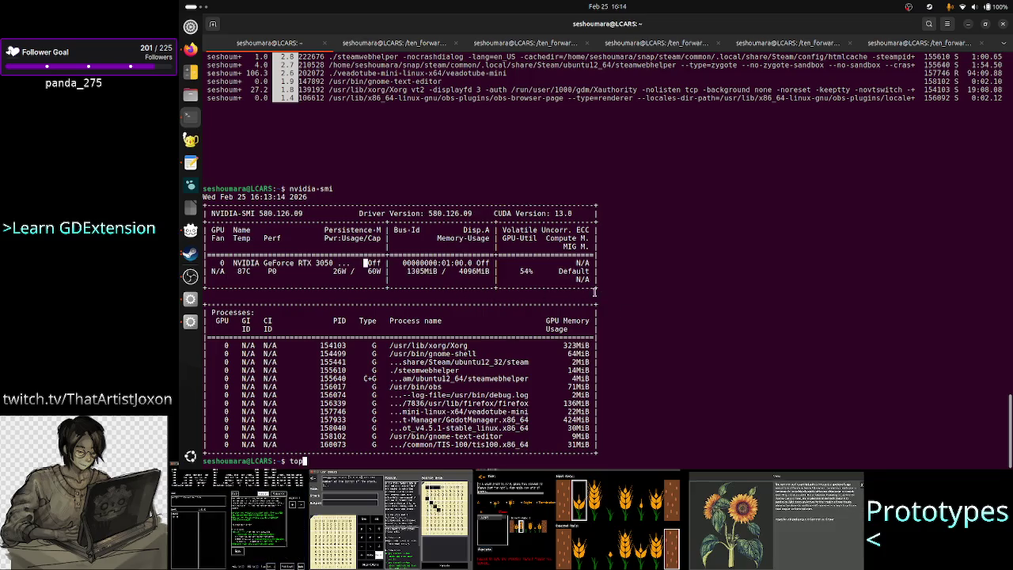
pyautogui.press('Return')
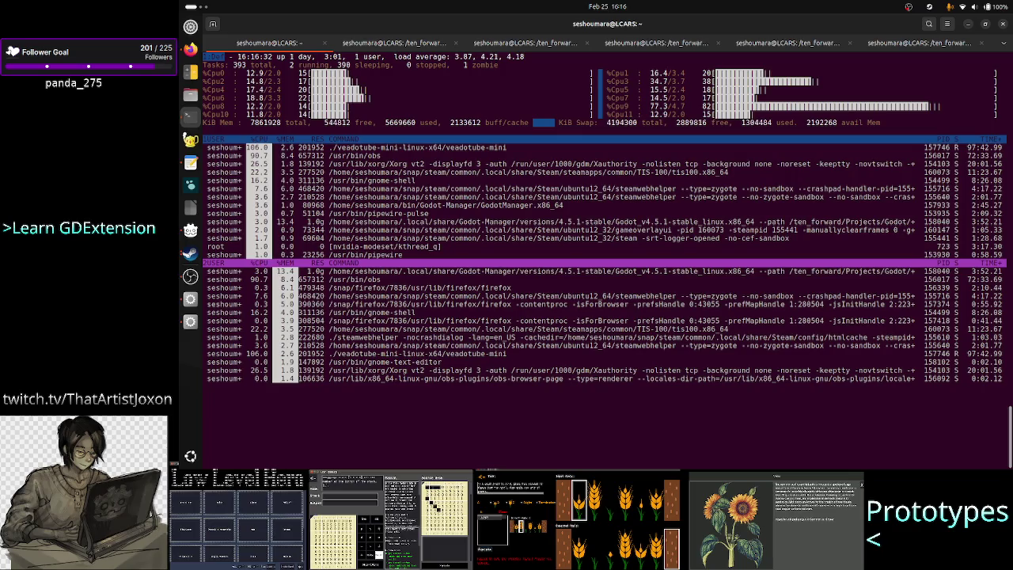
pyautogui.click(554, 47)
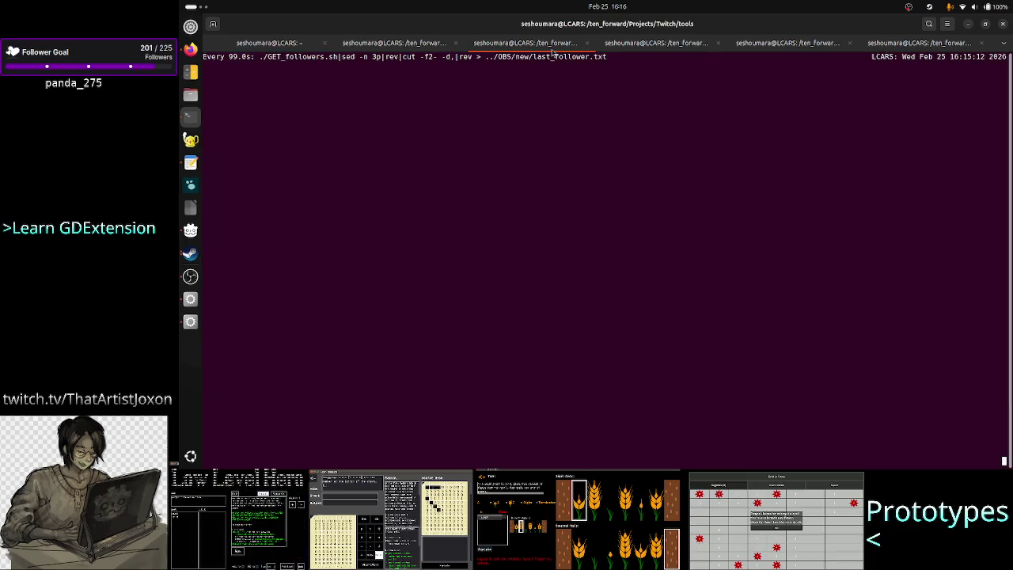
pyautogui.click(615, 47)
pyautogui.hotkey('alt', 'Tab')
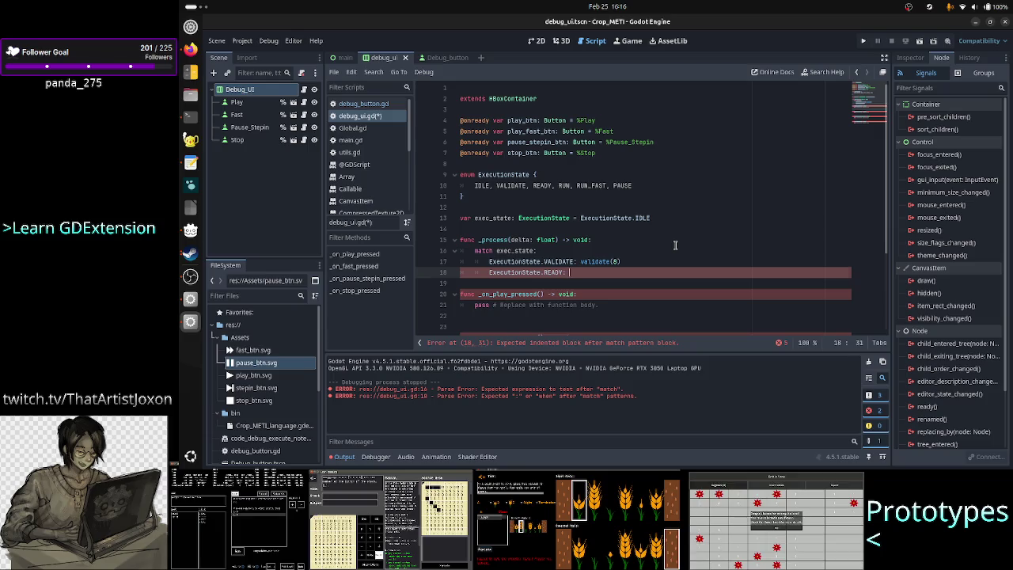
# Step: Insert two blank lines below the ExecutionState enum, pushing the READY parse error to line 20
pyautogui.press('Up')
pyautogui.press('Up')
pyautogui.press('Up')
pyautogui.press('Up')
pyautogui.press('Up')
pyautogui.press('Left')
pyautogui.press('Left')
pyautogui.press('Left')
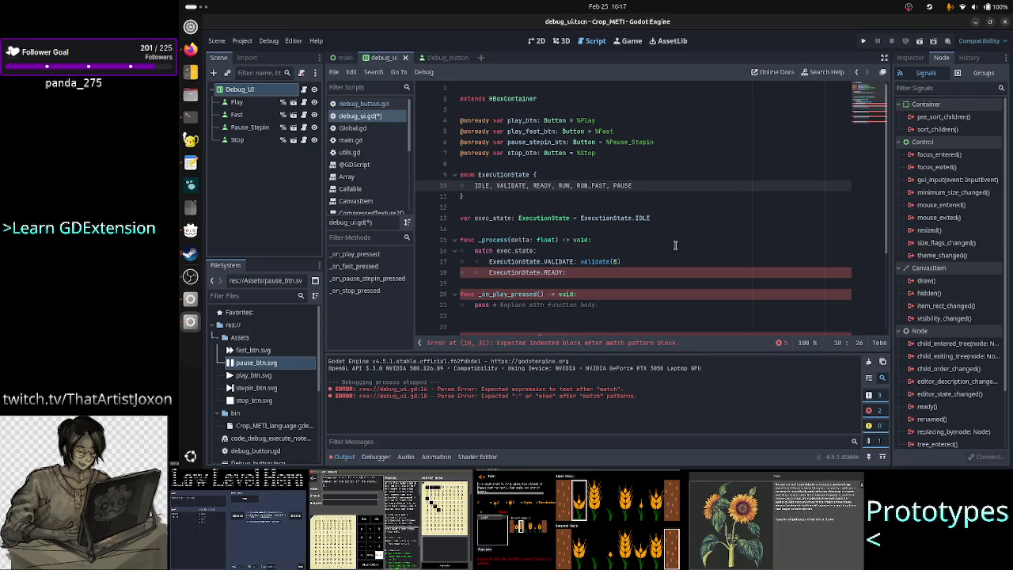
pyautogui.press('Left')
pyautogui.press('Left')
pyautogui.press('Left')
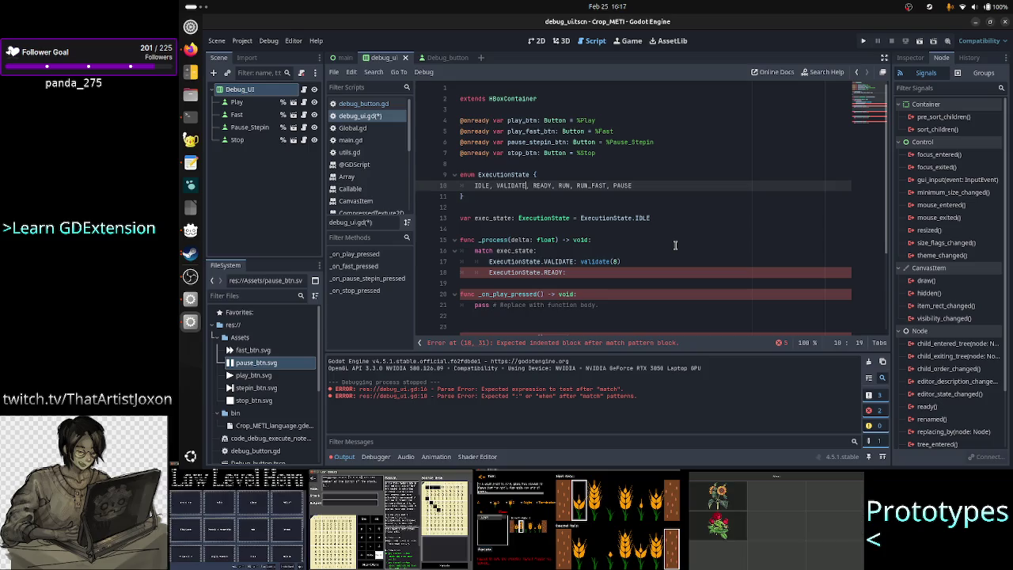
pyautogui.press('Right')
pyautogui.press('Right')
pyautogui.press('Right')
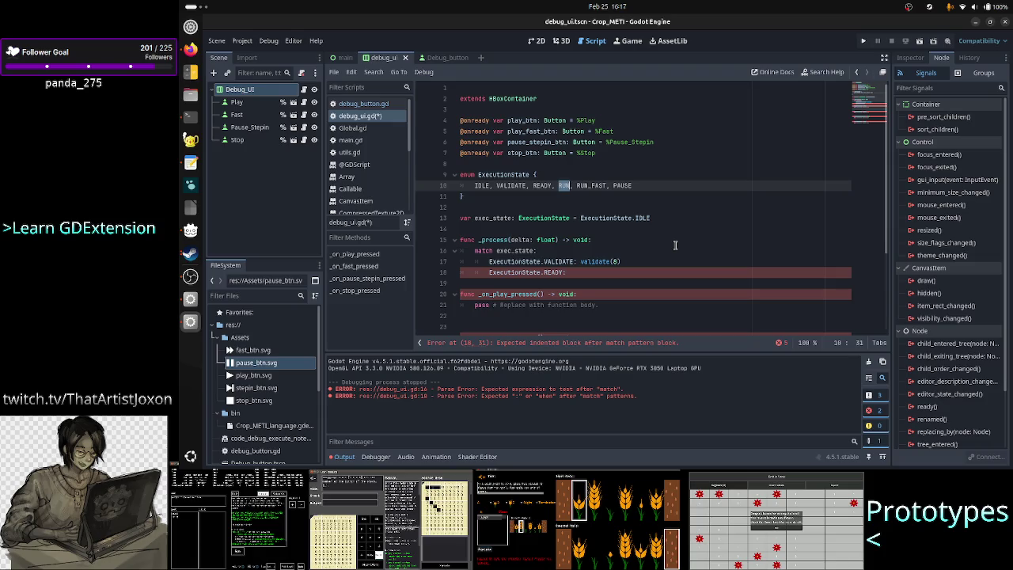
pyautogui.press('Down')
pyautogui.press('Down')
pyautogui.press('Return')
pyautogui.press('Return')
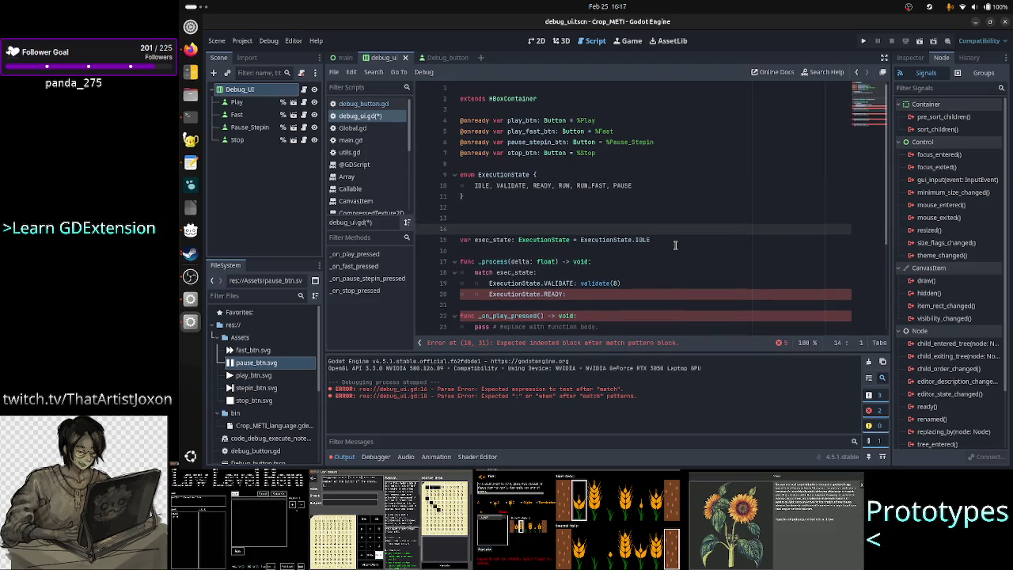
pyautogui.press('Up')
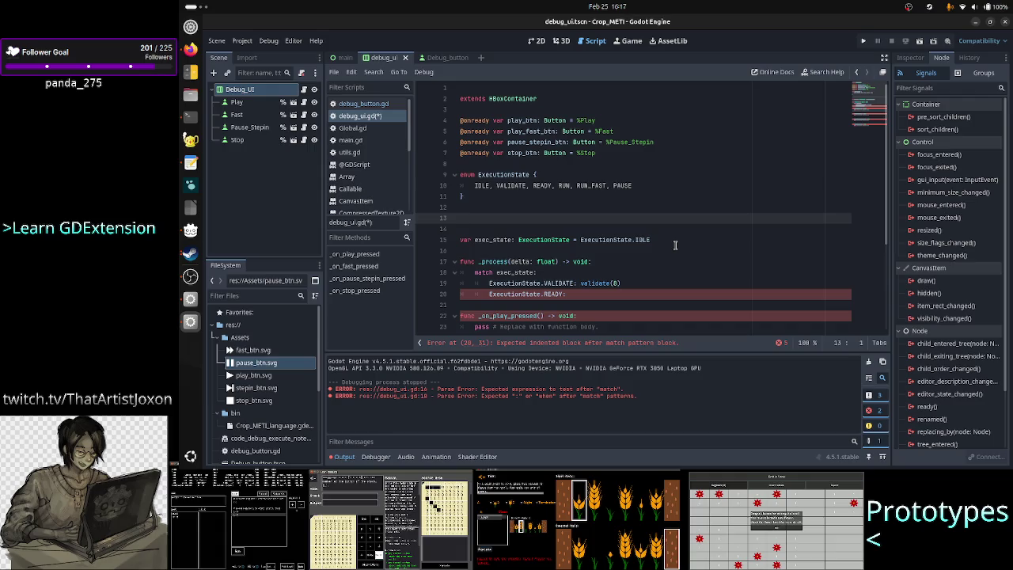
pyautogui.hotkey('alt', 'Tab')
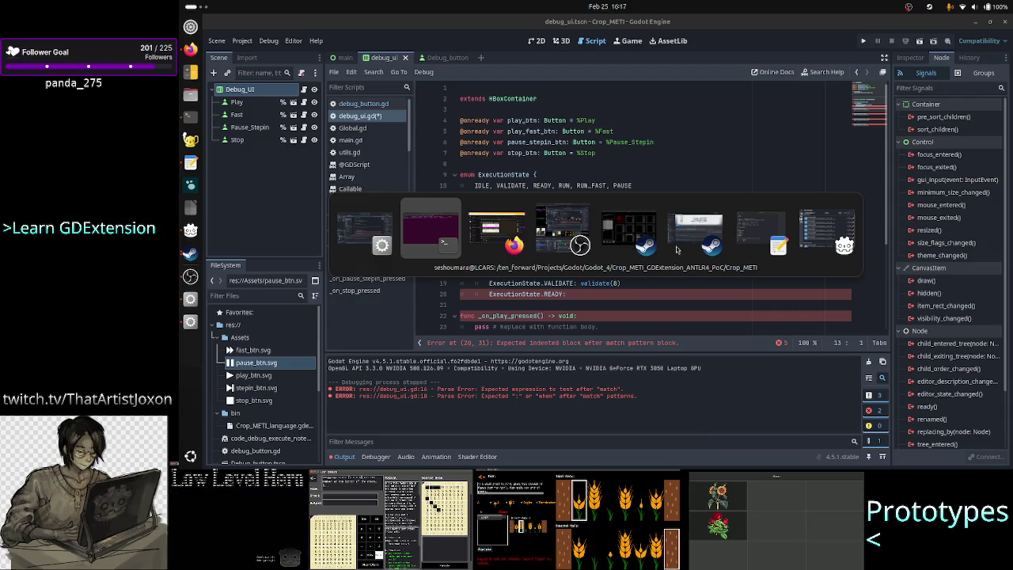
# Step: Test Image Test Pattern 2 in TIS-100 with run, step and stop, then return to Godot
pyautogui.hotkey('alt', 'Tab')
pyautogui.hotkey('alt', 'Tab')
pyautogui.hotkey('alt', 'Tab')
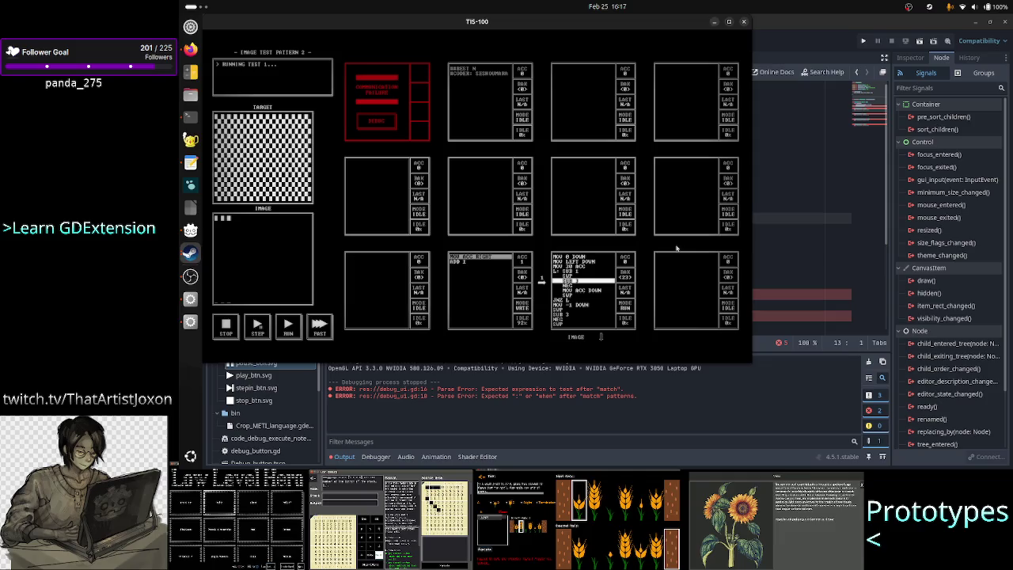
pyautogui.click(225, 327)
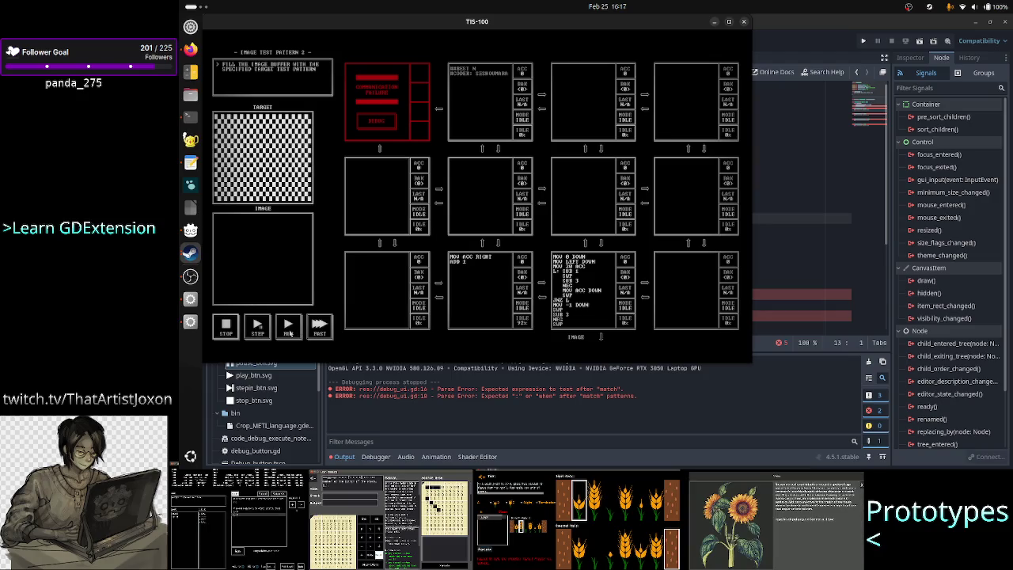
pyautogui.click(288, 327)
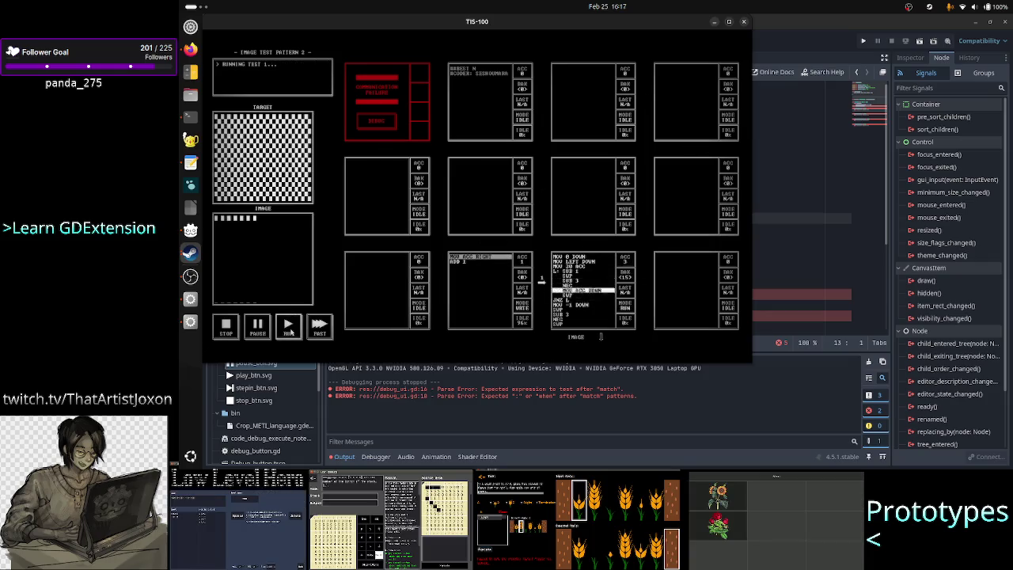
pyautogui.click(225, 328)
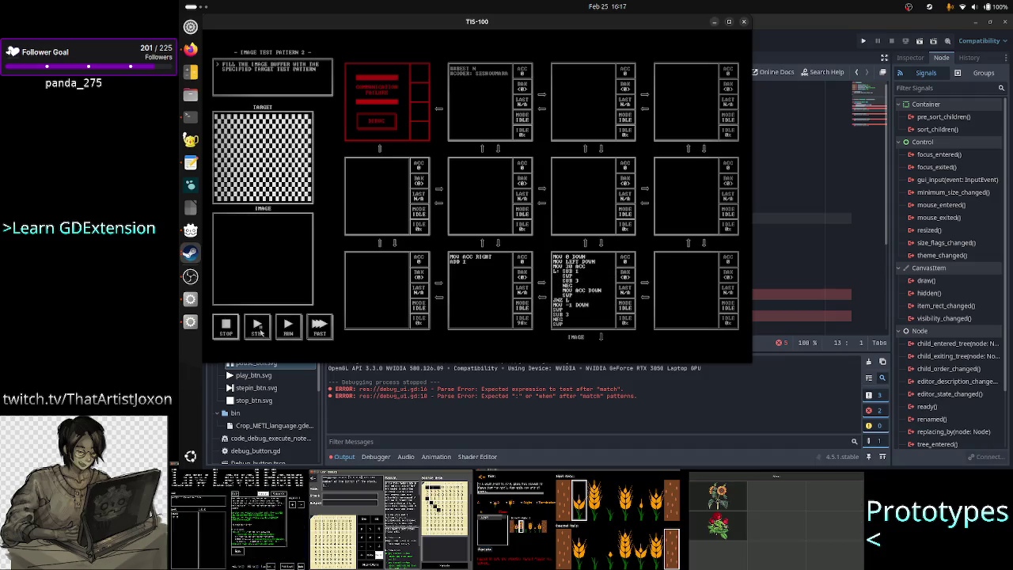
pyautogui.click(258, 328)
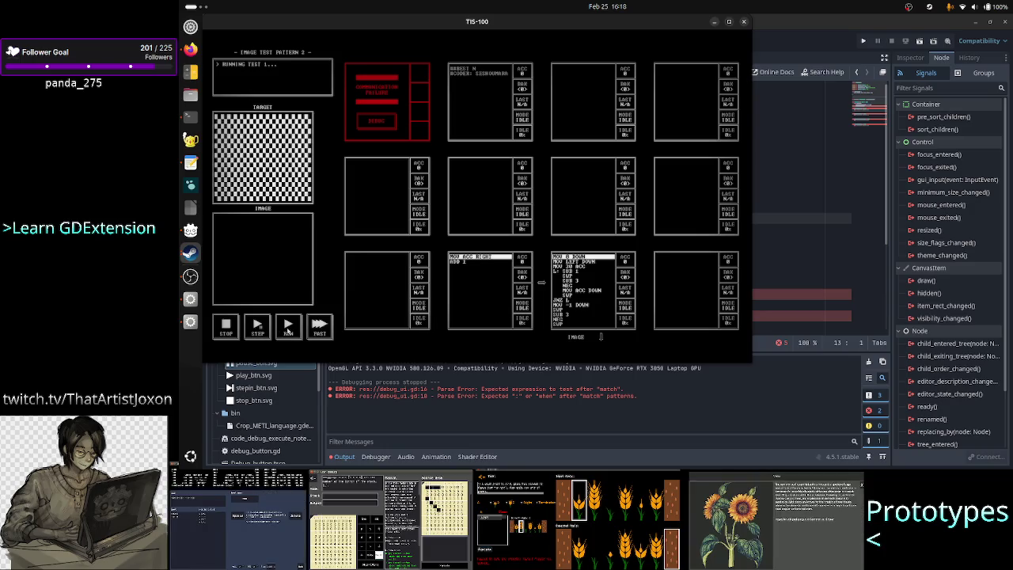
pyautogui.press('Escape')
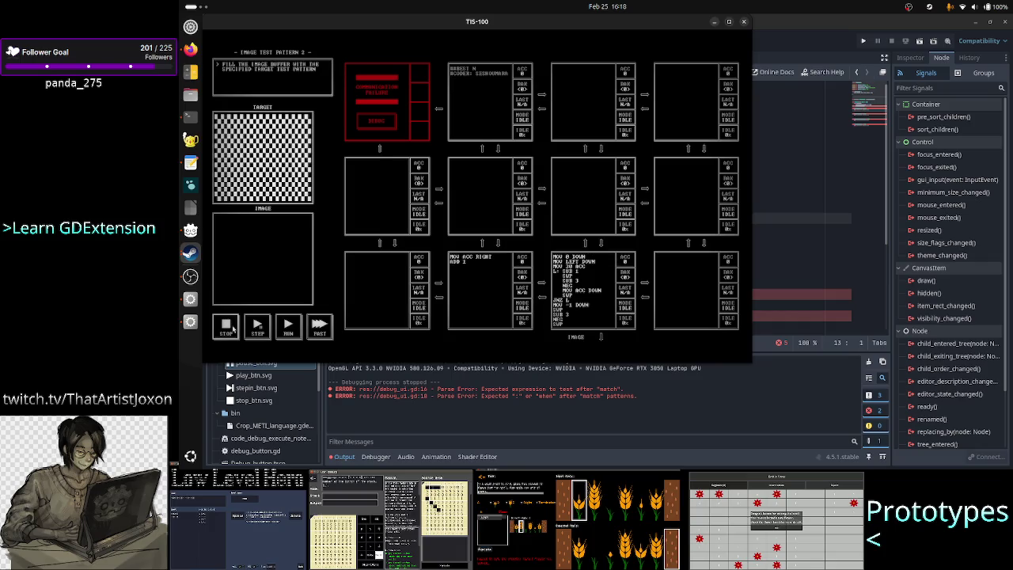
pyautogui.click(288, 331)
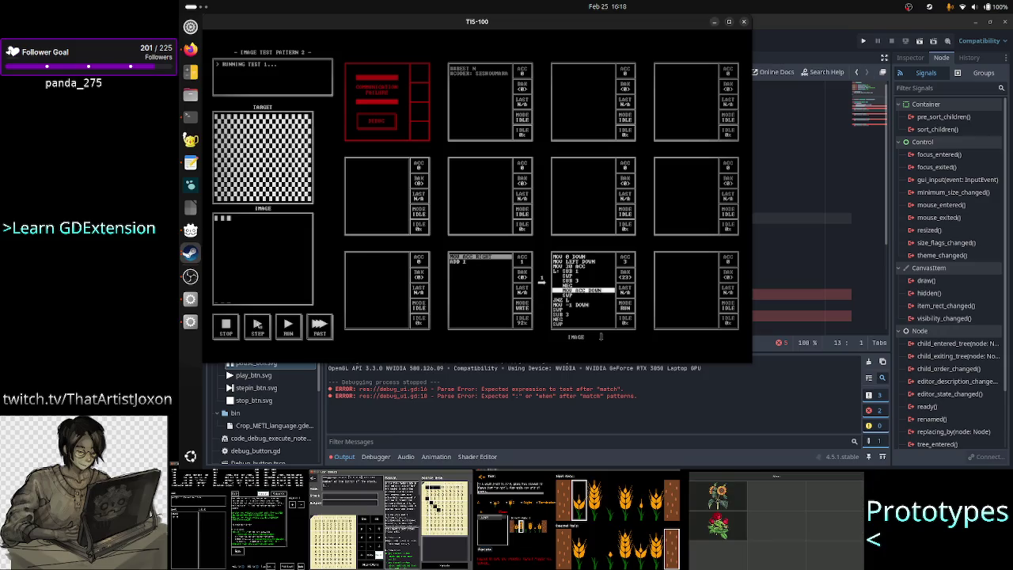
pyautogui.click(226, 326)
pyautogui.click(257, 328)
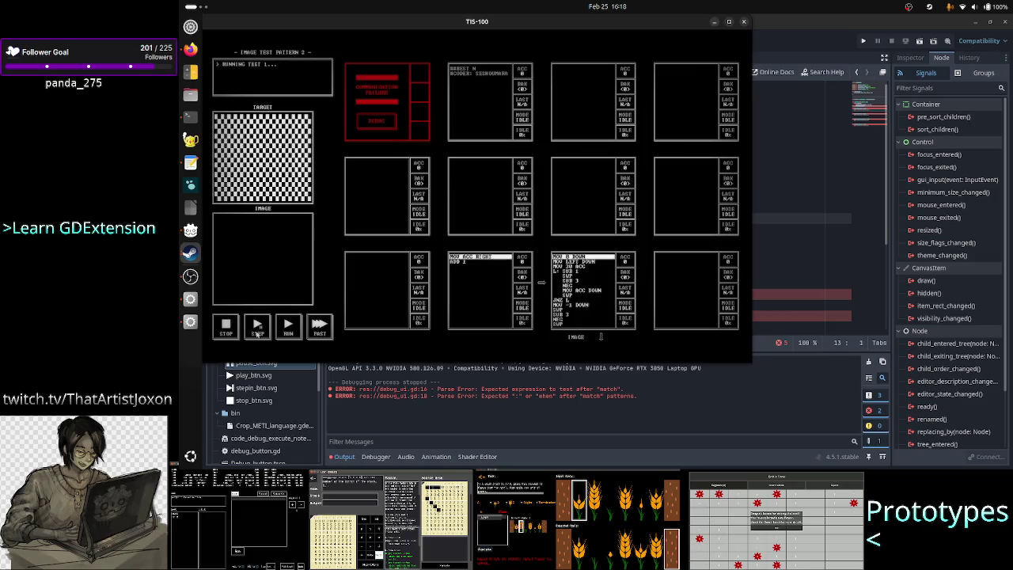
pyautogui.click(773, 218)
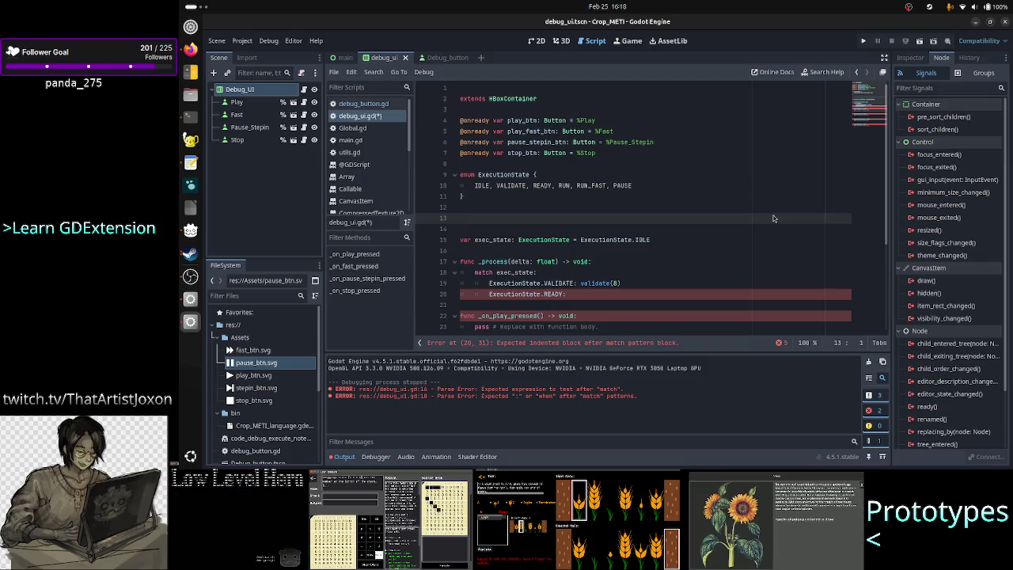
# Step: Write the notes 'lexer/parser to convert the code the player wrote (string) -> Command' and 'stepin/play/fast play execute'
pyautogui.write('lexer/')
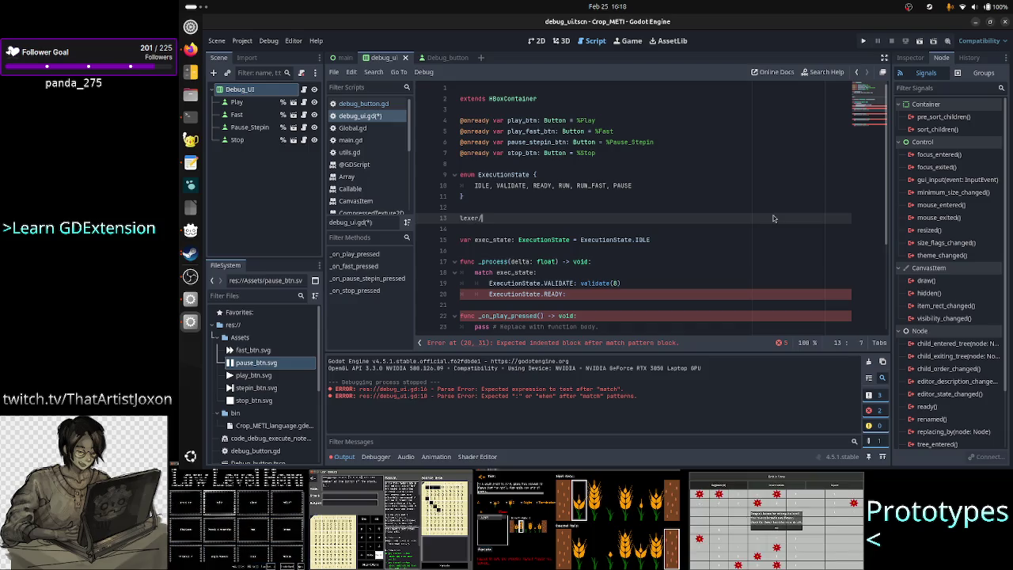
pyautogui.write('parser t')
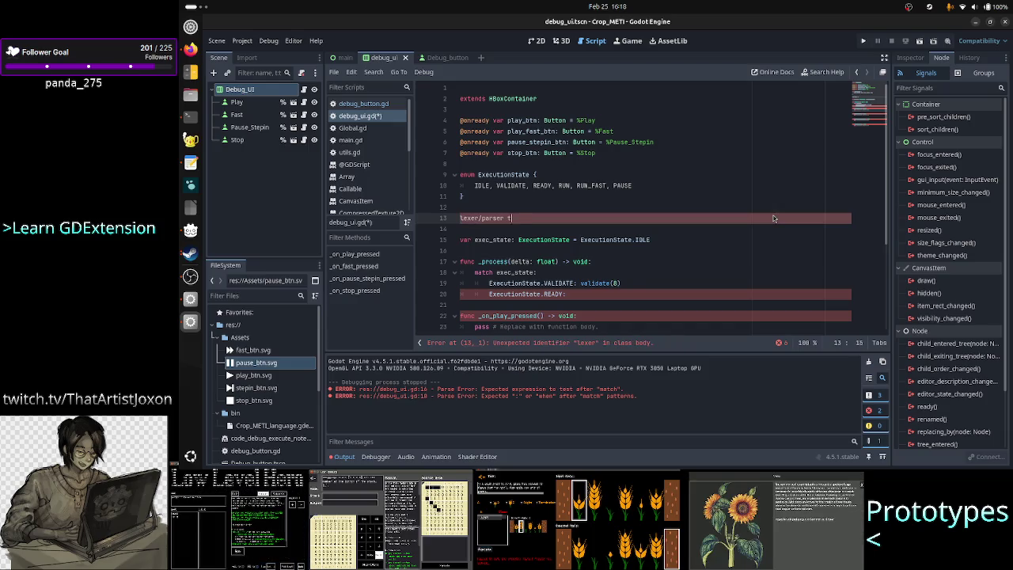
pyautogui.write('o convert the')
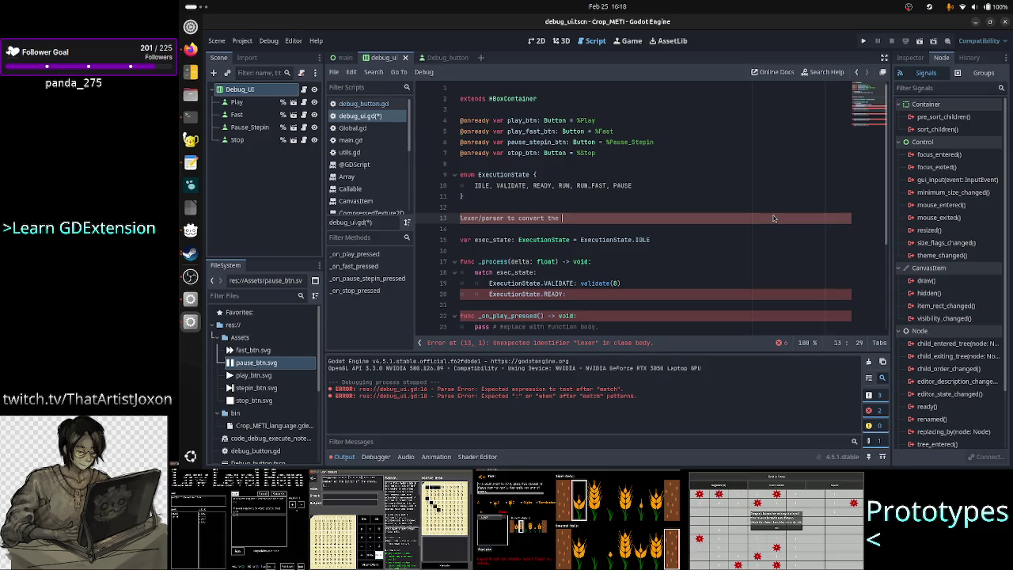
pyautogui.write('code the p')
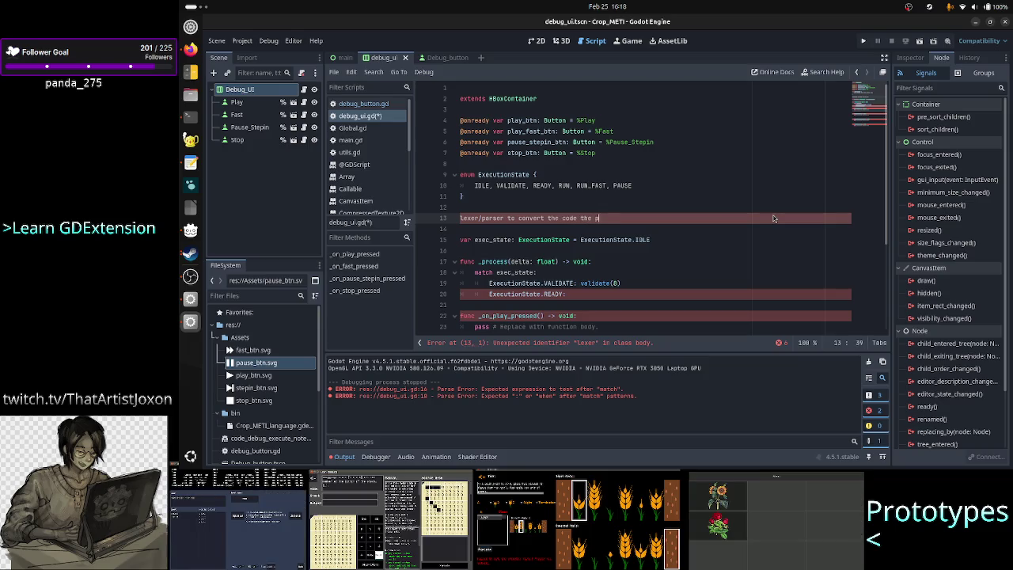
pyautogui.write('layer ')
pyautogui.write('wrote (')
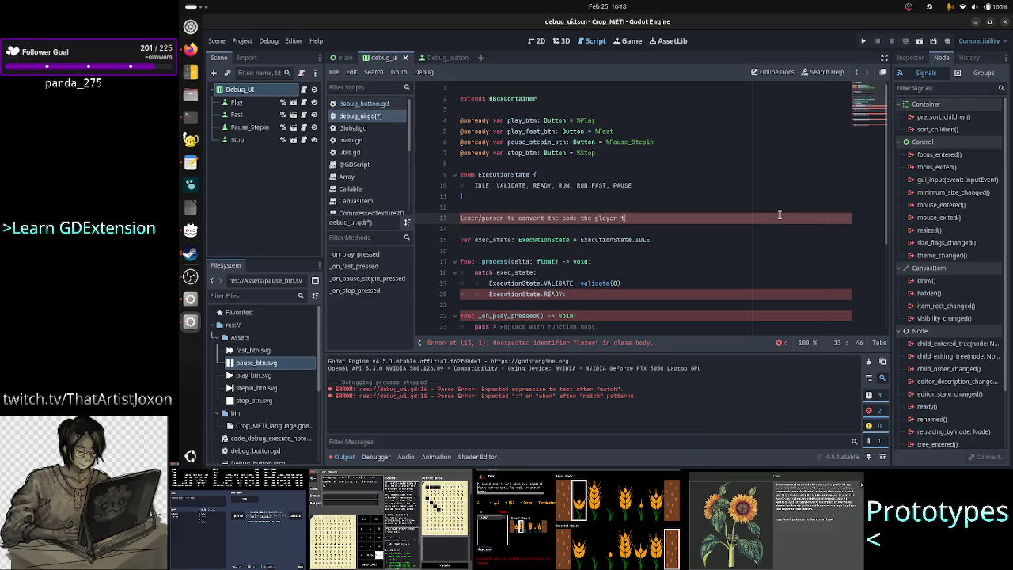
pyautogui.write('st')
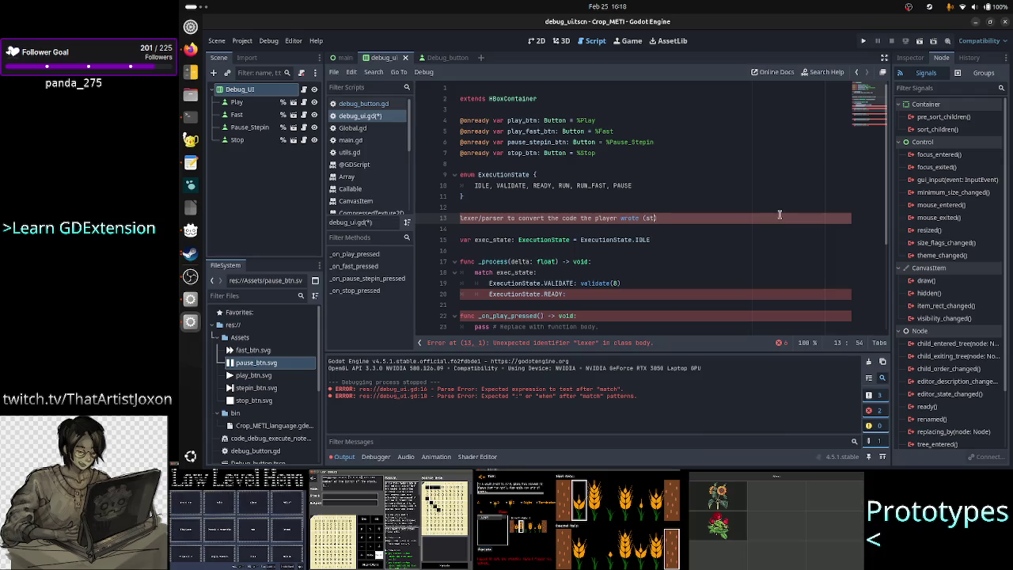
pyautogui.write('ring) -')
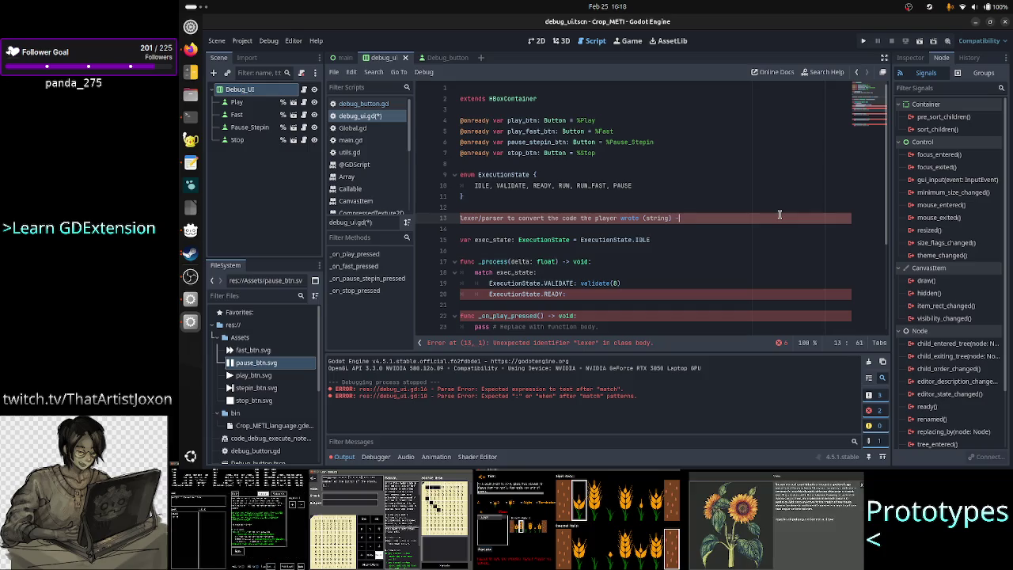
pyautogui.write('> Command')
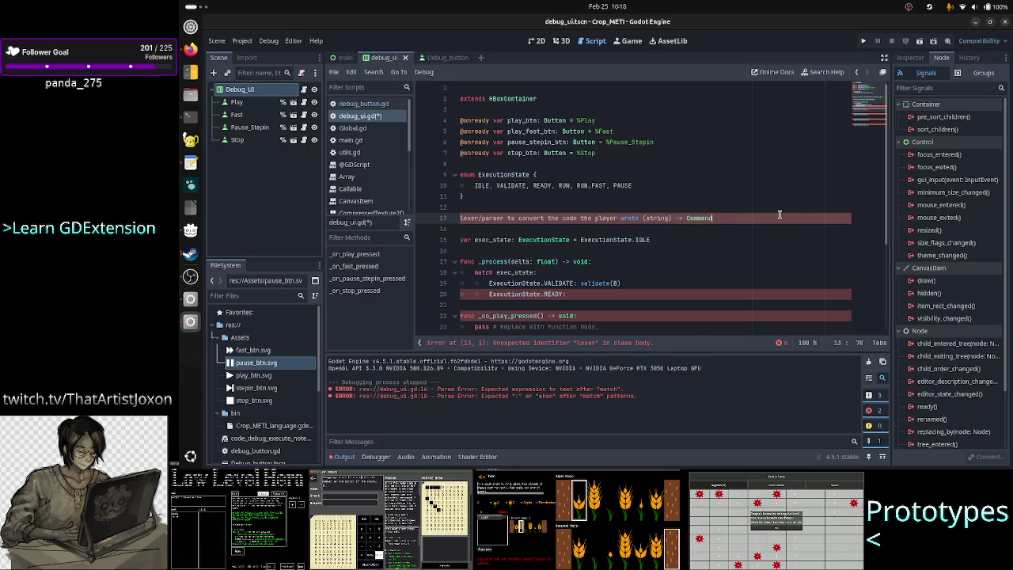
pyautogui.press('Return')
pyautogui.write('step')
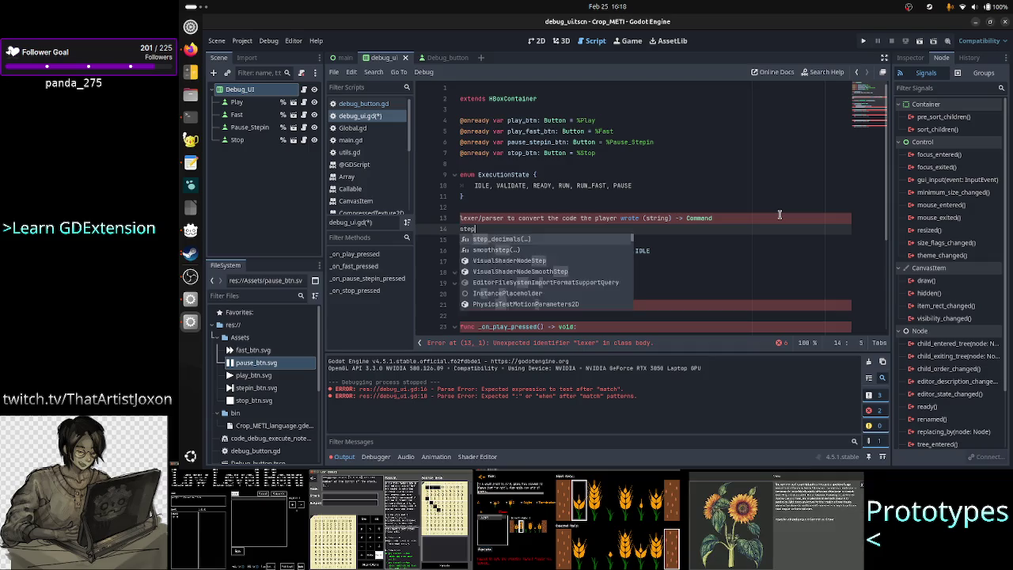
pyautogui.write('in/play')
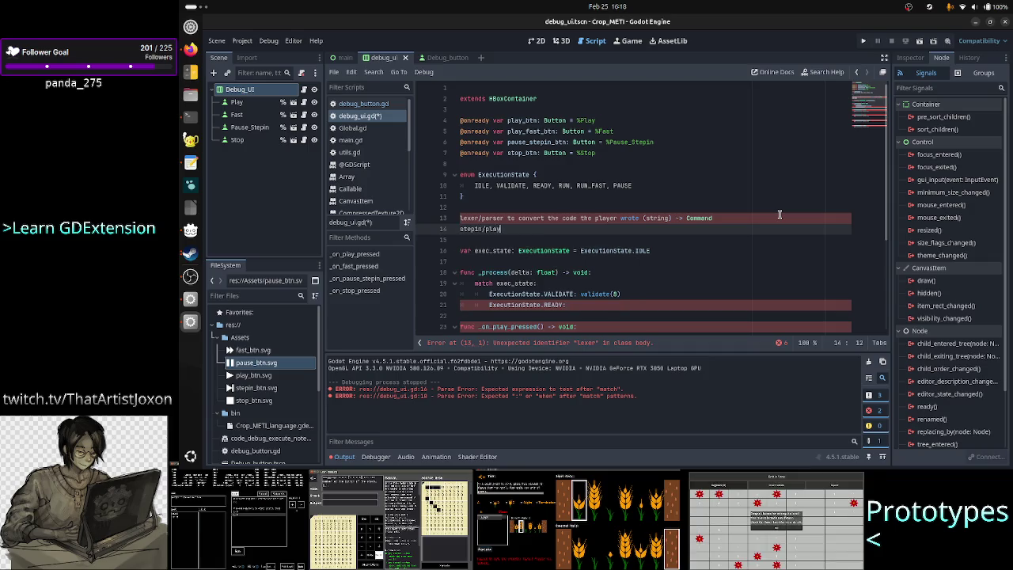
pyautogui.write('/fast play')
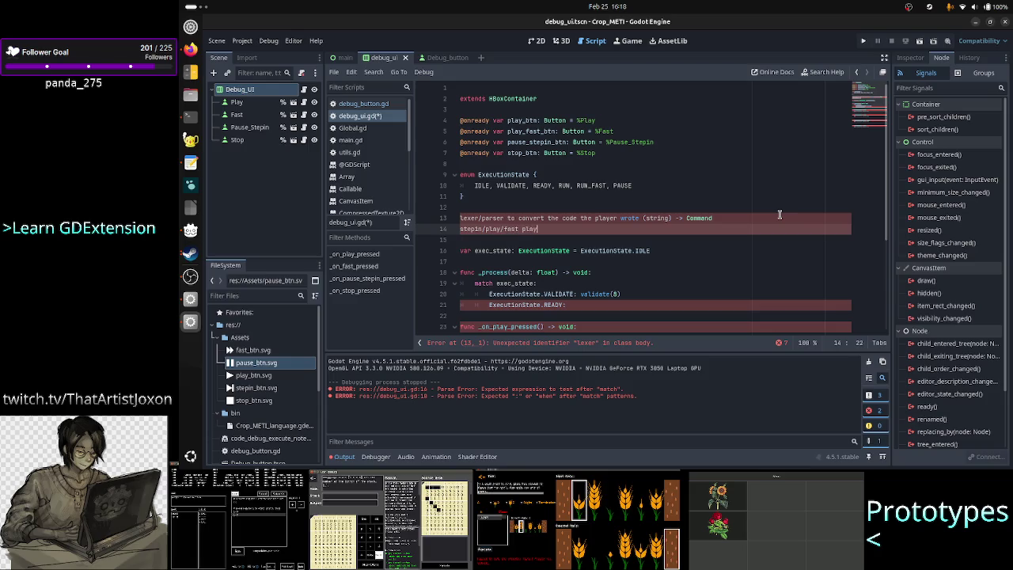
pyautogui.write(' axecute')
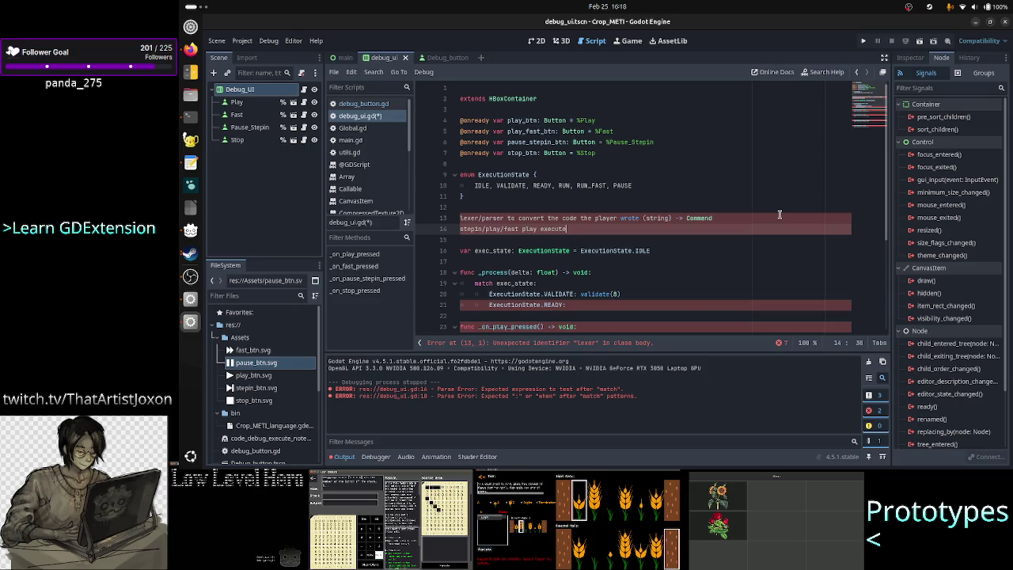
pyautogui.press('Return')
pyautogui.press('Return')
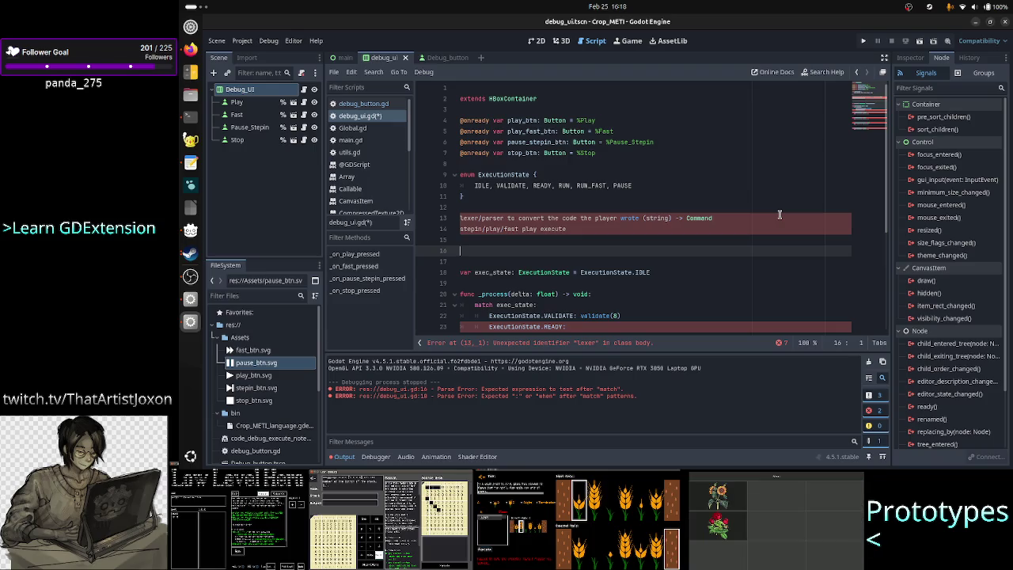
# Step: Type the state-flow note 'IDLE VALIDATE -> READY -> RUN' and open a blank line above it
pyautogui.write('READ')
pyautogui.press('BackSpace')
pyautogui.press('BackSpace')
pyautogui.press('BackSpace')
pyautogui.write('IDL')
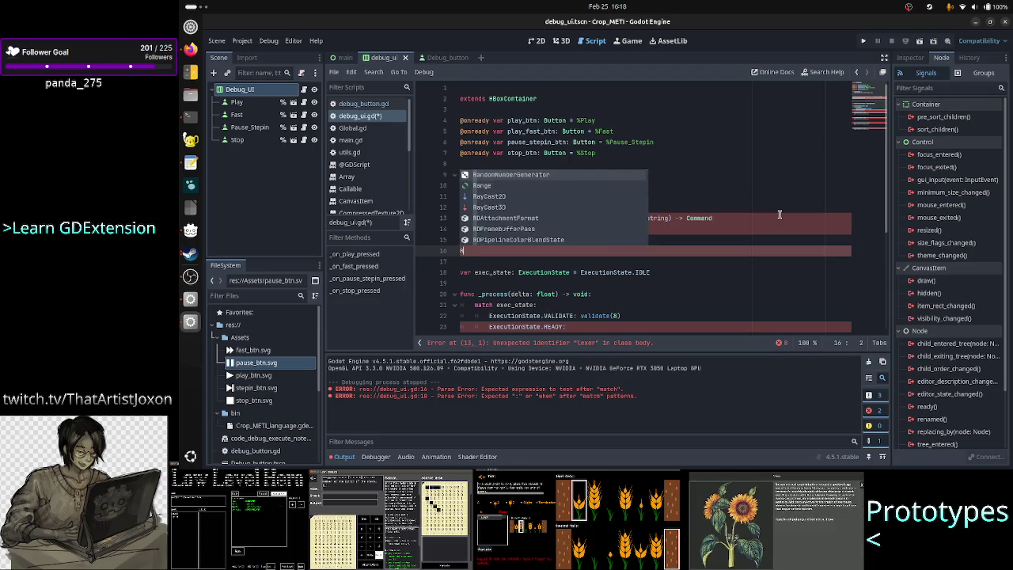
pyautogui.write('E,')
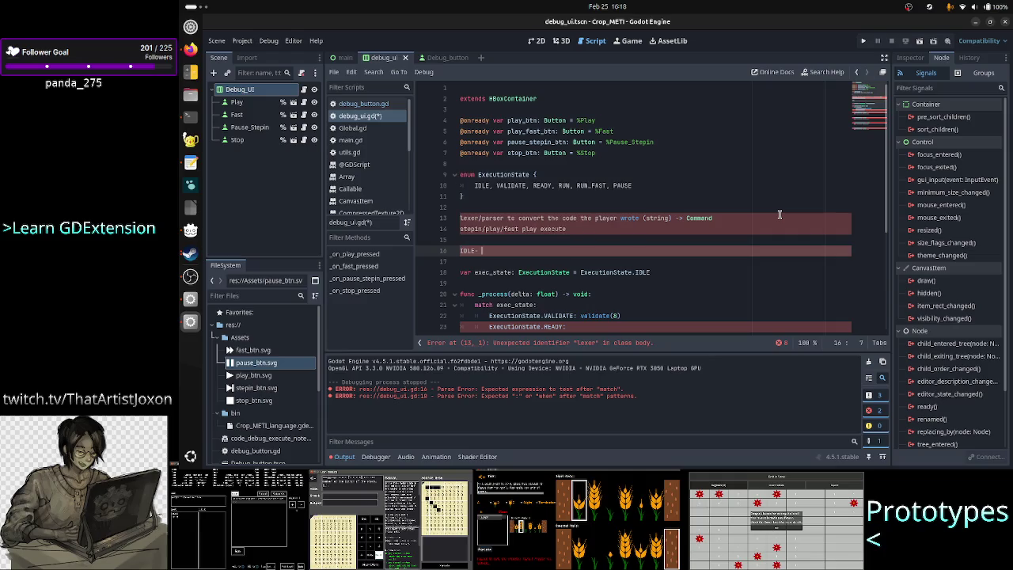
pyautogui.press('BackSpace')
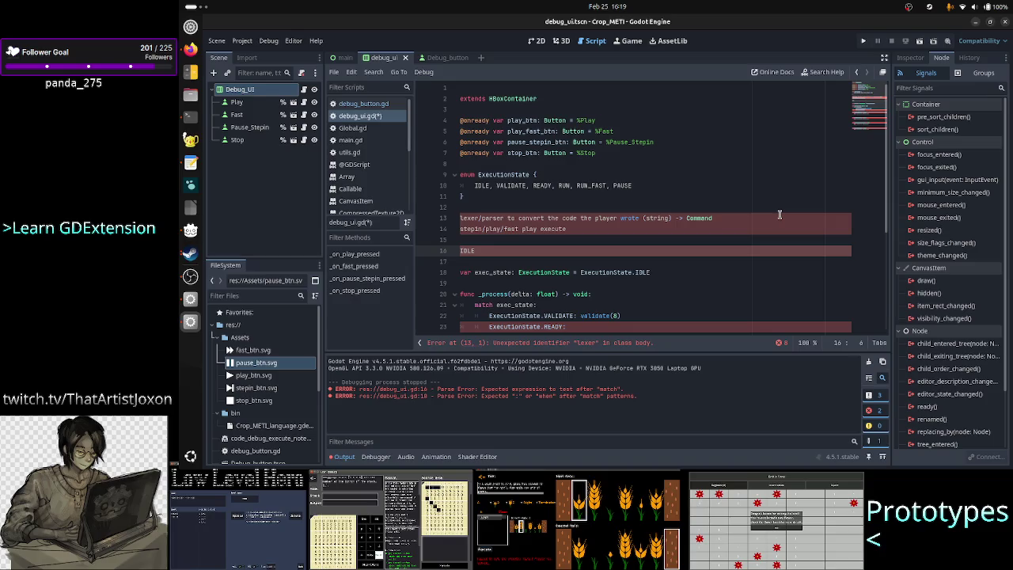
pyautogui.write('PLAY')
pyautogui.press('BackSpace')
pyautogui.press('BackSpace')
pyautogui.press('BackSpace')
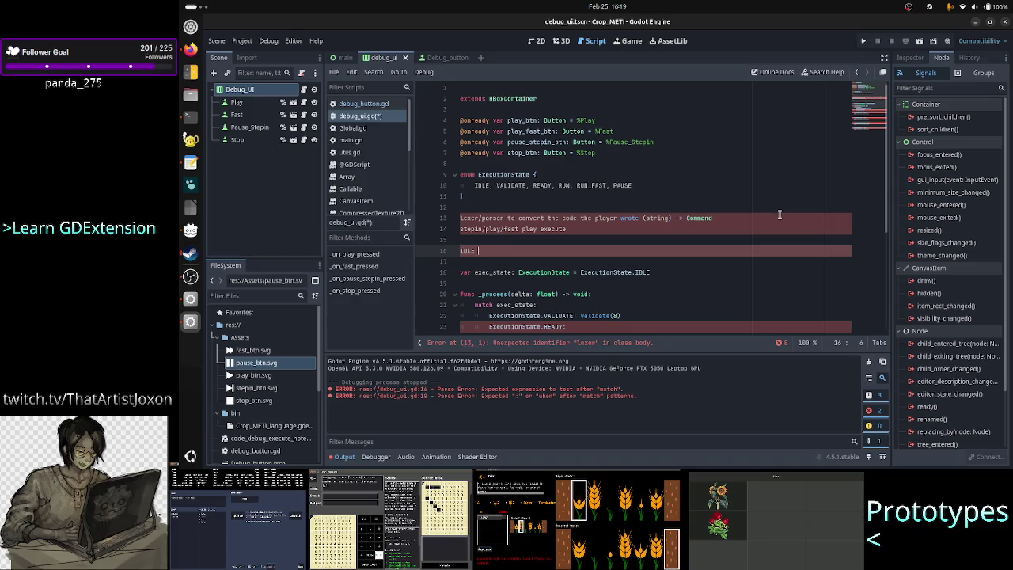
pyautogui.write('VALI')
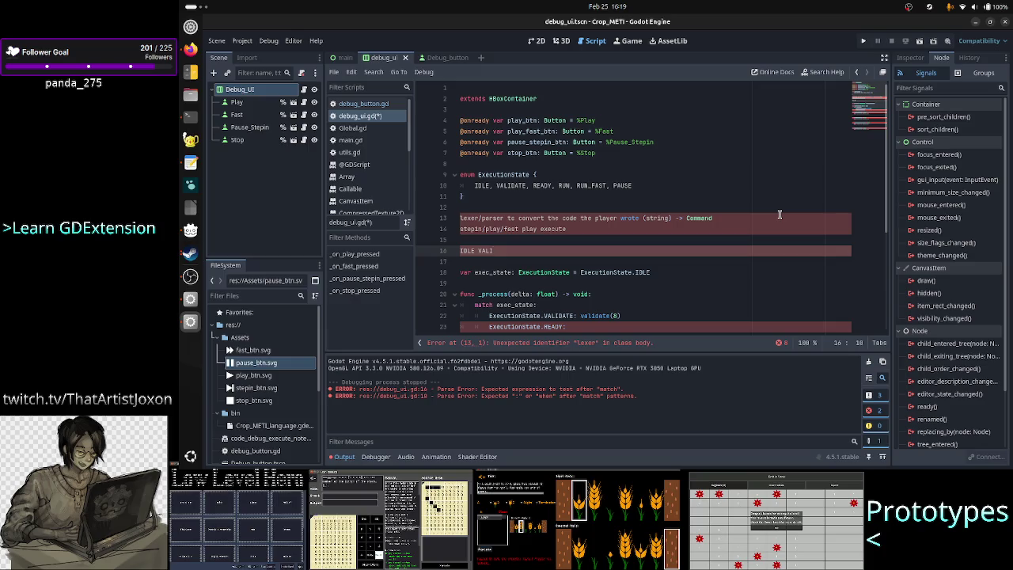
pyautogui.write('DAT')
pyautogui.press('BackSpace')
pyautogui.press('BackSpace')
pyautogui.press('BackSpace')
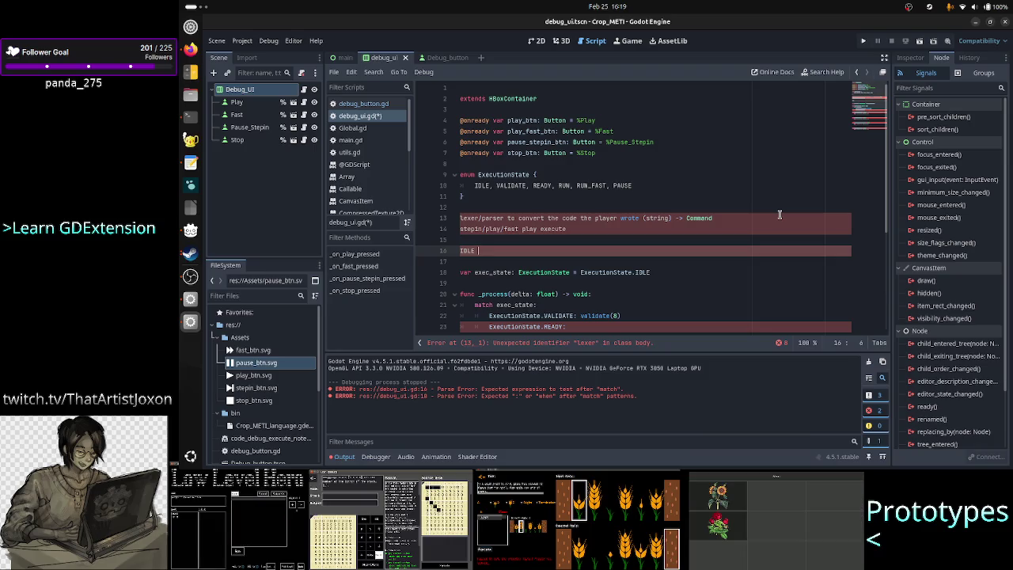
pyautogui.write('VALIDATE')
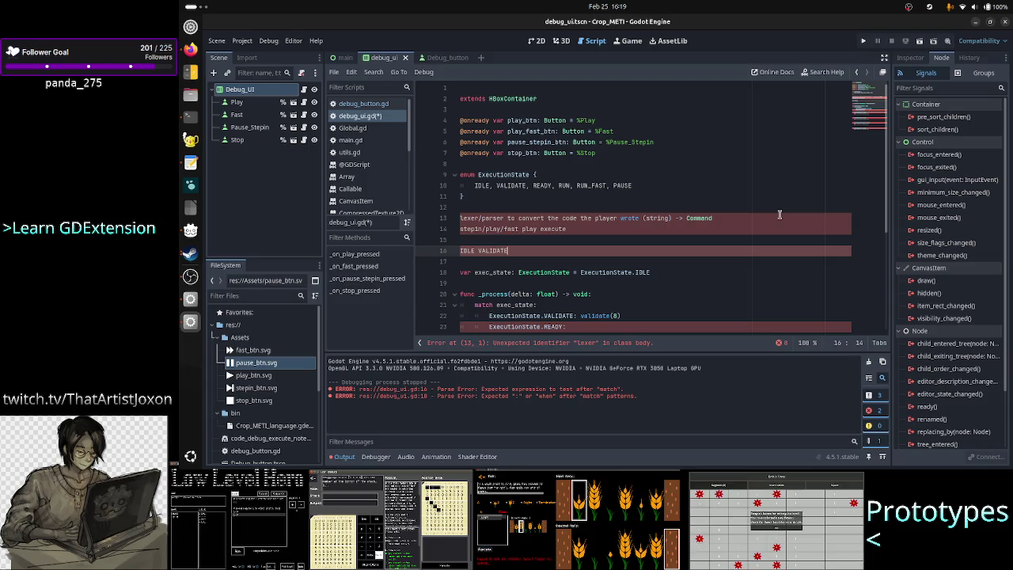
pyautogui.write(' ->')
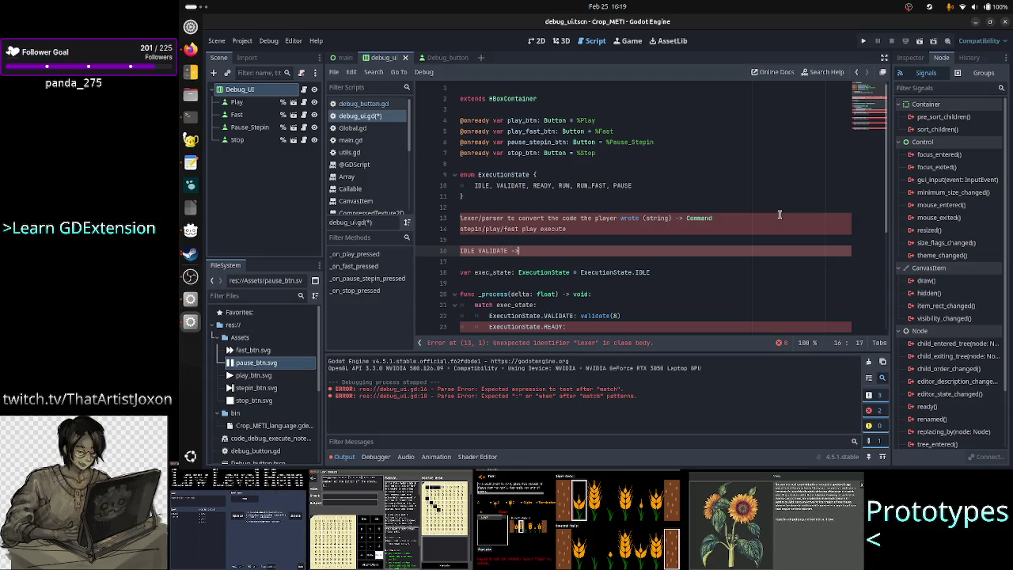
pyautogui.write(' READY -')
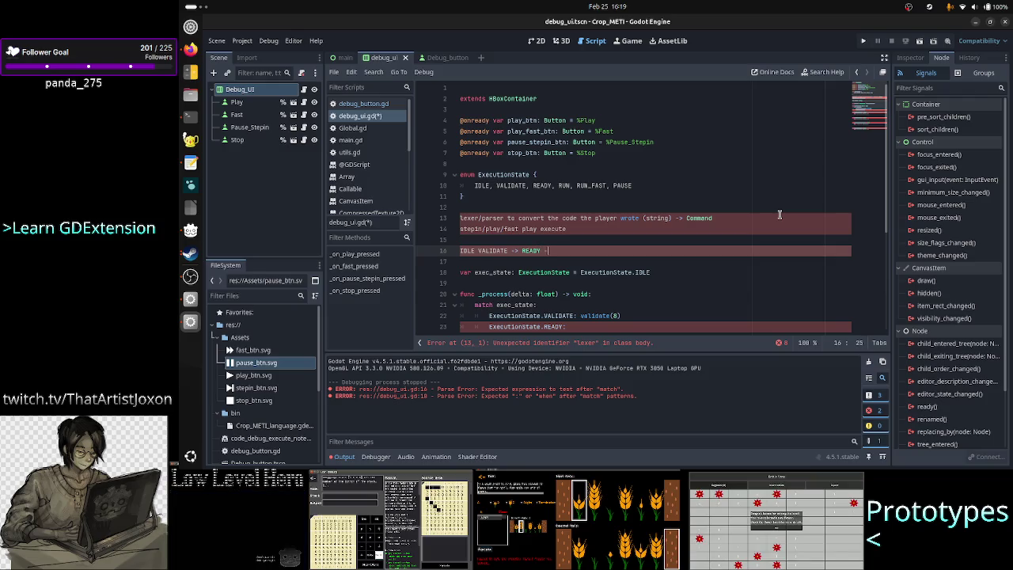
pyautogui.write('> ')
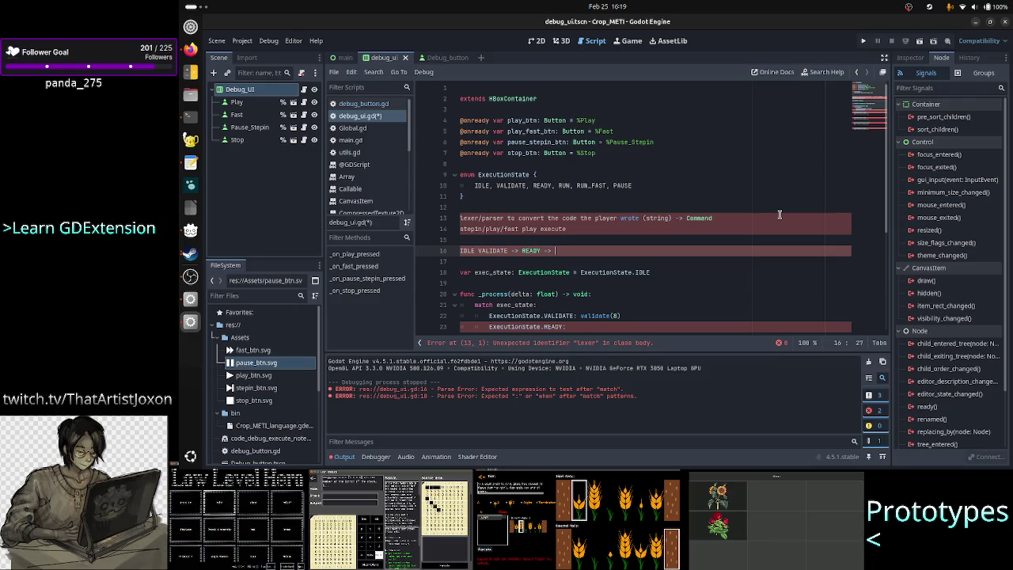
pyautogui.write('RUN')
pyautogui.press('Return')
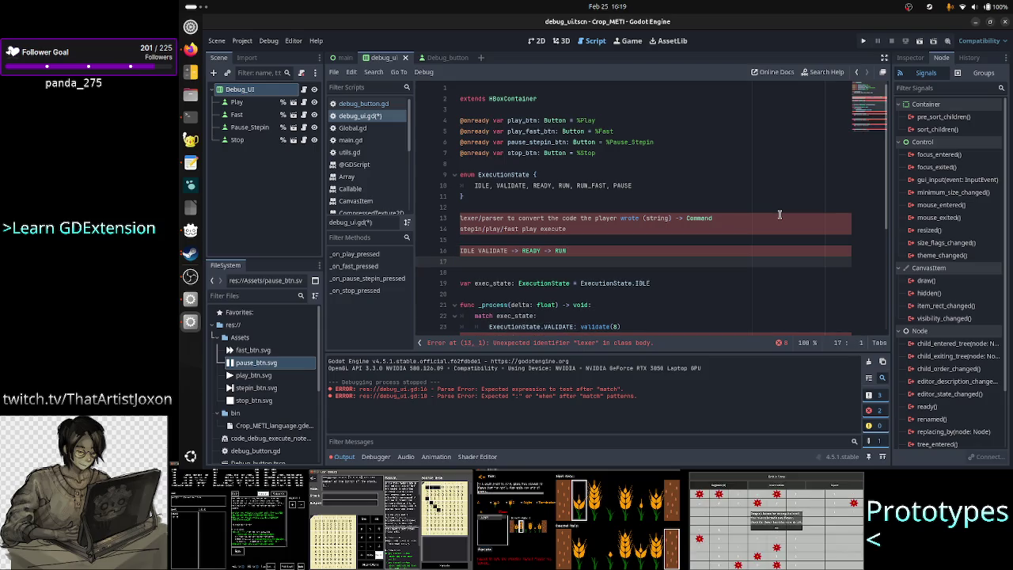
pyautogui.press('Up')
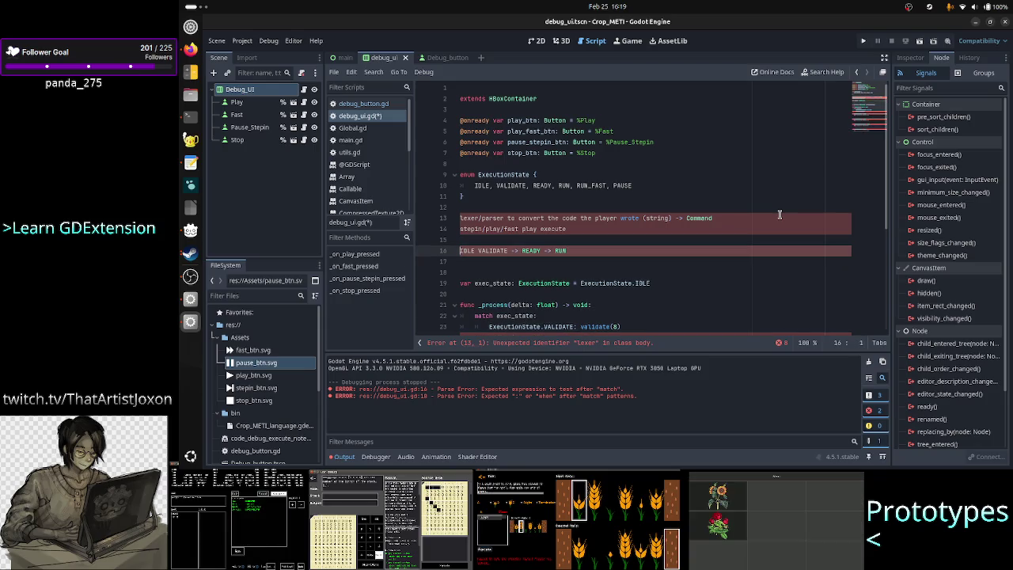
pyautogui.press('Return')
pyautogui.press('Up')
# Step: Label the state-flow note 'run' and add blank lines below it
pyautogui.write('run')
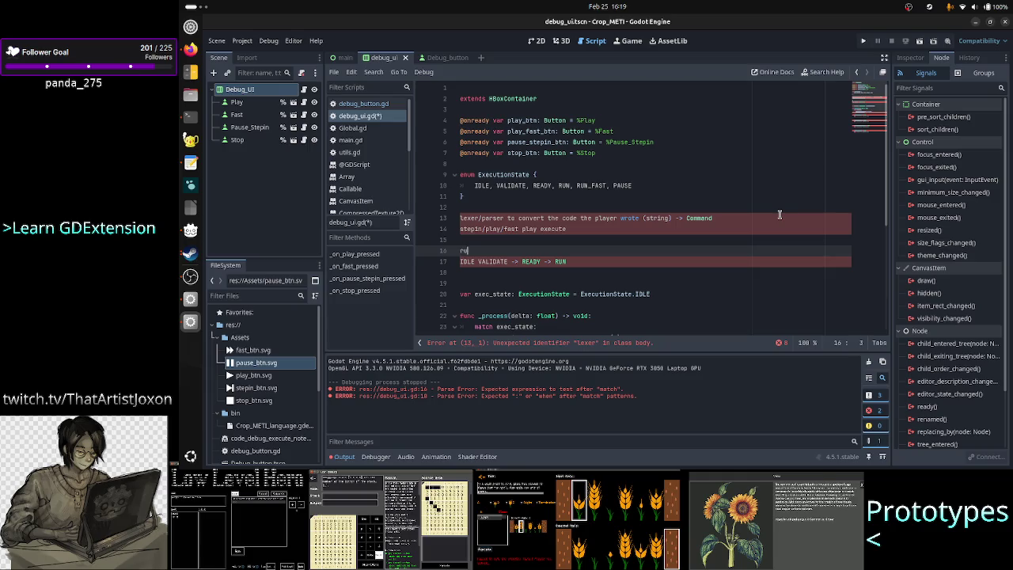
pyautogui.press('Escape')
pyautogui.press('Down')
pyautogui.press('End')
pyautogui.press('Return')
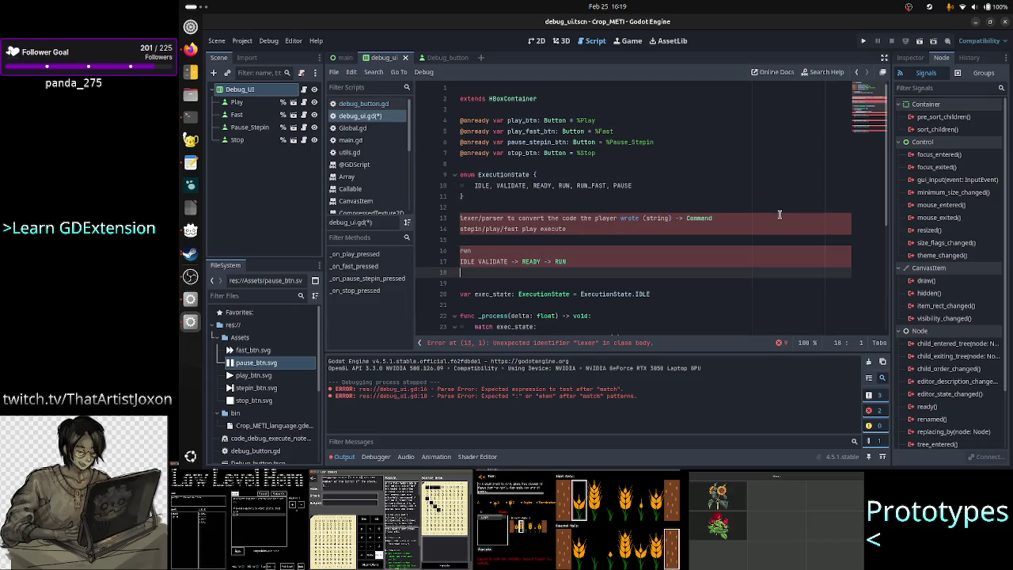
pyautogui.press('Return')
# Step: Add a 'stepin' heading beneath the run note
pyautogui.write('stepin')
pyautogui.press('Return')
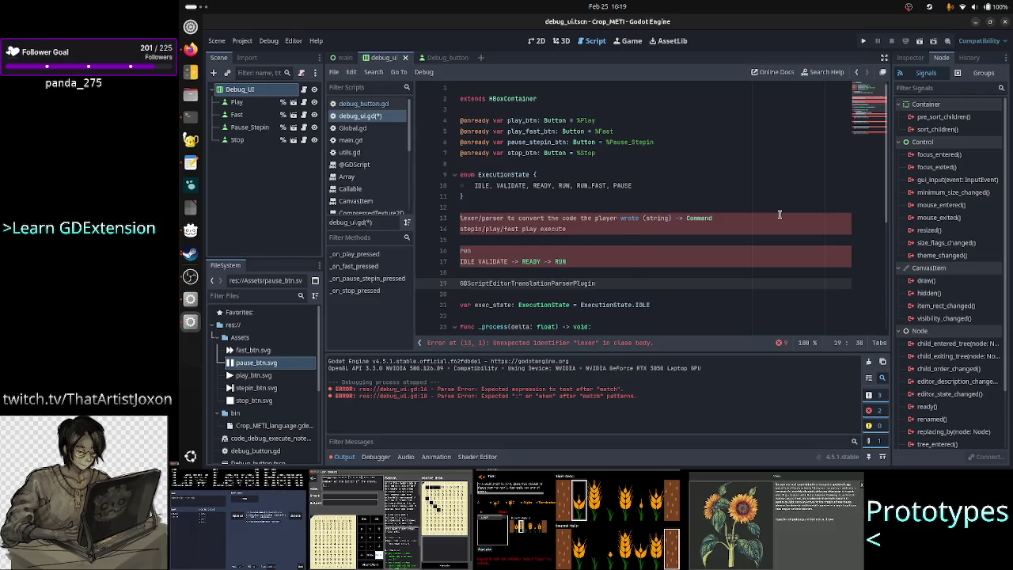
pyautogui.hotkey('ctrl', 'z')
pyautogui.write('stepin')
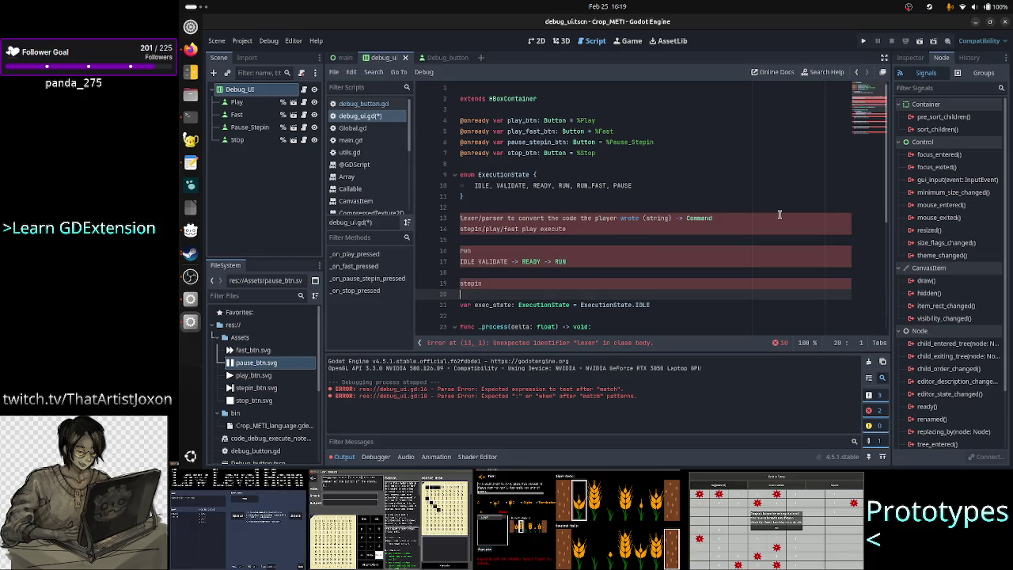
pyautogui.press('Return')
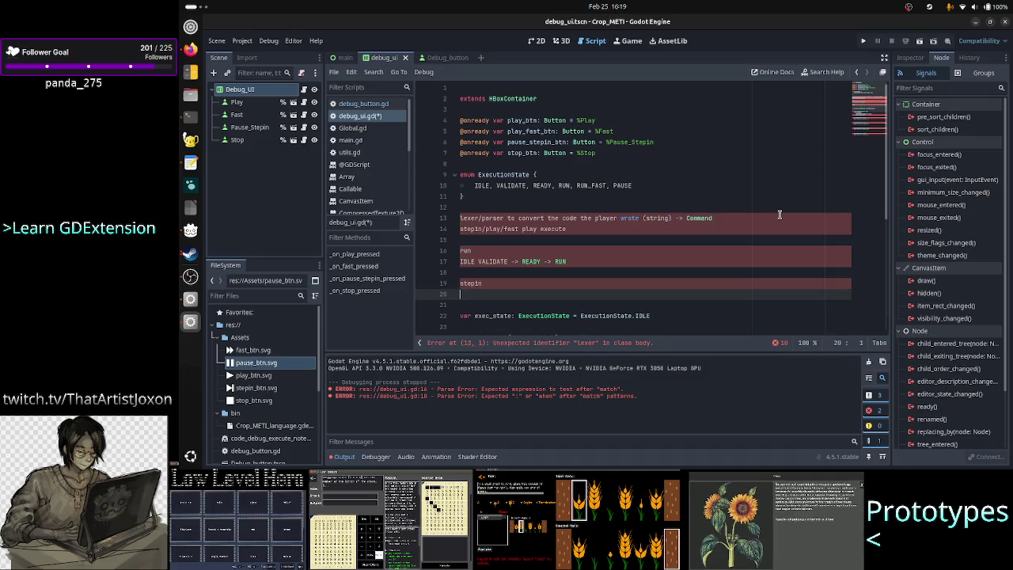
pyautogui.press('Up')
pyautogui.press('Up')
pyautogui.press('Up')
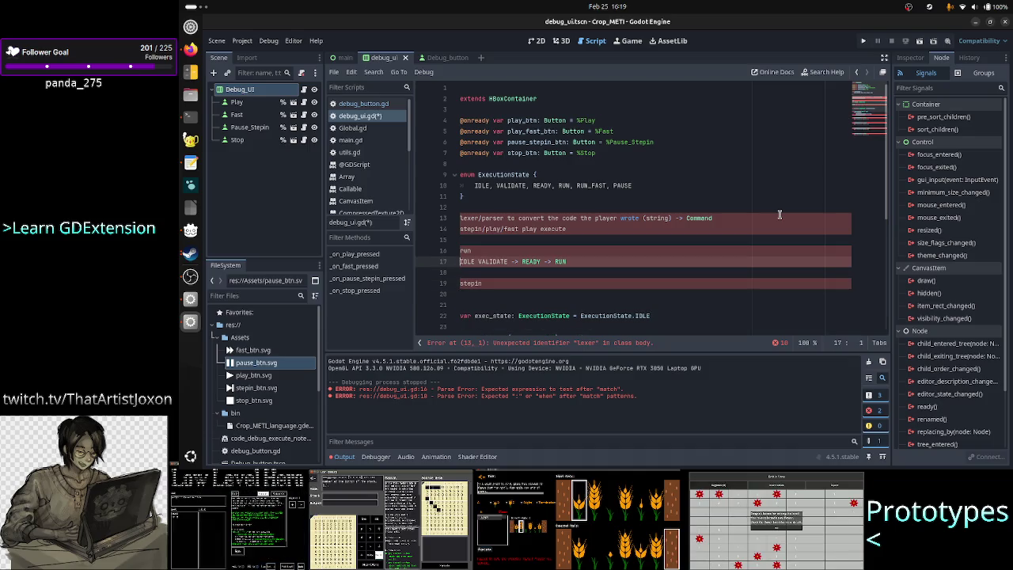
pyautogui.press('Down')
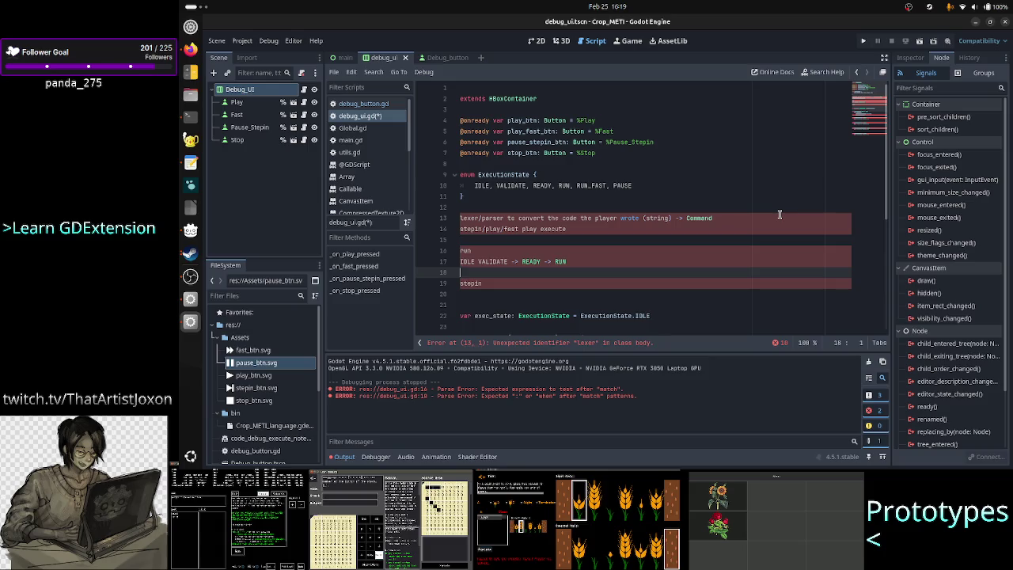
pyautogui.press('Down')
pyautogui.press('Down')
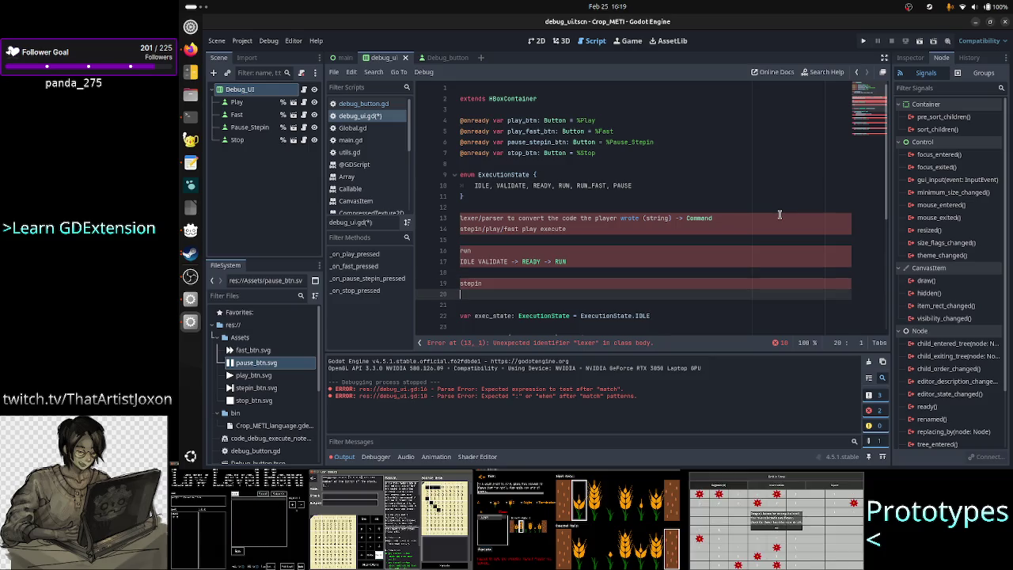
# Step: Under stepin, write the transition 'IDLE VALIDATE -> PAUSE'
pyautogui.write('IDLE')
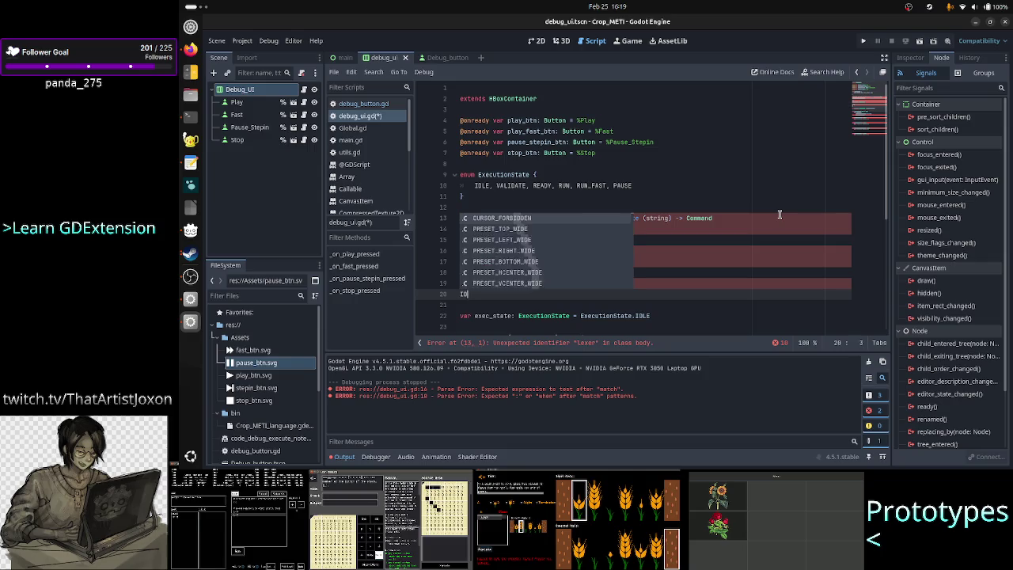
pyautogui.press('Escape')
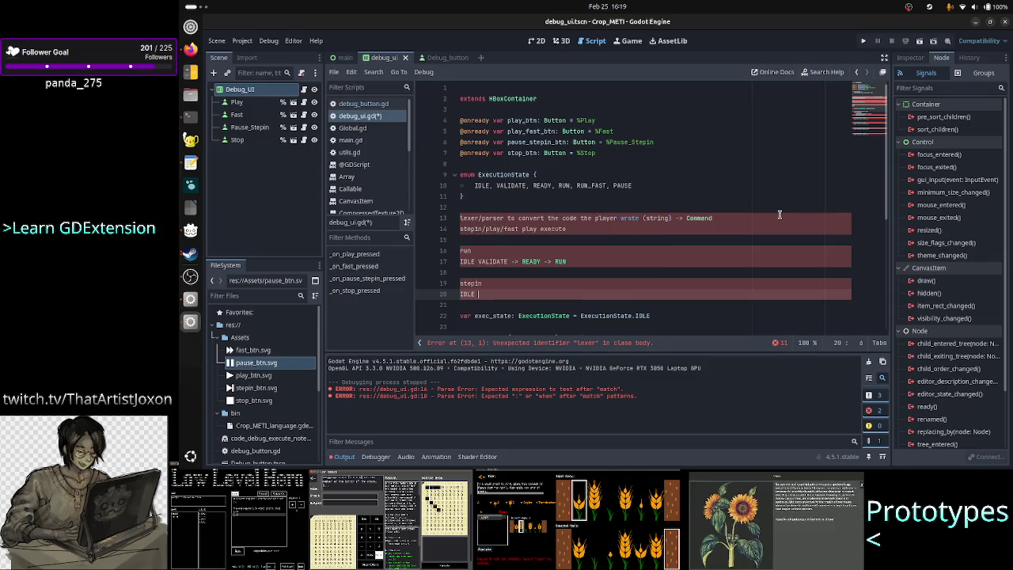
pyautogui.write('VALIDATE ')
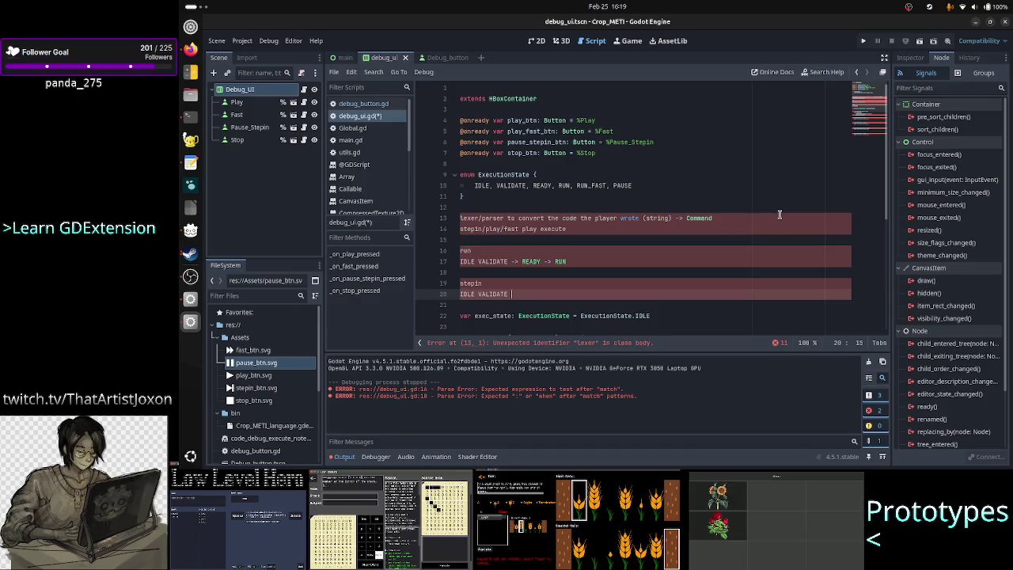
pyautogui.write('-> ')
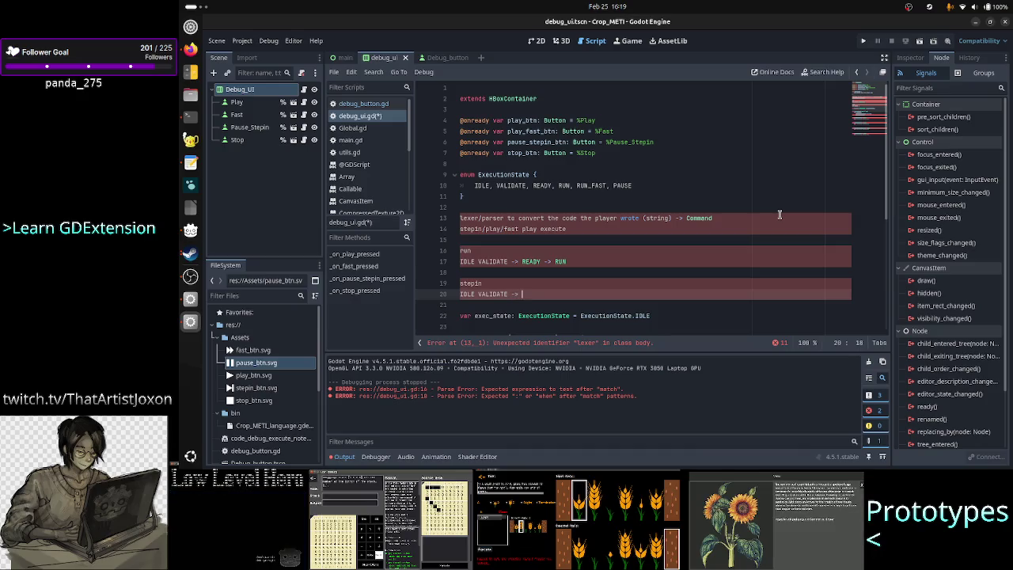
pyautogui.write('READY')
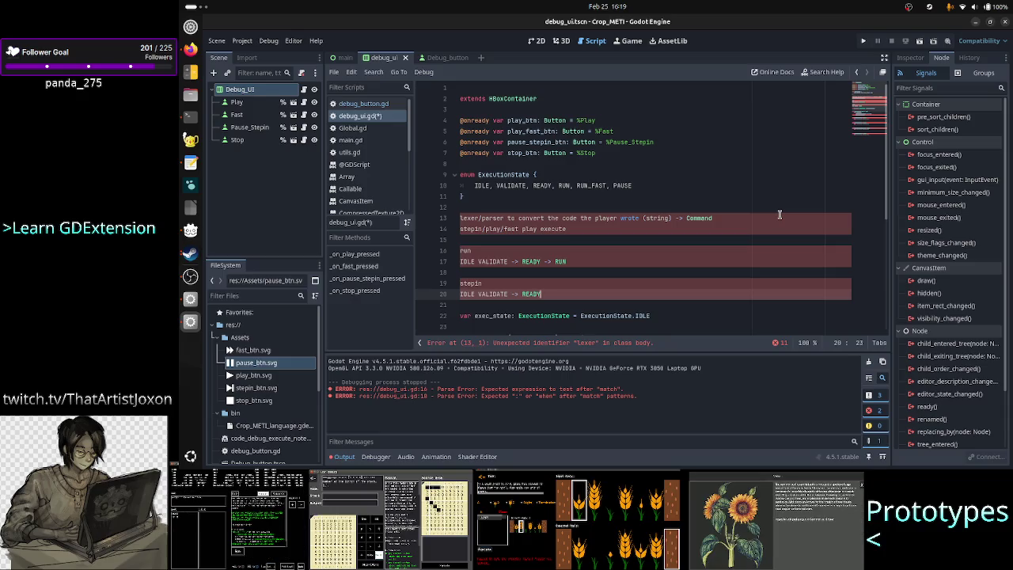
pyautogui.press('BackSpace')
pyautogui.press('BackSpace')
pyautogui.press('BackSpace')
pyautogui.press('BackSpace')
pyautogui.press('BackSpace')
pyautogui.write('PAUSE')
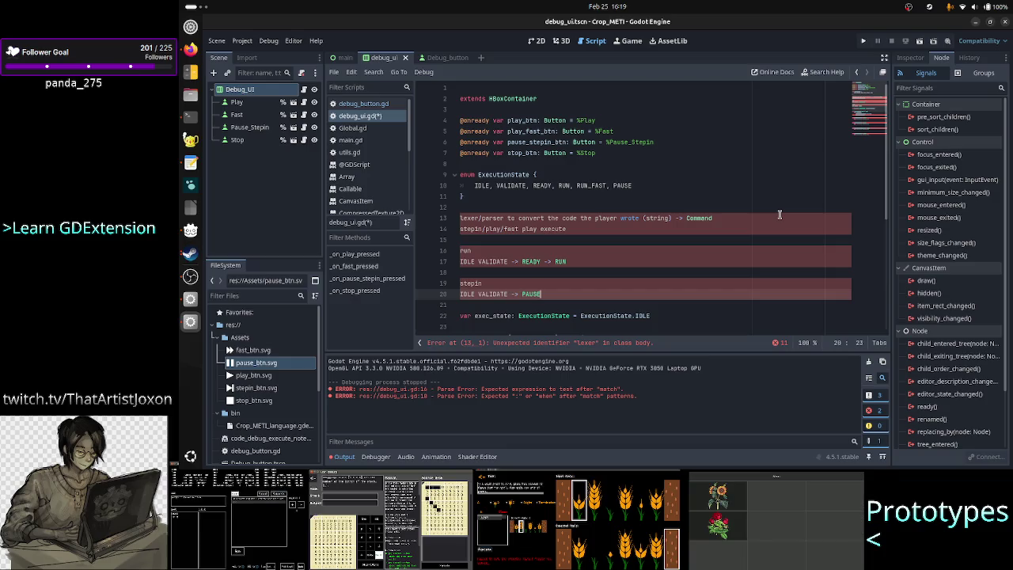
pyautogui.press('Up')
pyautogui.press('Up')
pyautogui.press('Up')
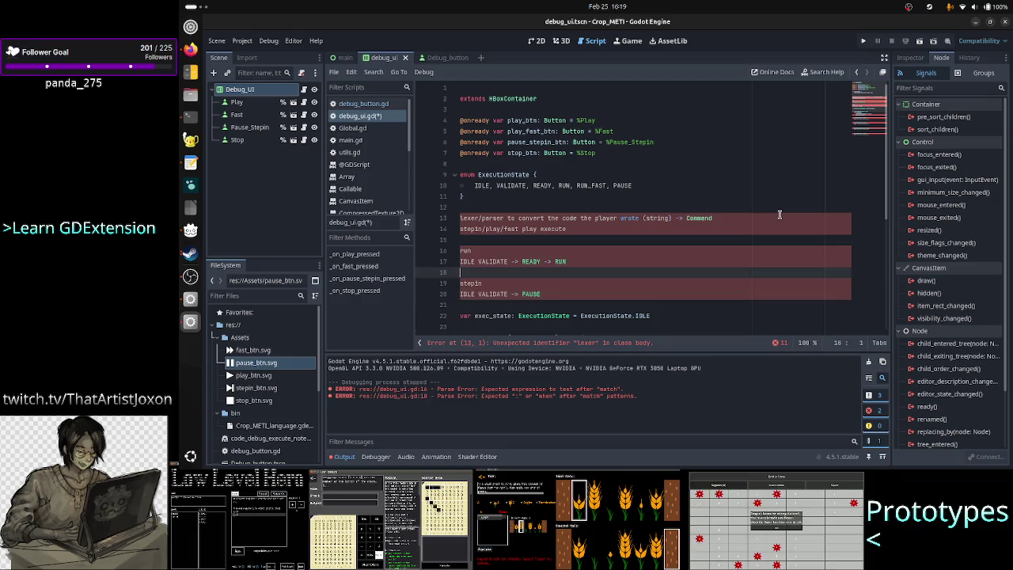
pyautogui.press('Left')
pyautogui.press('Left')
pyautogui.press('Left')
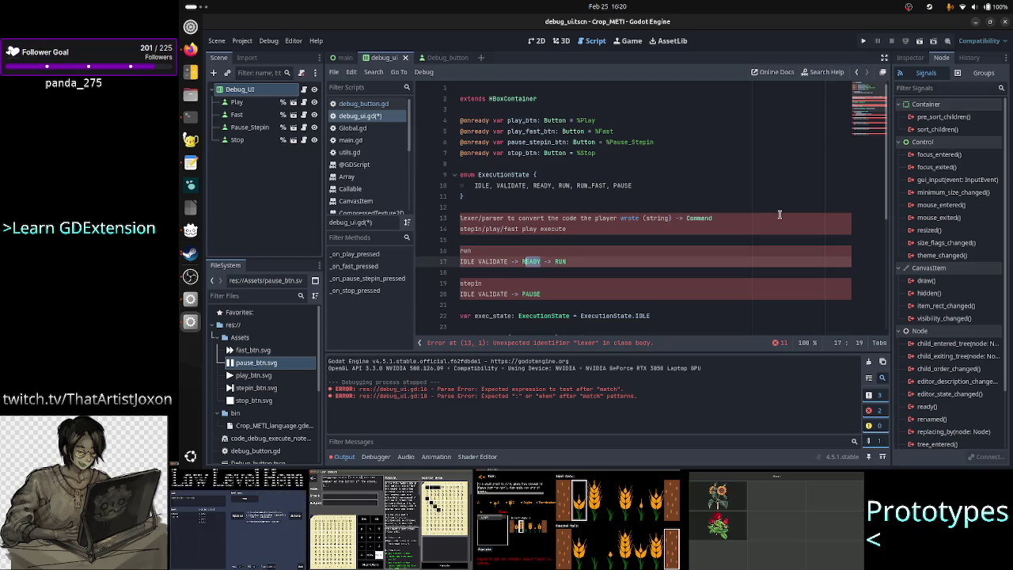
pyautogui.press('Down')
pyautogui.press('Down')
pyautogui.press('Down')
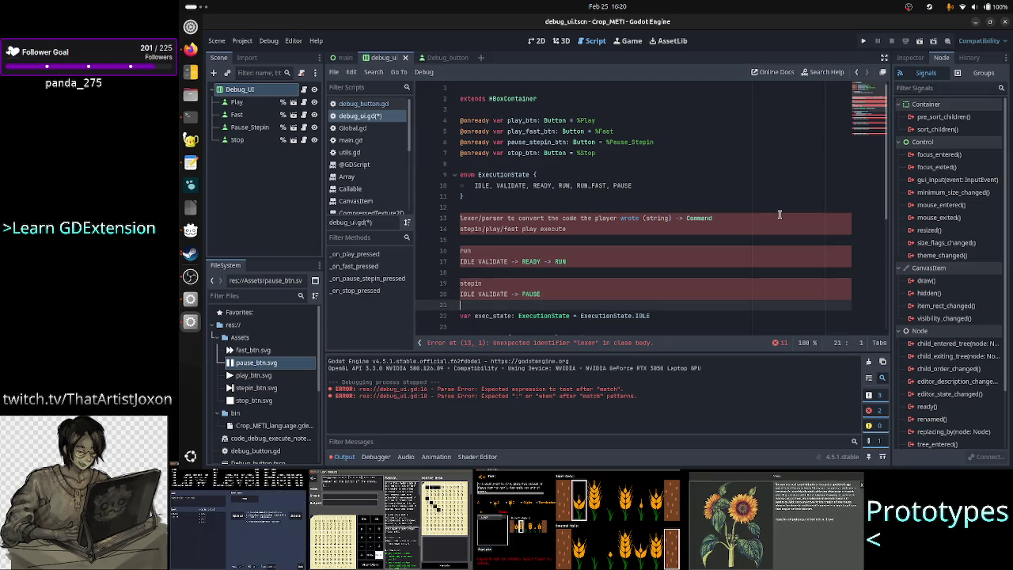
pyautogui.hotkey('alt', 'Tab')
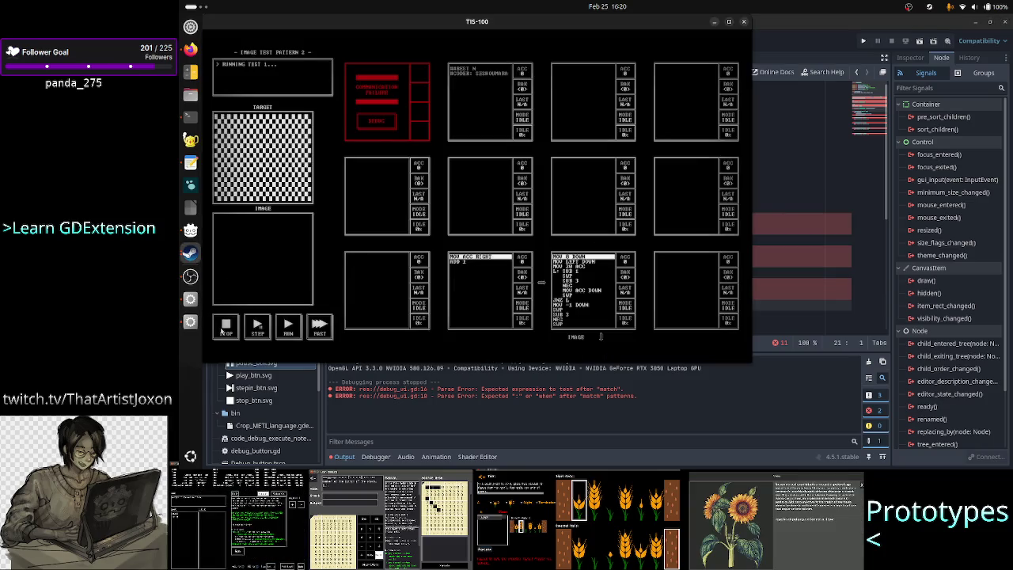
# Step: Stop and step the TIS-100 program, then place the Godot caret after PAUSE on line 20
pyautogui.click(223, 329)
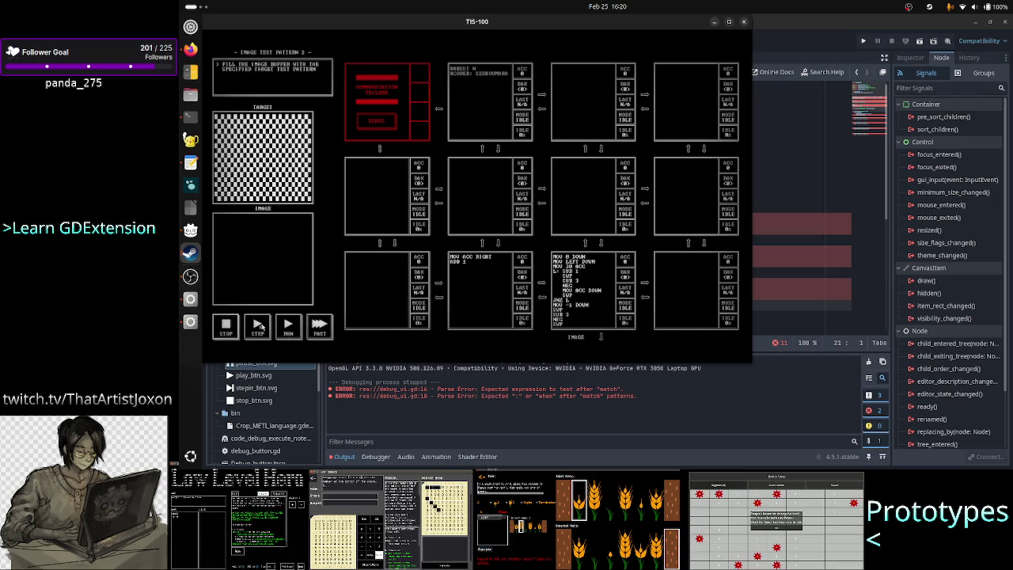
pyautogui.click(260, 326)
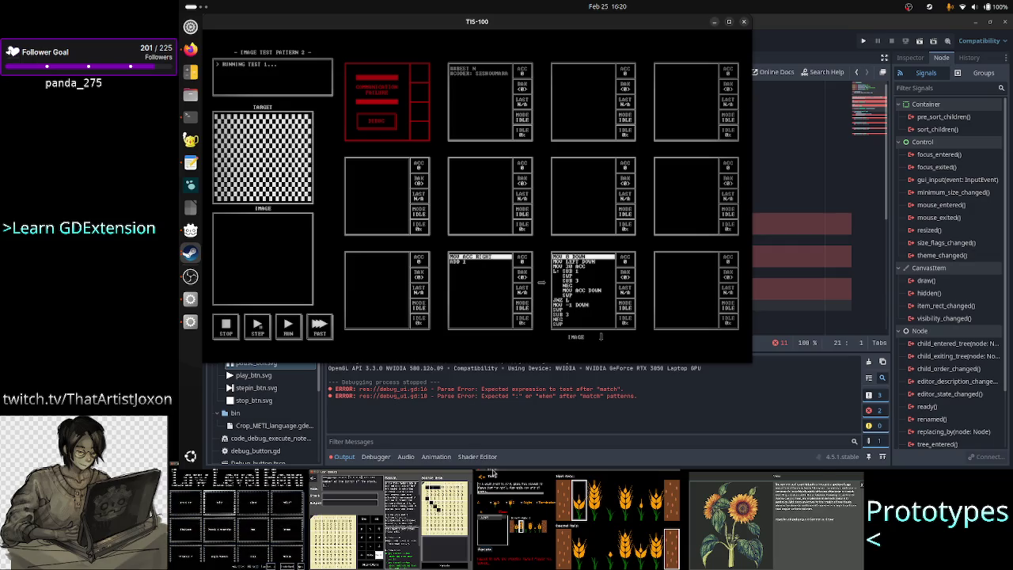
pyautogui.click(550, 418)
pyautogui.click(556, 292)
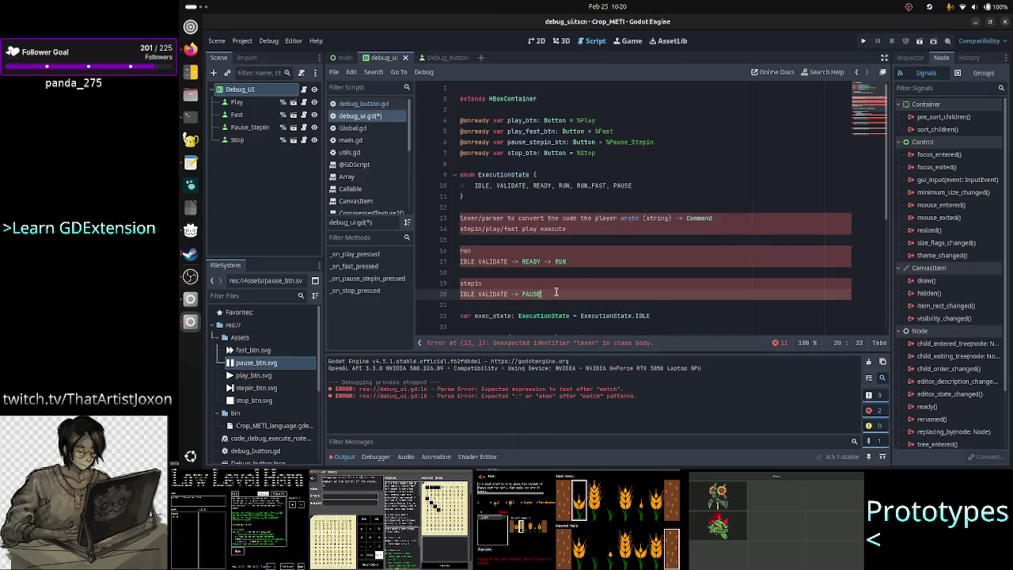
# Step: Run and stop the TIS-100 program again, then put the caret after stepin on line 19
pyautogui.hotkey('alt', 'Tab')
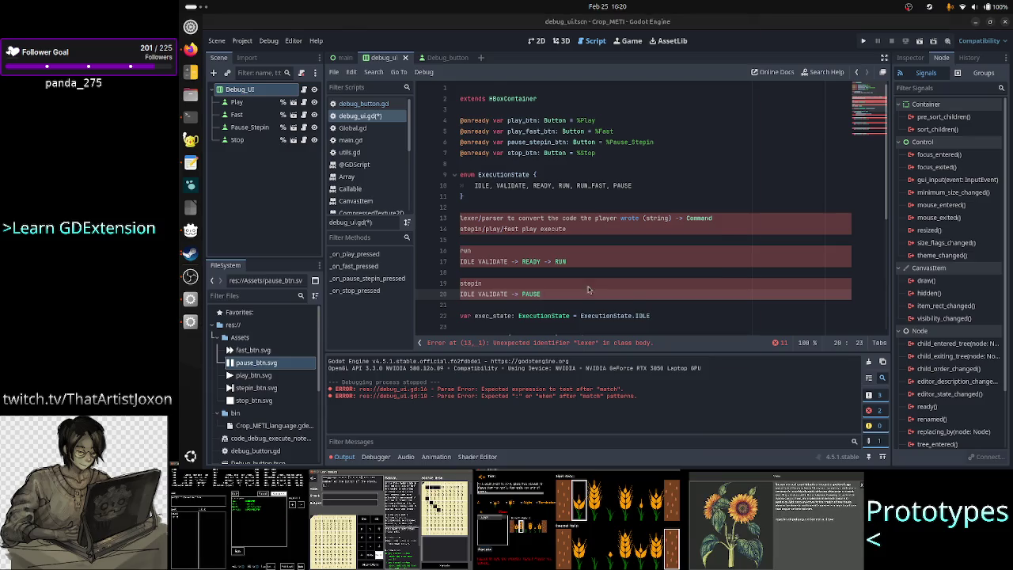
pyautogui.click(226, 325)
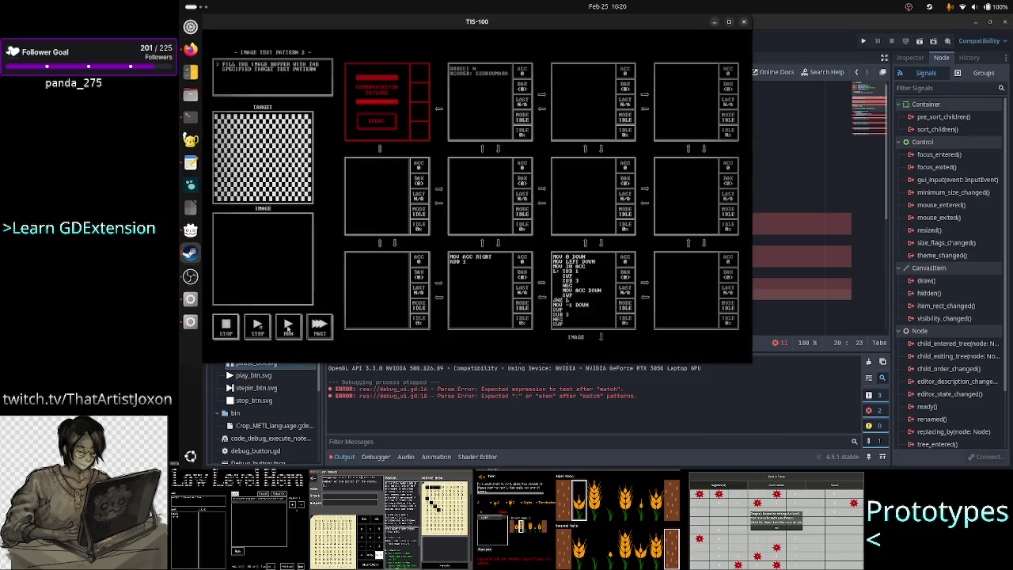
pyautogui.click(288, 327)
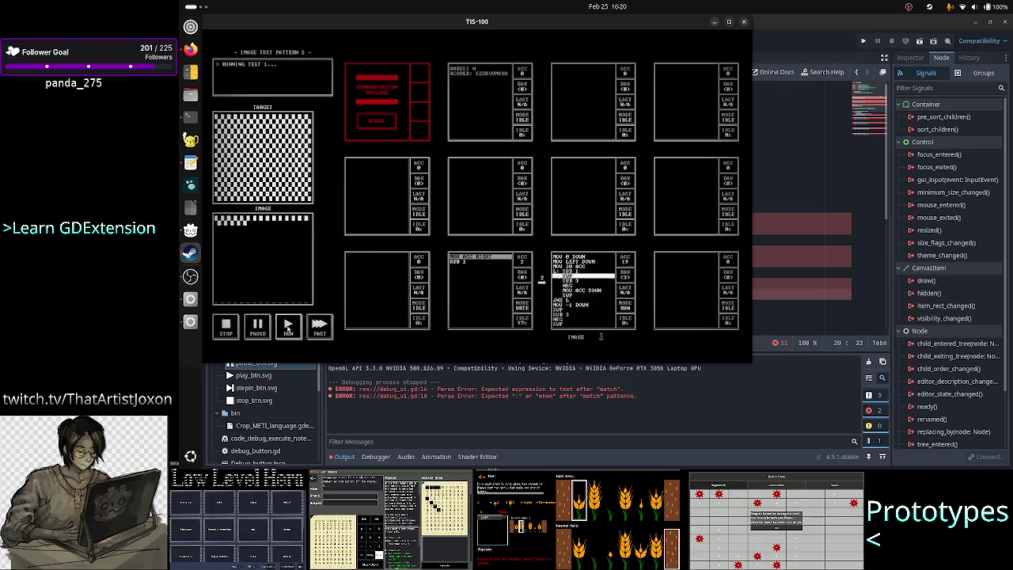
pyautogui.click(226, 329)
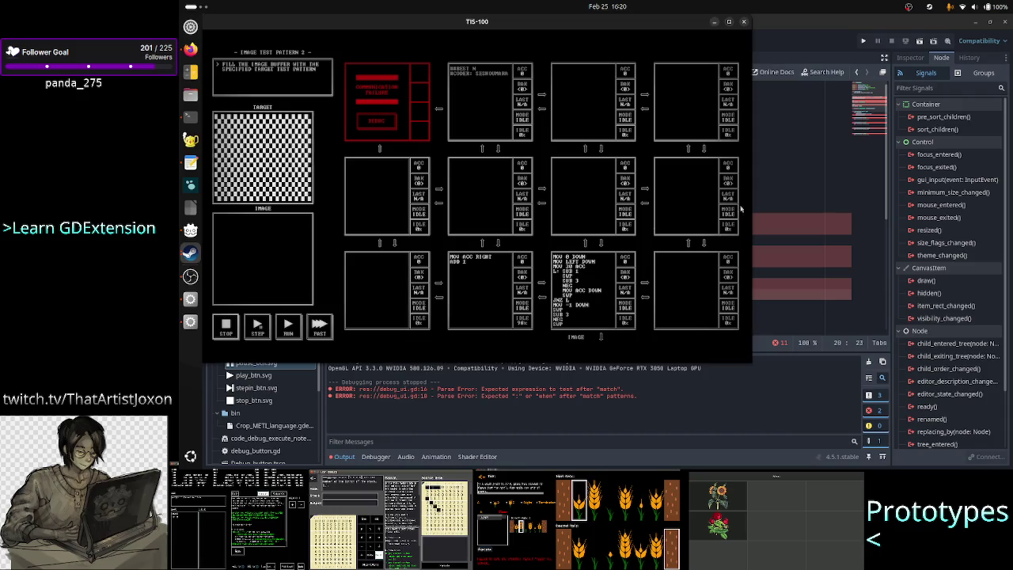
pyautogui.click(790, 215)
pyautogui.click(578, 286)
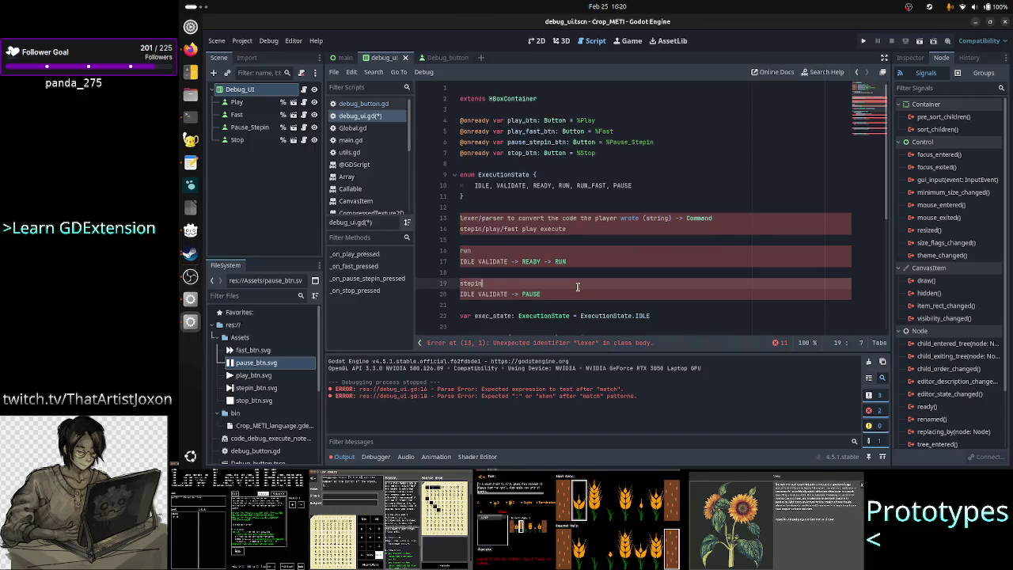
# Step: Insert 'READY -> ' before PAUSE so the stepin note reads IDLE VALIDATE -> READY -> PAUSE
pyautogui.click(590, 292)
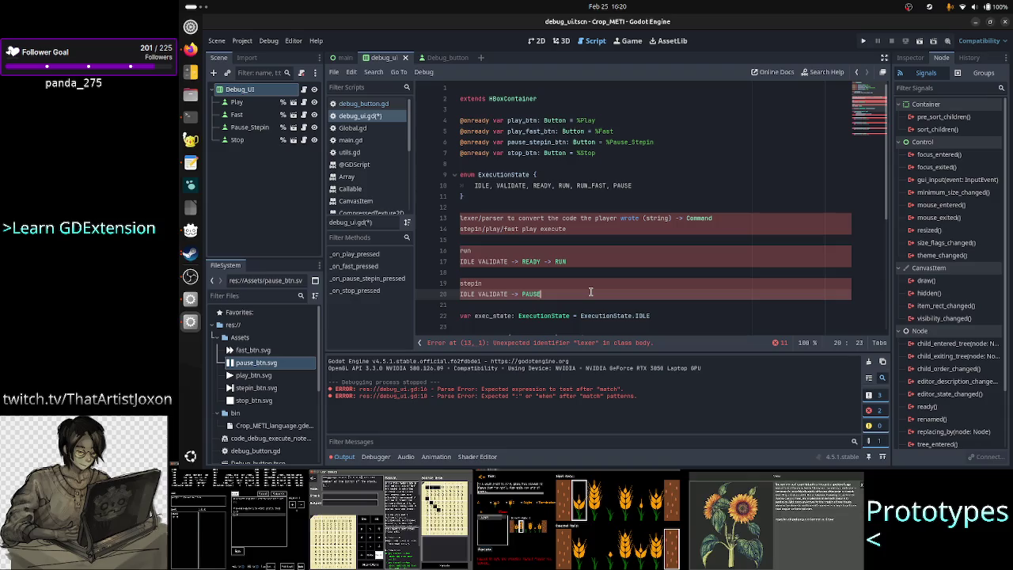
pyautogui.press('Up')
pyautogui.press('Up')
pyautogui.press('Up')
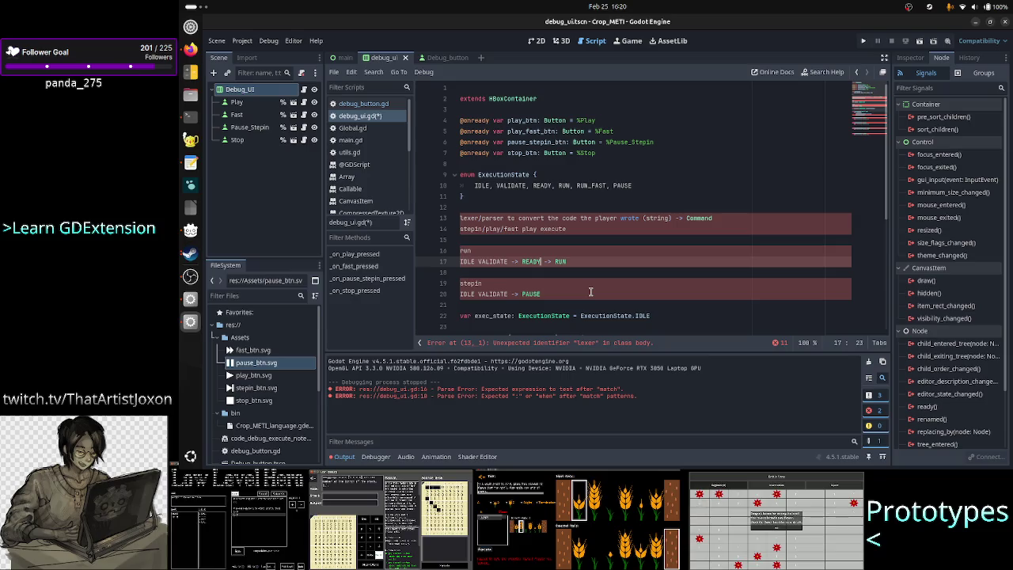
pyautogui.hotkey('shift', 'Left')
pyautogui.hotkey('shift', 'Left')
pyautogui.hotkey('shift', 'Left')
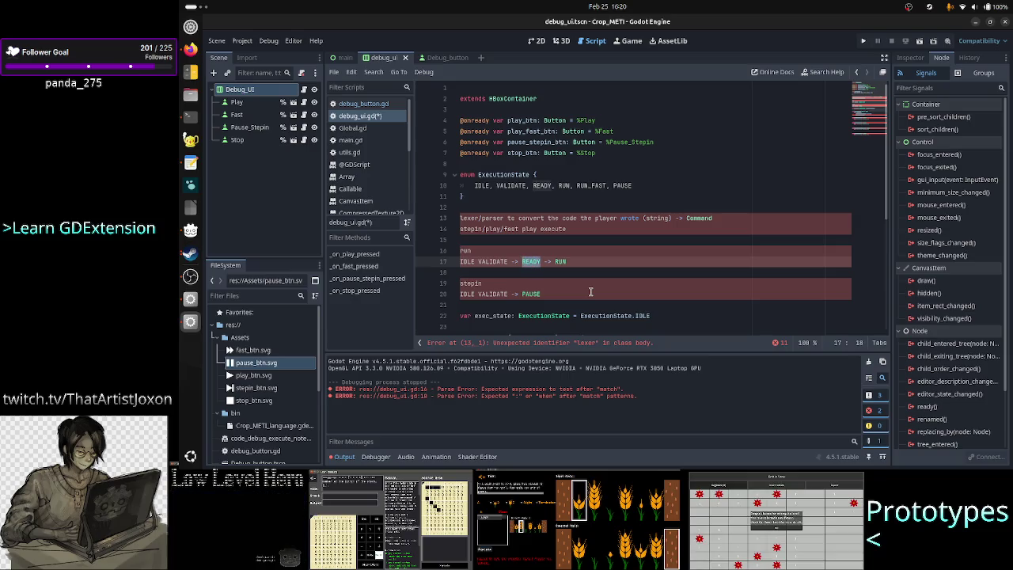
pyautogui.press('Down')
pyautogui.press('Down')
pyautogui.press('Down')
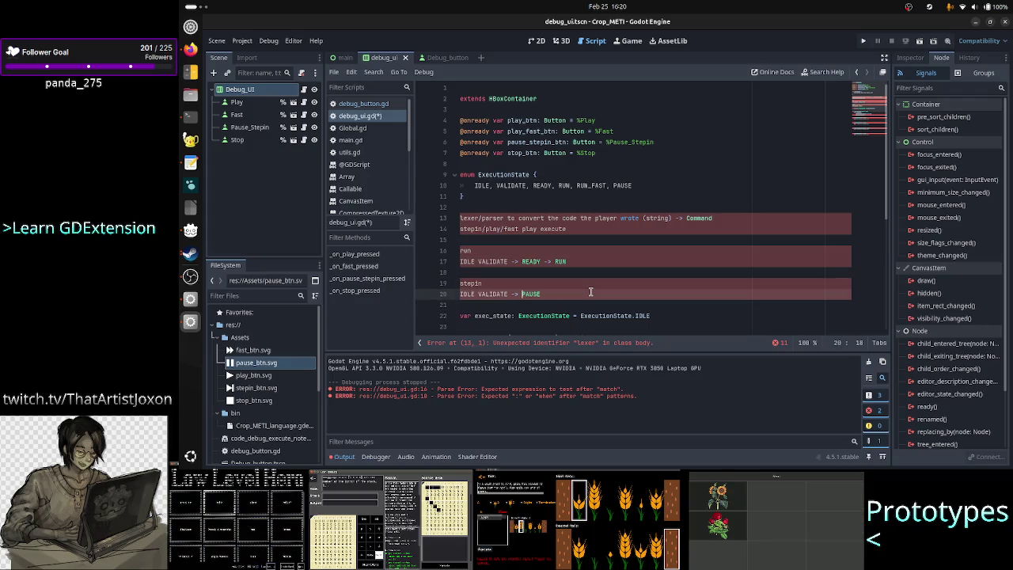
pyautogui.write('READY')
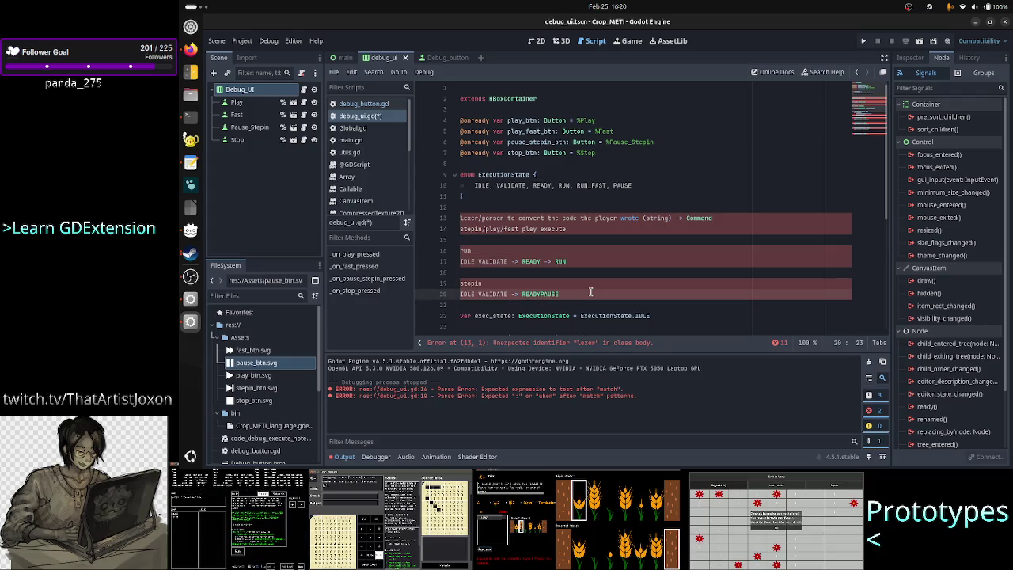
pyautogui.write(' ->')
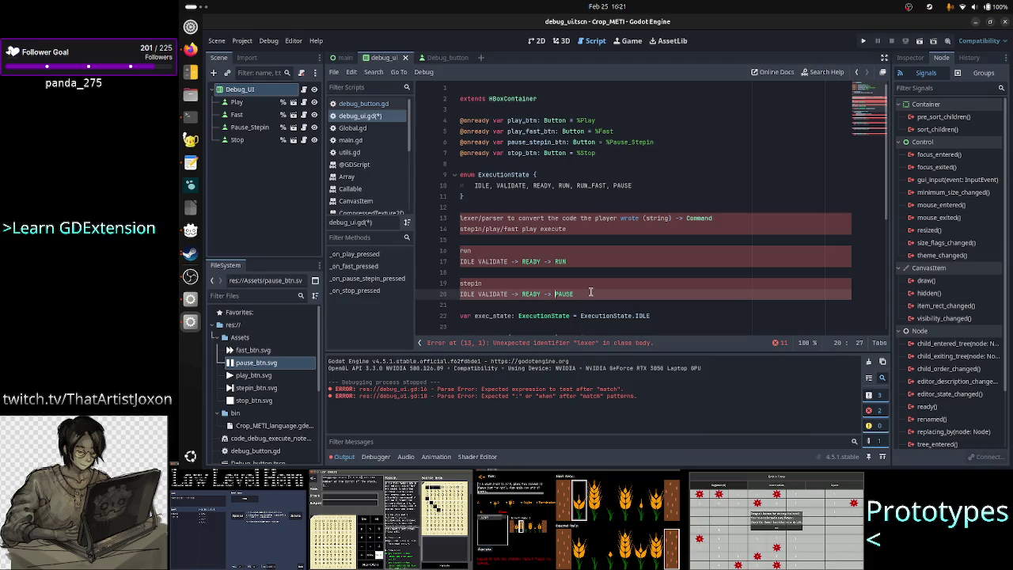
pyautogui.press('Up')
pyautogui.press('Up')
pyautogui.press('Up')
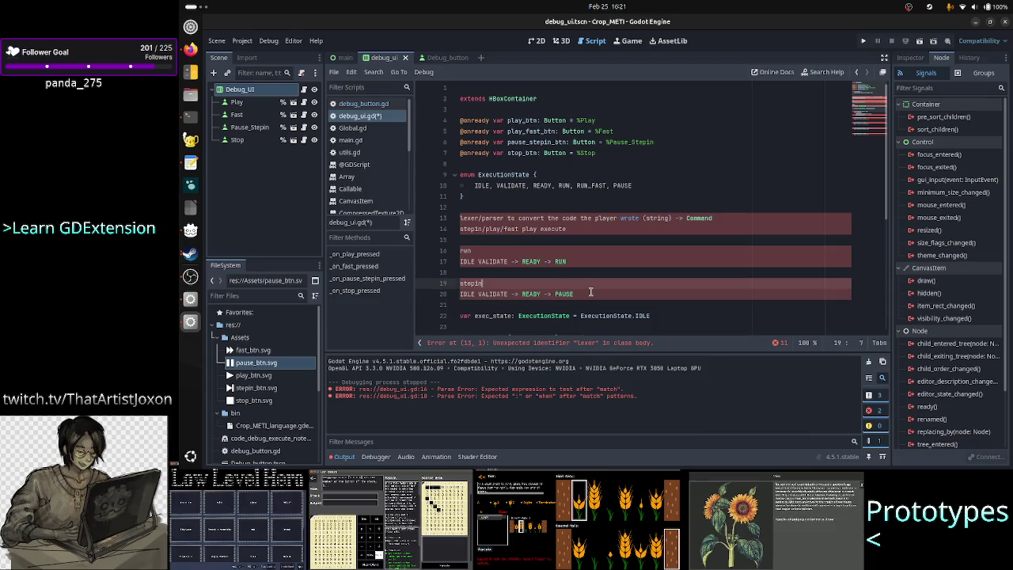
pyautogui.press('End')
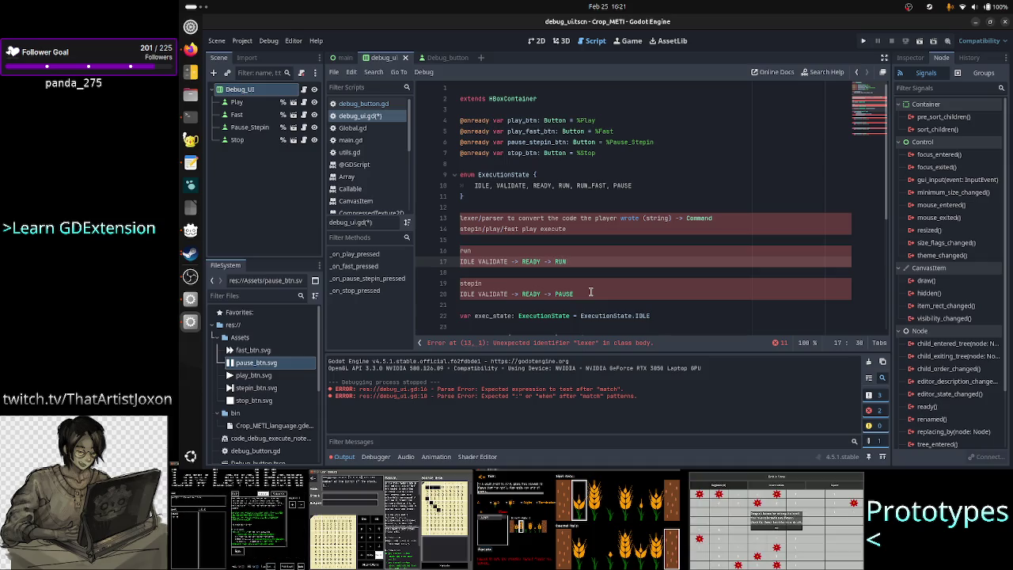
pyautogui.hotkey('shift', 'Left')
pyautogui.hotkey('shift', 'Left')
pyautogui.hotkey('shift', 'Left')
pyautogui.press('Down')
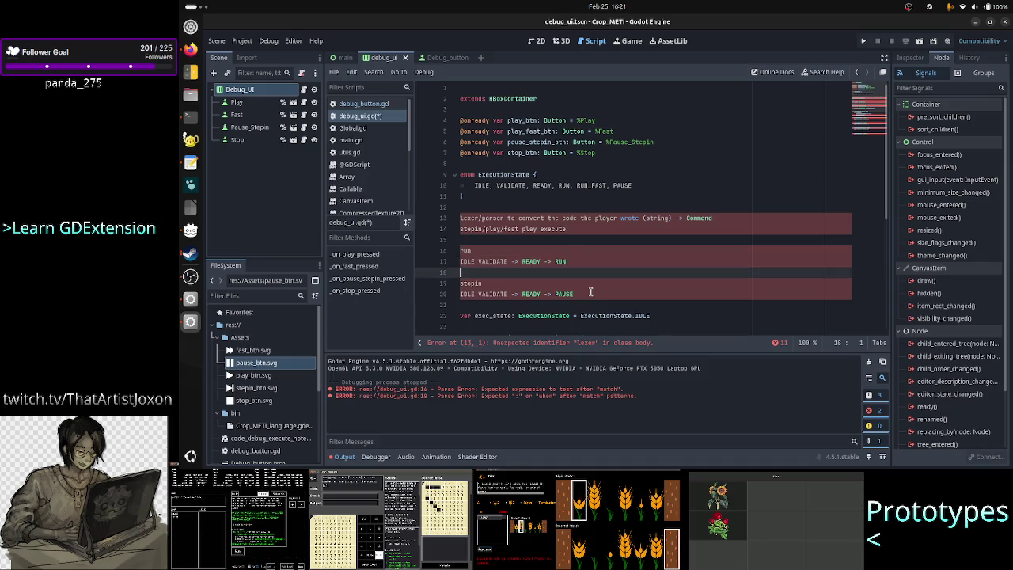
pyautogui.press('Down')
pyautogui.press('Down')
pyautogui.hotkey('ctrl', 'Right')
pyautogui.hotkey('ctrl', 'Right')
pyautogui.hotkey('ctrl', 'Right')
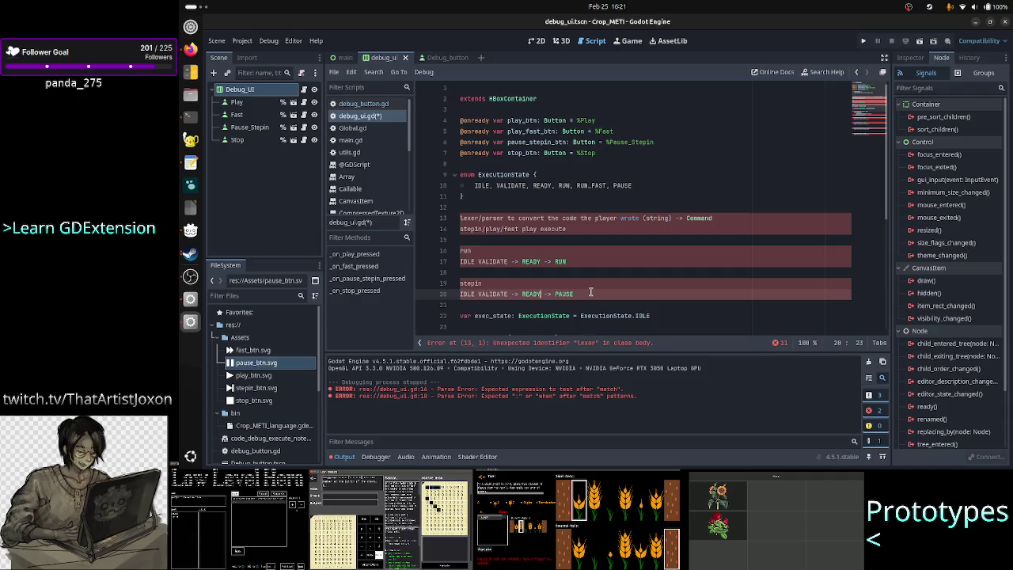
# Step: Review the _process match on exec_state and the placeholder handlers such as _on_play_pressed
pyautogui.scroll(-4, 597, 261)
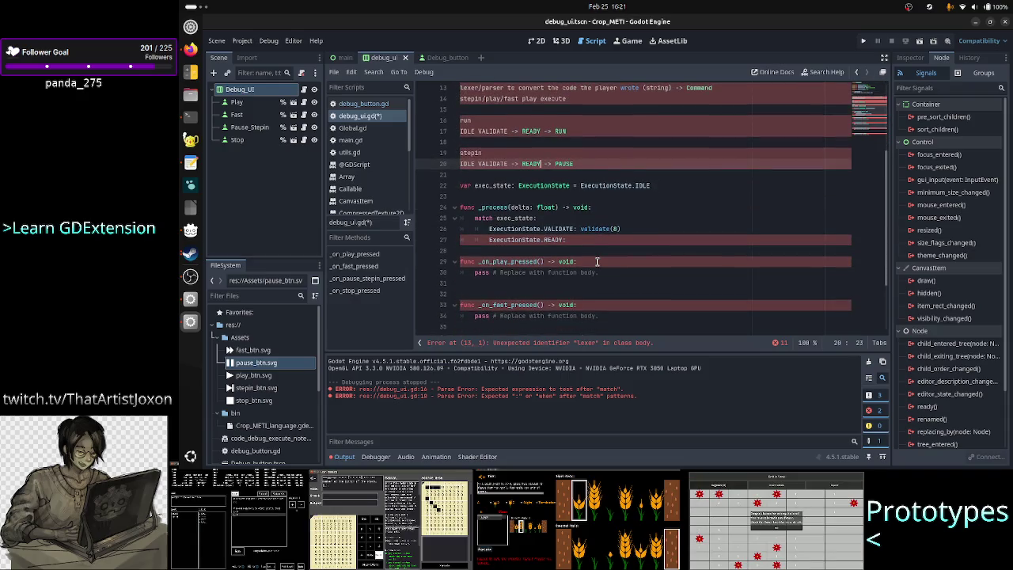
pyautogui.scroll(4, 597, 261)
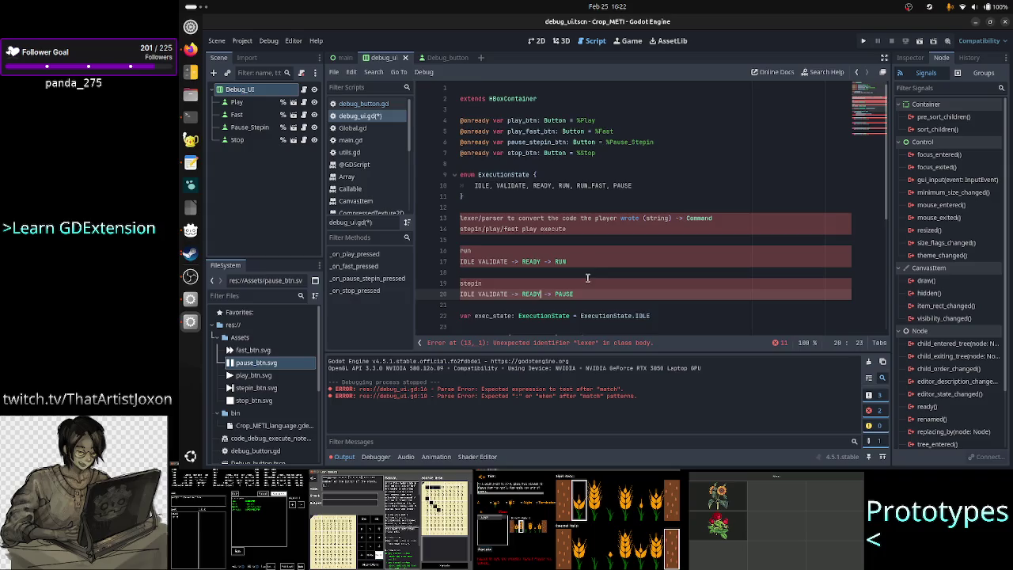
pyautogui.scroll(-3, 587, 277)
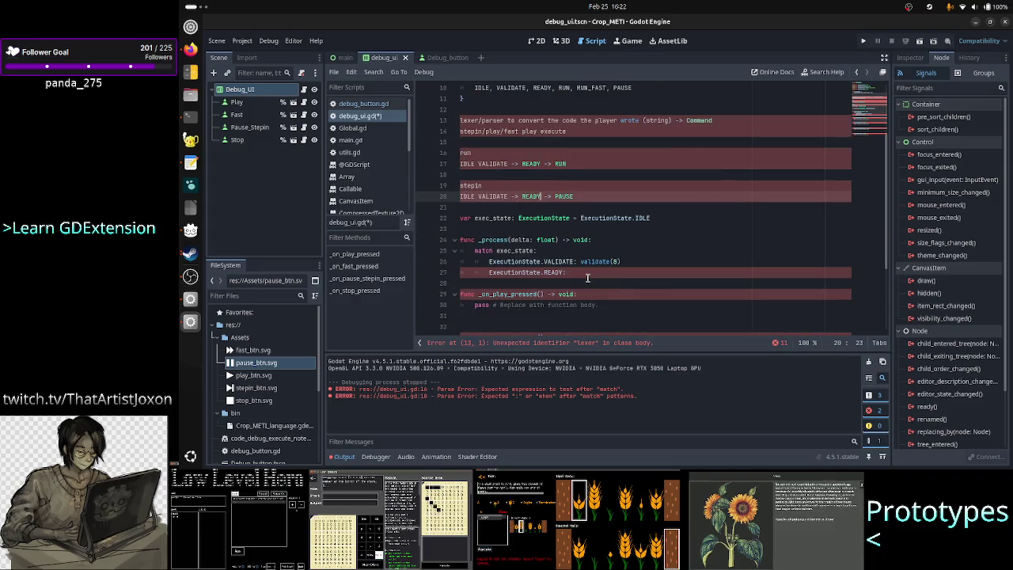
pyautogui.doubleClick(501, 239)
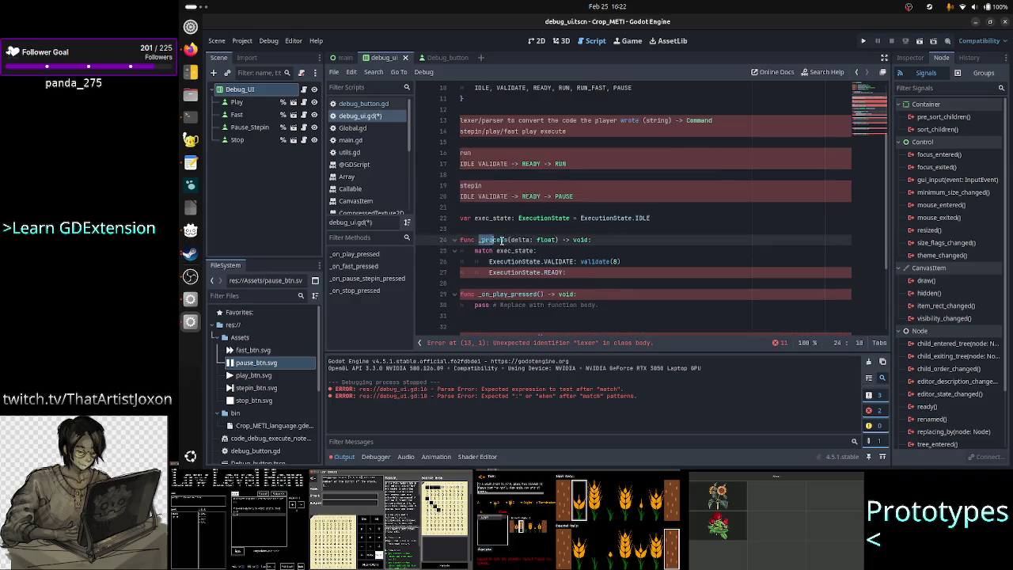
pyautogui.click(532, 250)
pyautogui.scroll(-4, 503, 290)
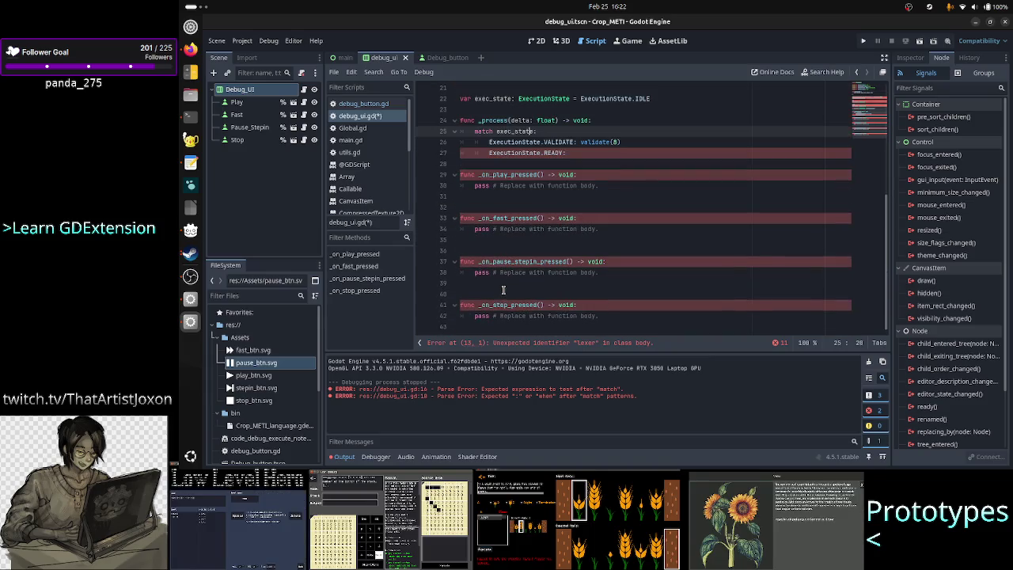
pyautogui.doubleClick(513, 186)
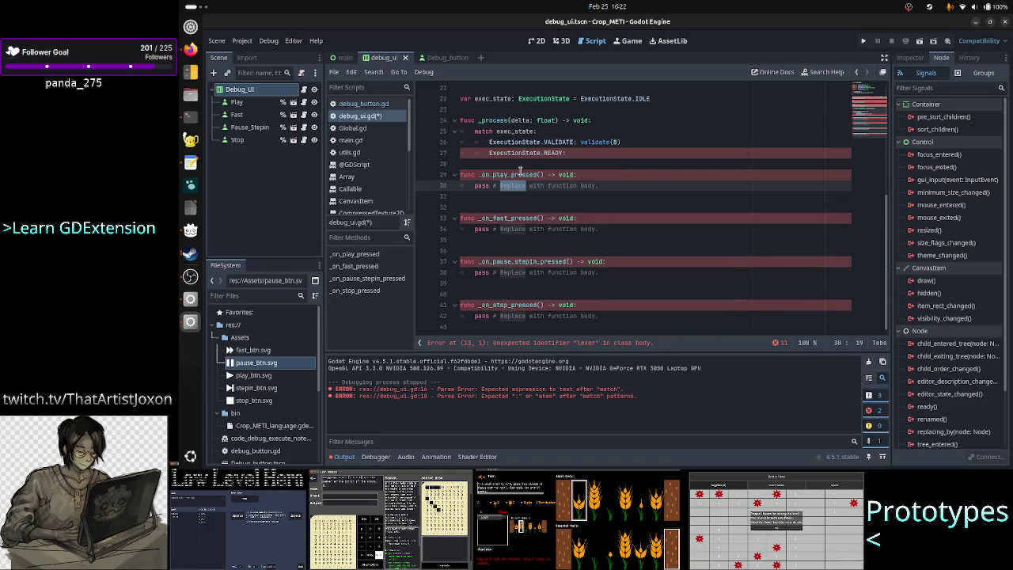
pyautogui.doubleClick(520, 174)
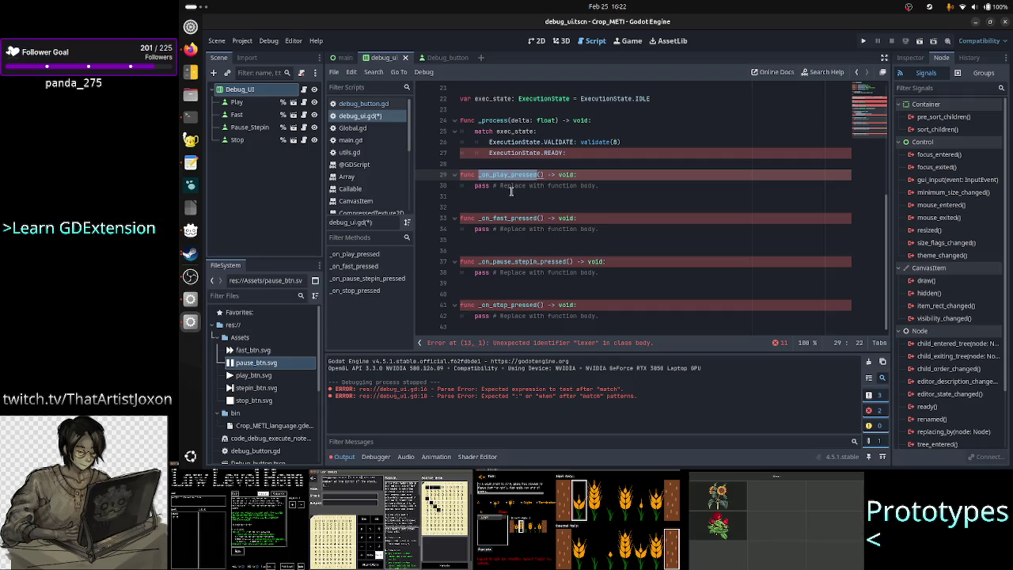
pyautogui.scroll(5, 511, 191)
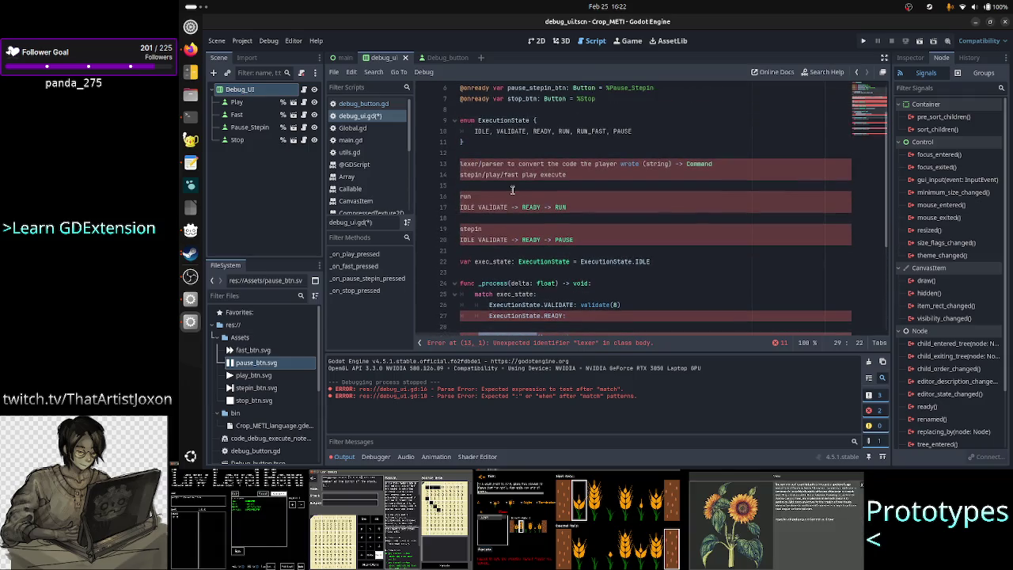
# Step: Comment out the lexer/parser and run/stepin notes on lines 13–20 with Ctrl+K
pyautogui.click(539, 152)
pyautogui.press('Down')
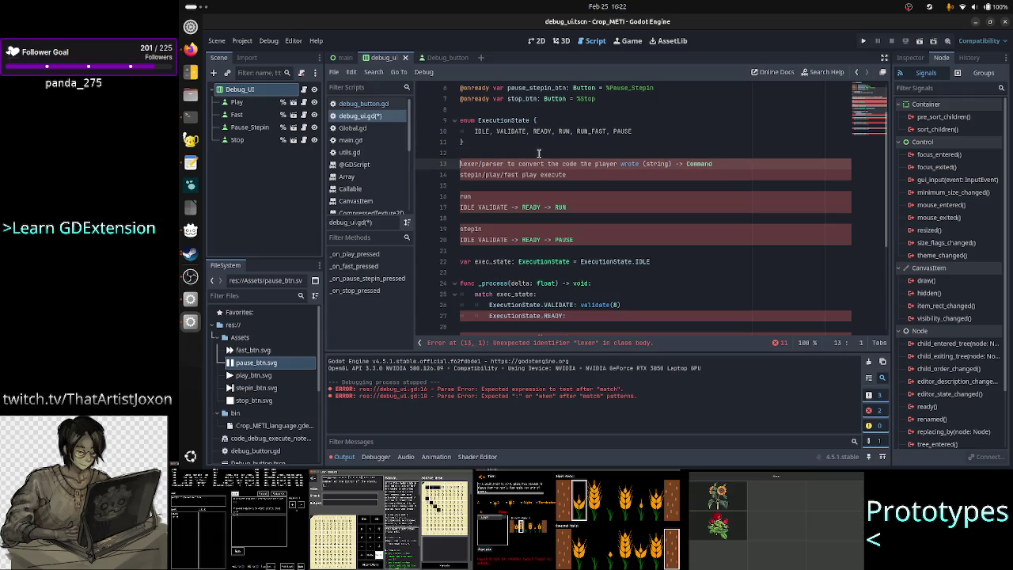
pyautogui.hotkey('shift', 'Down')
pyautogui.hotkey('shift', 'Down')
pyautogui.hotkey('shift', 'Down')
pyautogui.hotkey('shift', 'End')
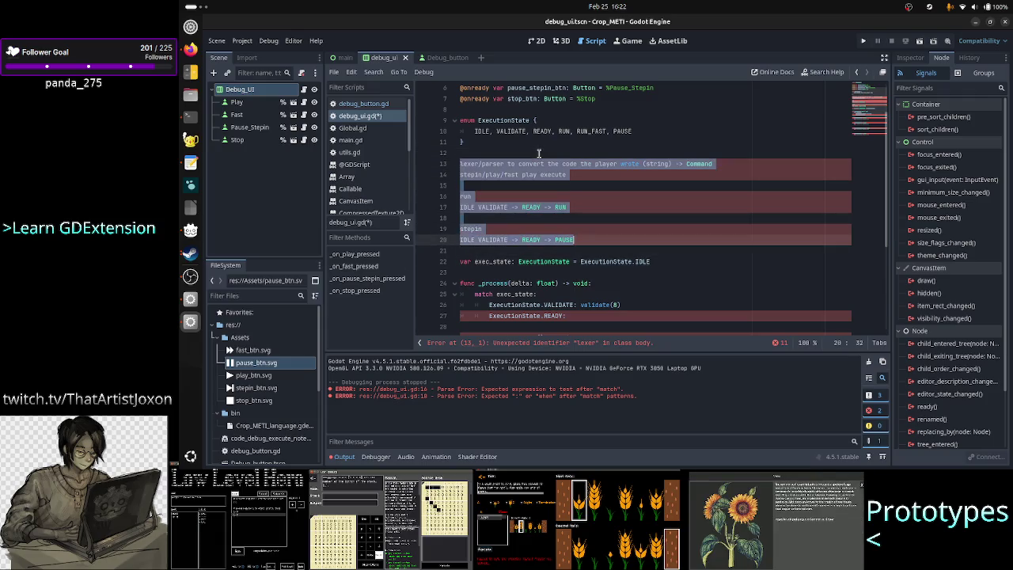
pyautogui.hotkey('ctrl', 'k')
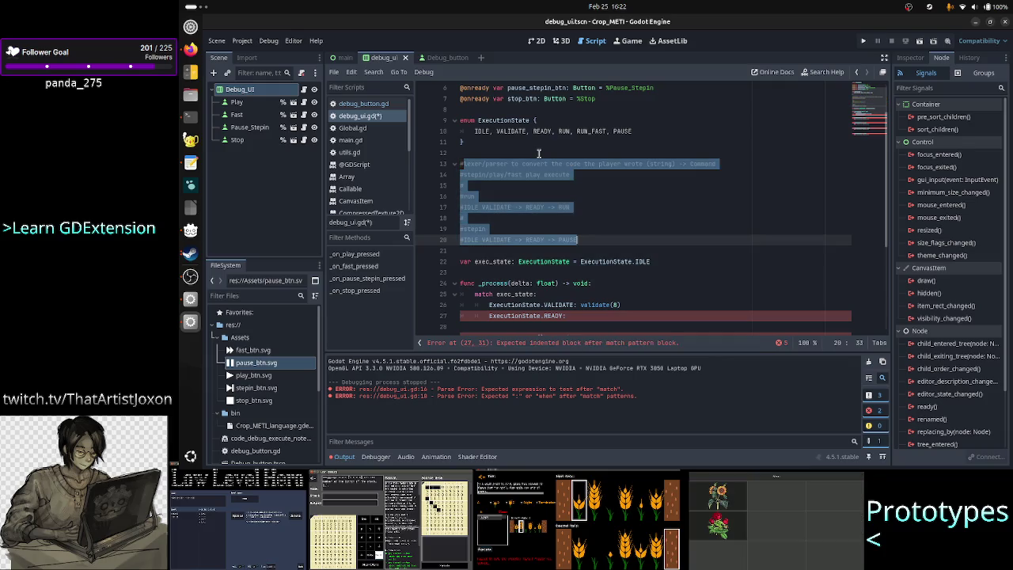
pyautogui.scroll(-2, 571, 208)
pyautogui.click(572, 212)
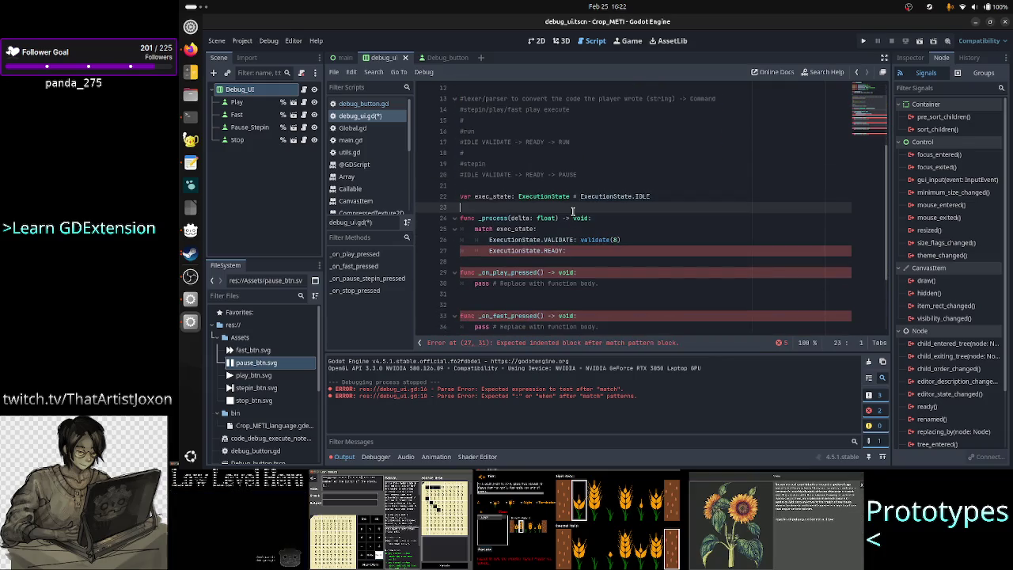
pyautogui.scroll(-1, 579, 204)
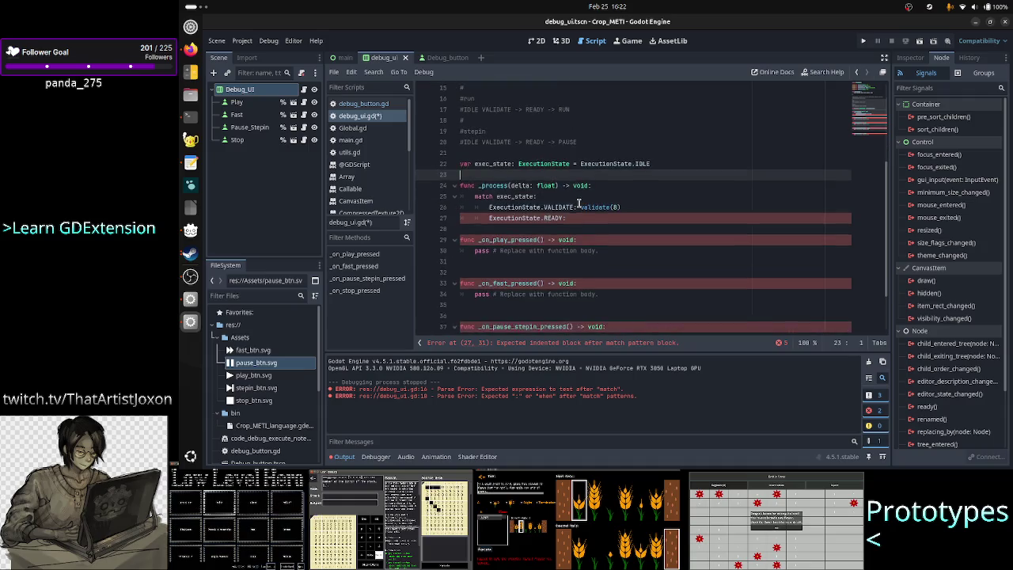
# Step: Replace pass in _on_play_pressed with the comment '#state to validate'
pyautogui.scroll(-2, 578, 204)
pyautogui.click(618, 188)
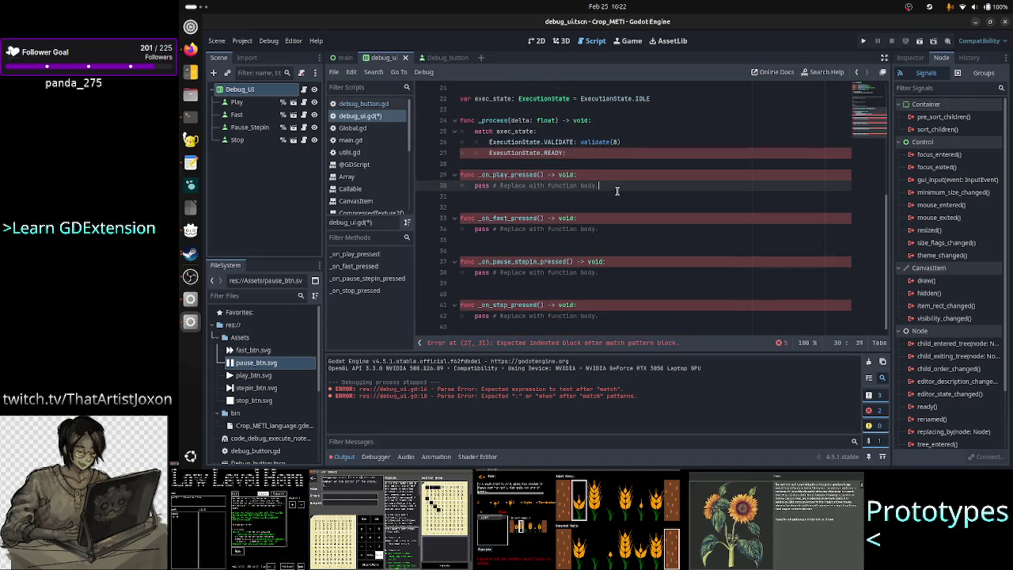
pyautogui.press('BackSpace')
pyautogui.press('BackSpace')
pyautogui.press('BackSpace')
pyautogui.write('s')
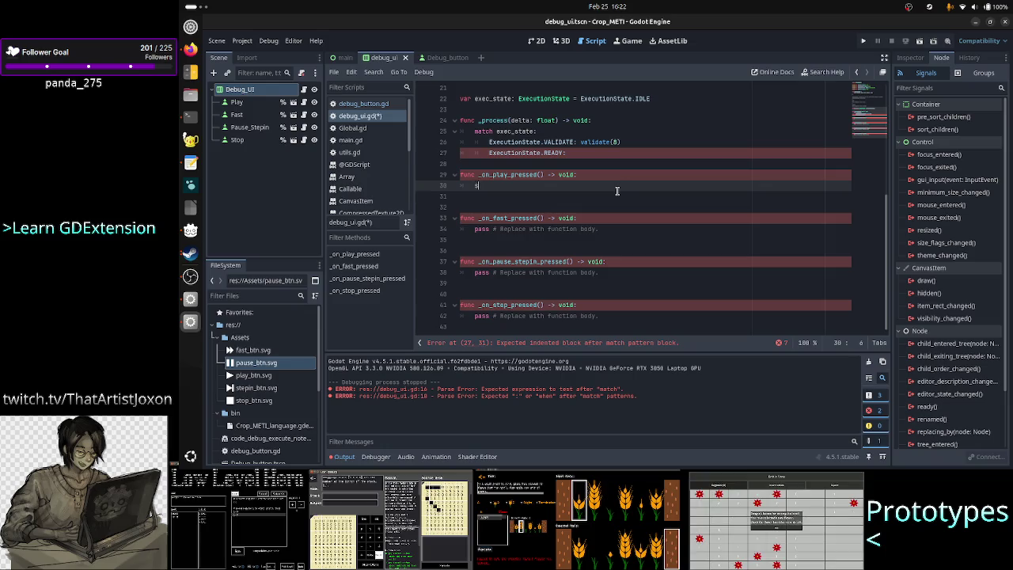
pyautogui.hotkey('ctrl', 'space')
pyautogui.press('Escape')
pyautogui.write('# ')
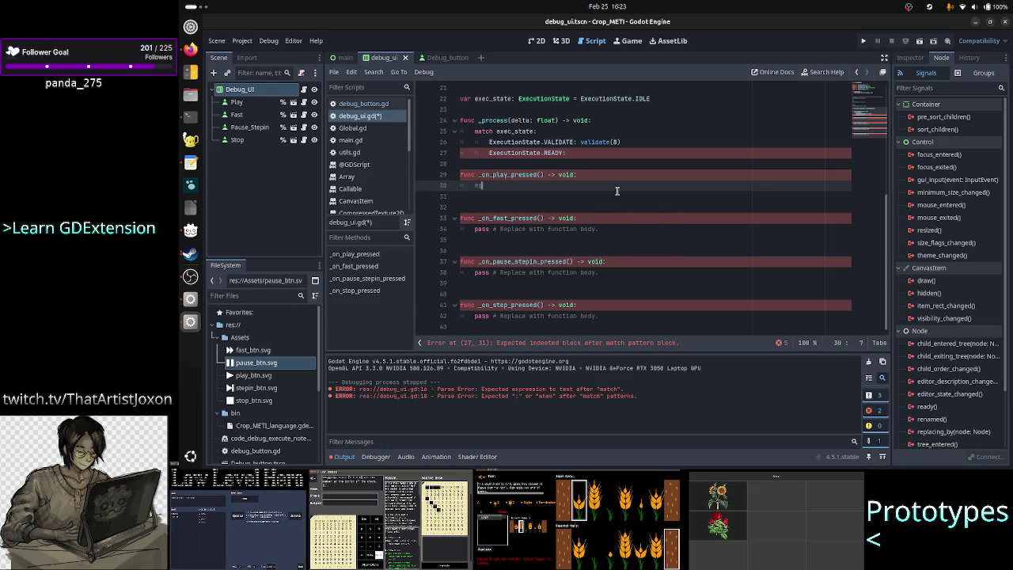
pyautogui.write('ate to ')
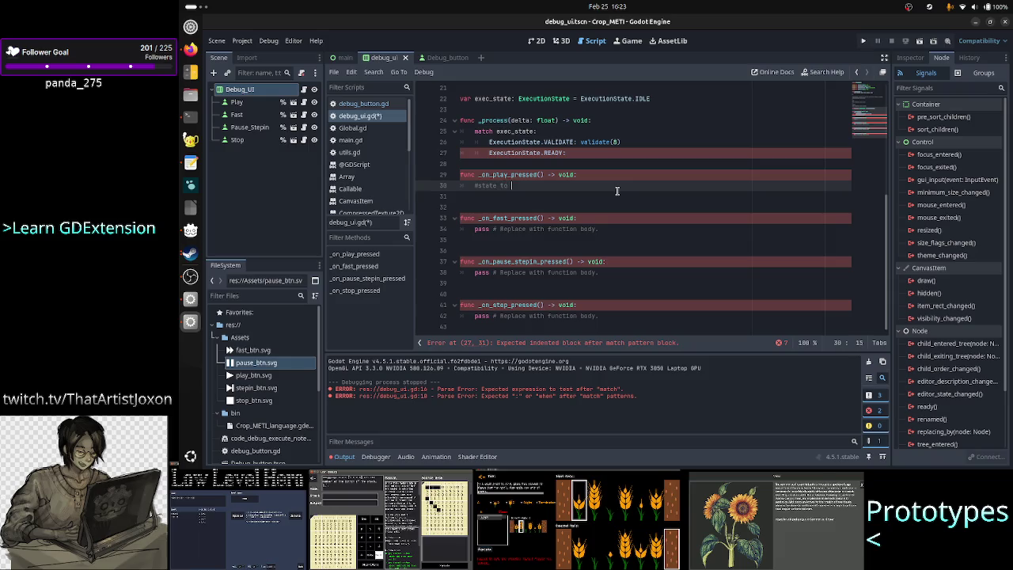
pyautogui.write('validate')
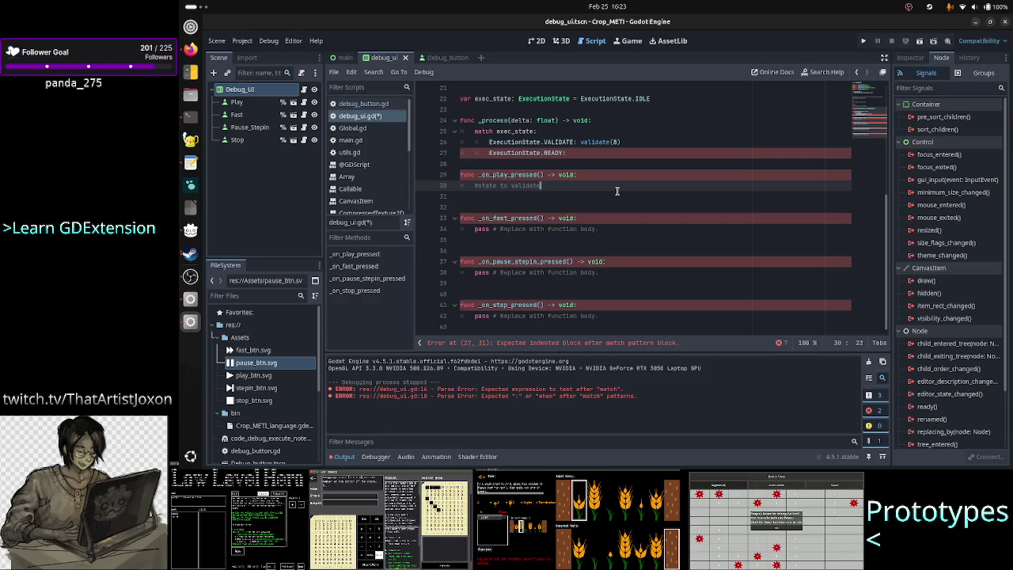
pyautogui.press('Return')
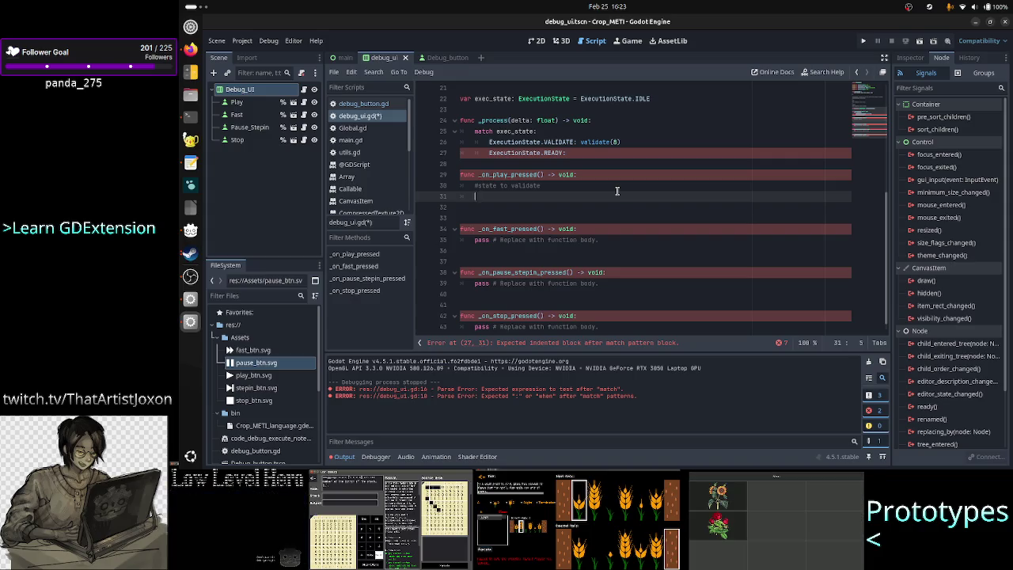
# Step: Add blank lines below the ExecutionState.READY: case in _process
pyautogui.press('Up')
pyautogui.press('Up')
pyautogui.press('Up')
pyautogui.press('Down')
pyautogui.press('Down')
pyautogui.press('Down')
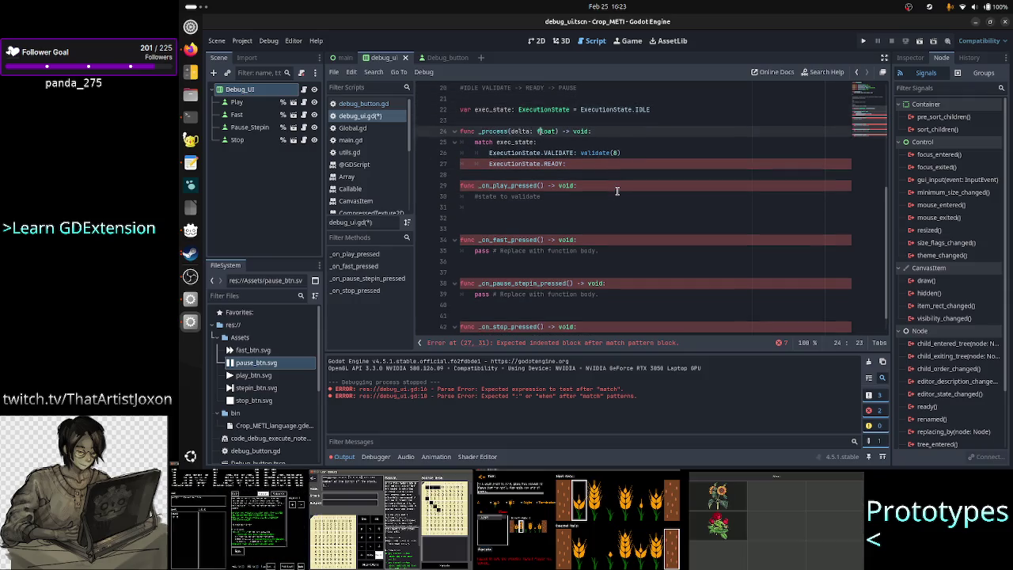
pyautogui.press('Down')
pyautogui.press('Down')
pyautogui.press('Down')
pyautogui.press('Up')
pyautogui.press('Right')
pyautogui.press('Right')
pyautogui.press('Right')
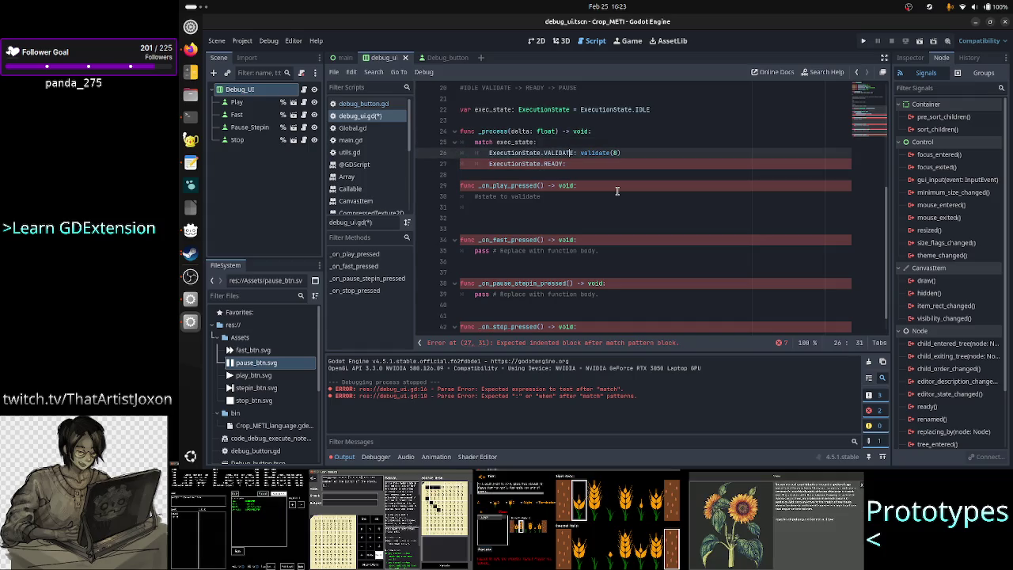
pyautogui.hotkey('ctrl', 'shift', 'Right')
pyautogui.hotkey('ctrl', 'shift', 'Right')
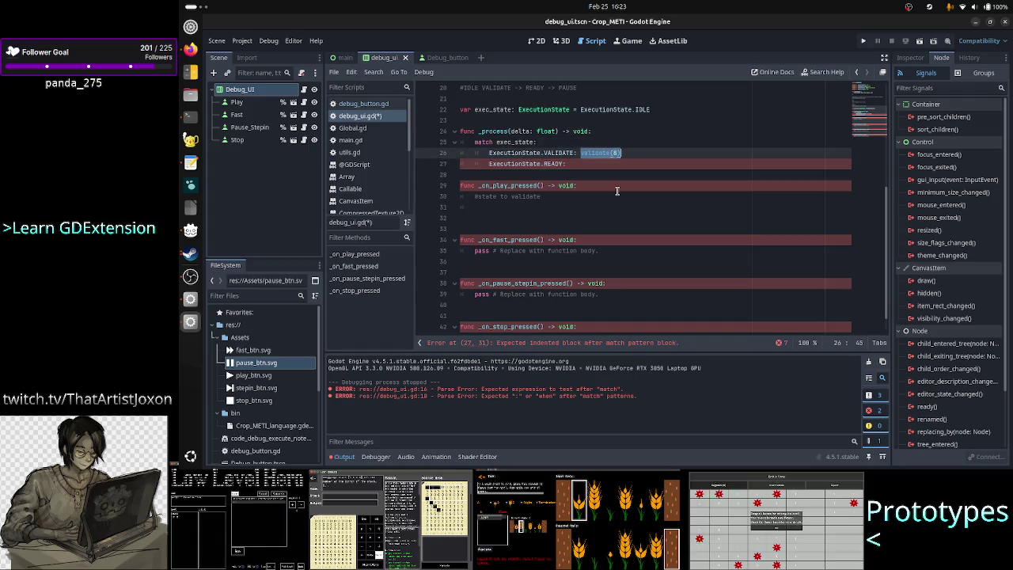
pyautogui.press('Right')
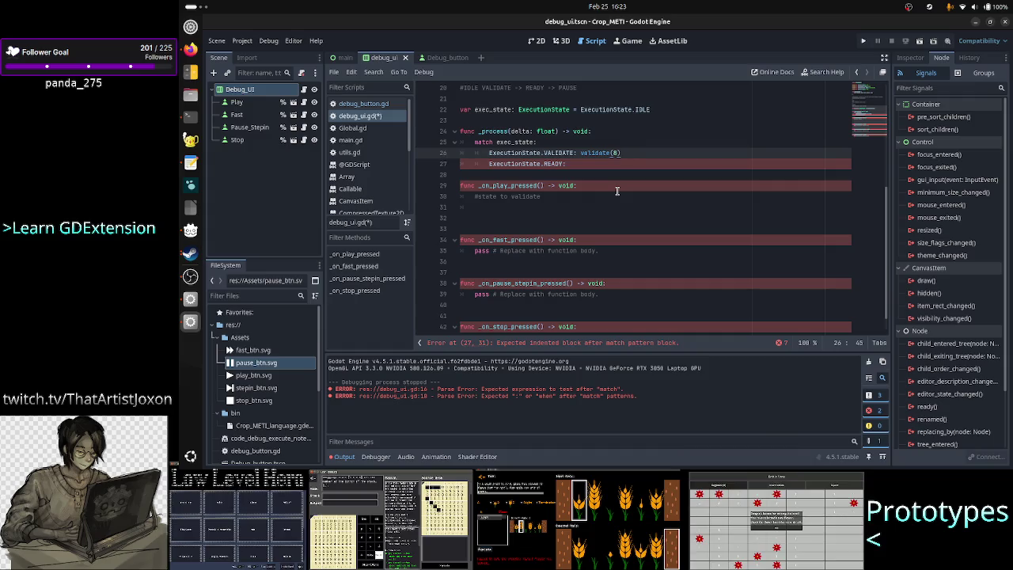
pyautogui.press('Down')
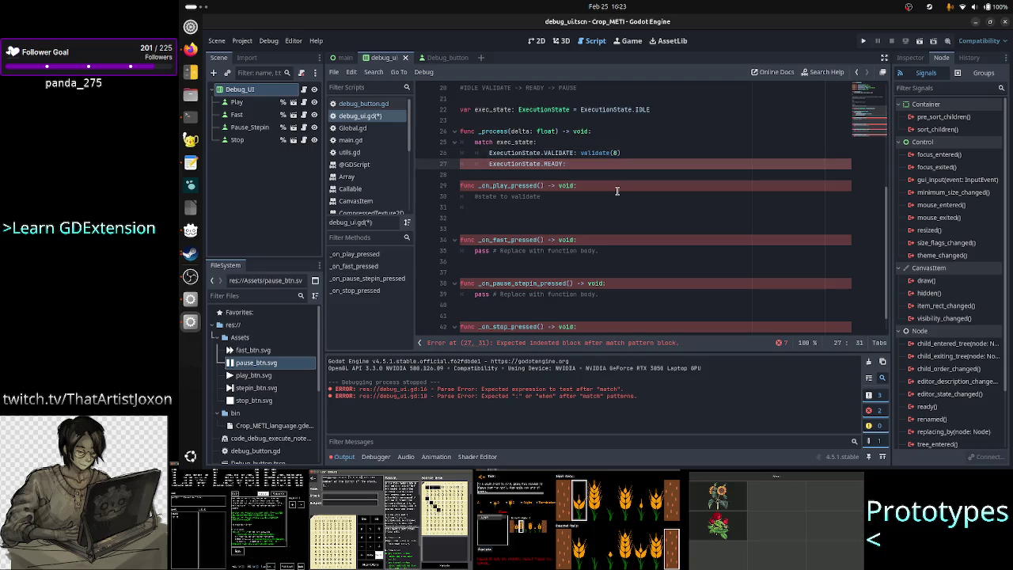
pyautogui.press('Return')
pyautogui.press('Return')
pyautogui.press('Return')
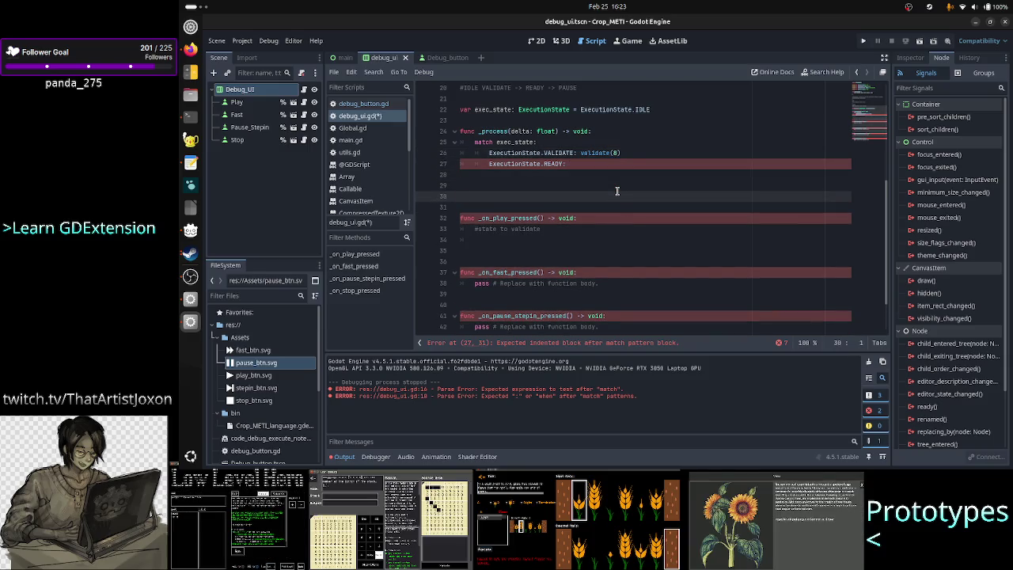
pyautogui.press('Up')
pyautogui.press('Up')
pyautogui.press('Up')
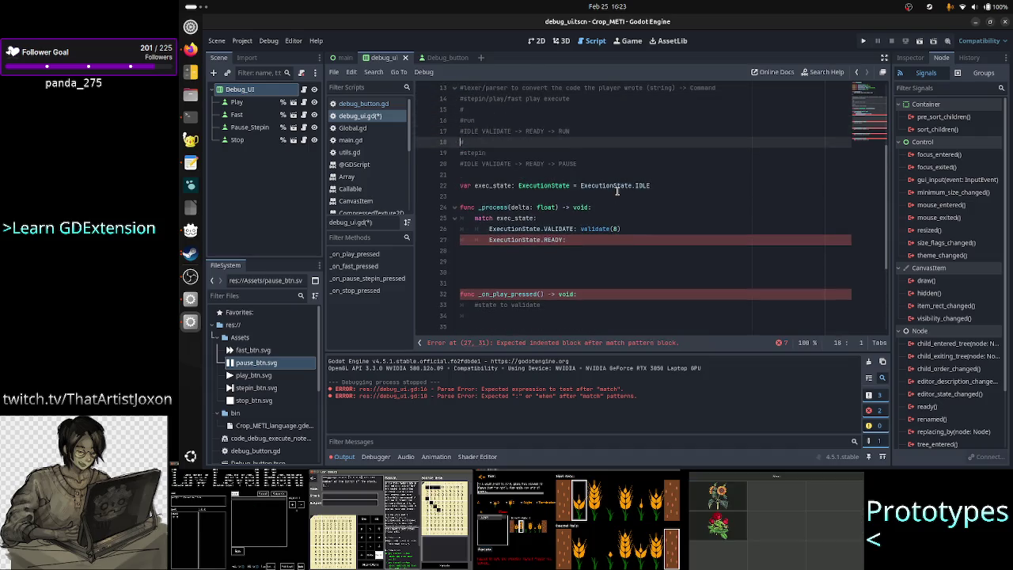
pyautogui.press('Up')
pyautogui.press('Down')
pyautogui.press('Down')
pyautogui.press('Up')
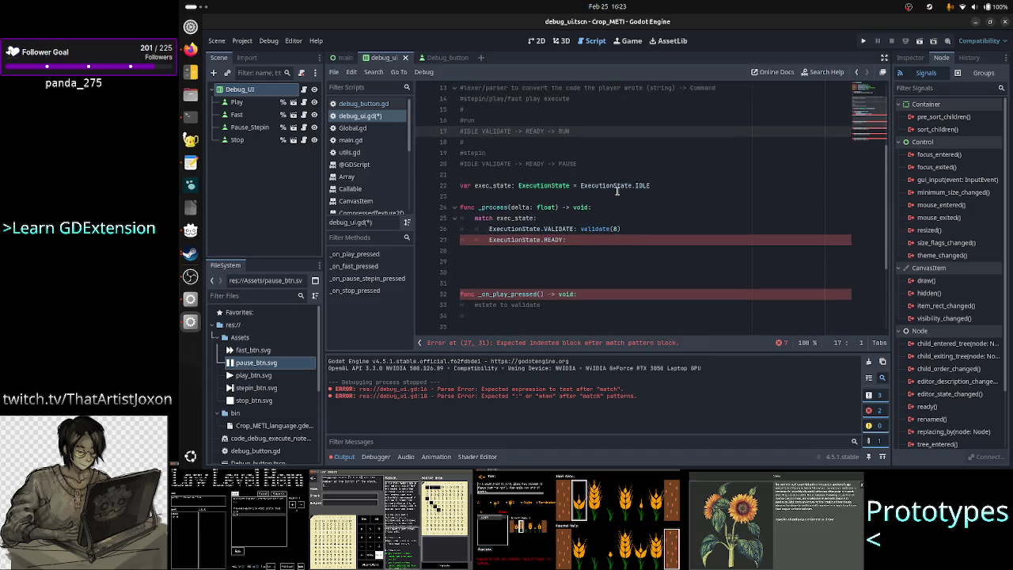
pyautogui.hotkey('shift', 'Down')
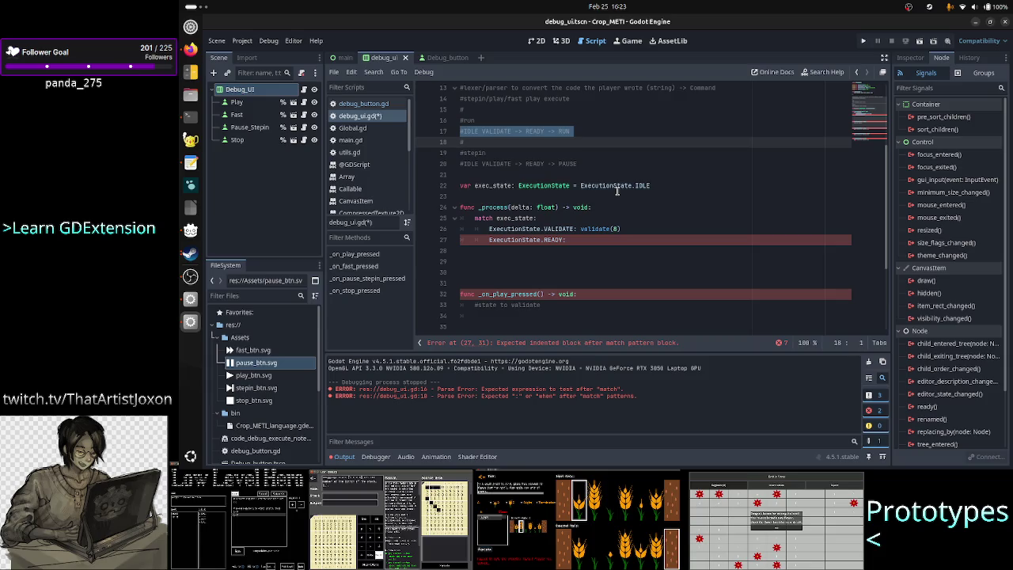
pyautogui.press('Up')
pyautogui.press('Right')
pyautogui.press('Right')
pyautogui.press('Right')
pyautogui.press('Right')
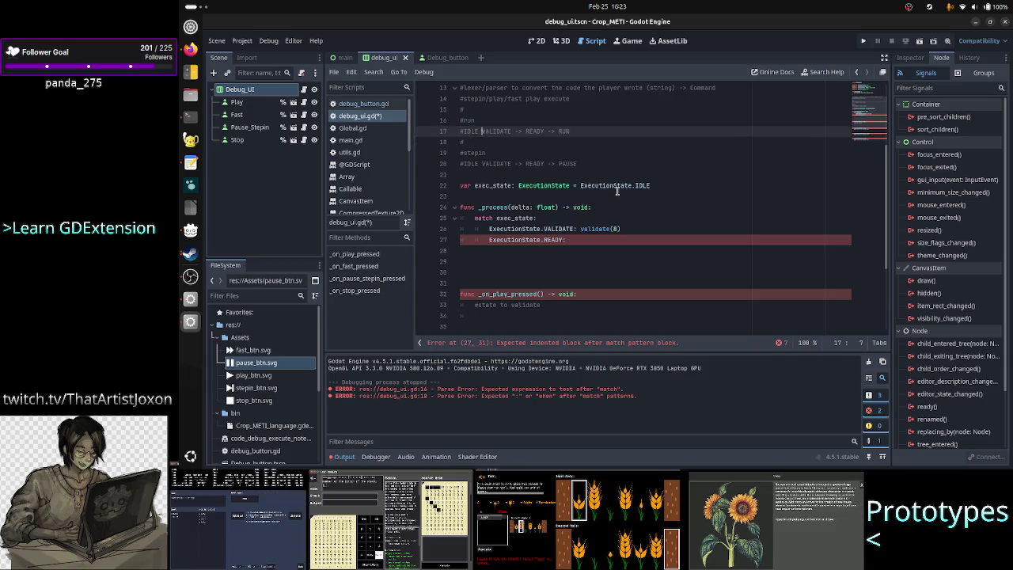
pyautogui.hotkey('shift', 'Right')
pyautogui.hotkey('shift', 'Right')
pyautogui.hotkey('shift', 'Right')
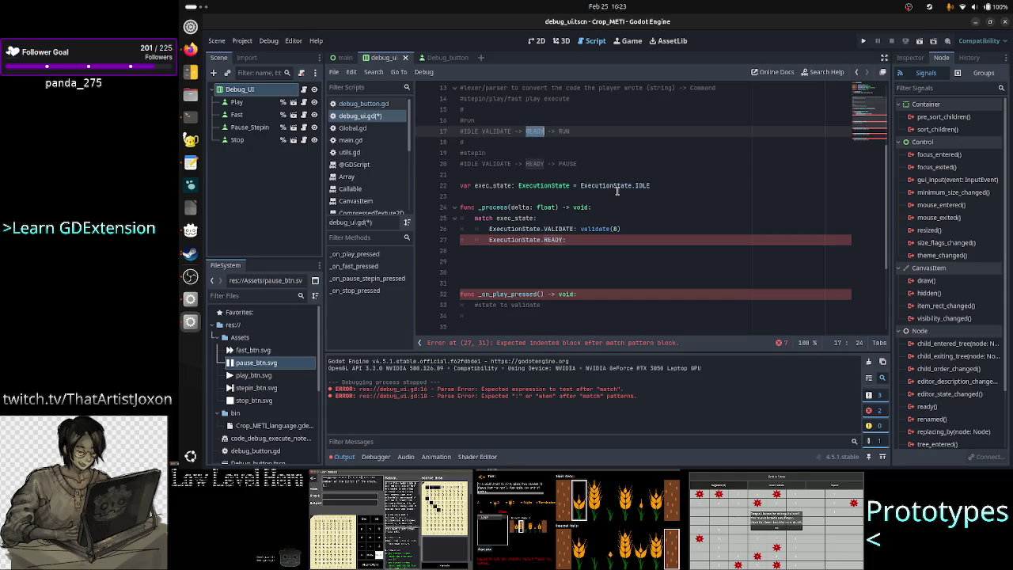
pyautogui.press('Right')
pyautogui.hotkey('shift', 'Right')
pyautogui.hotkey('shift', 'Right')
pyautogui.hotkey('shift', 'Right')
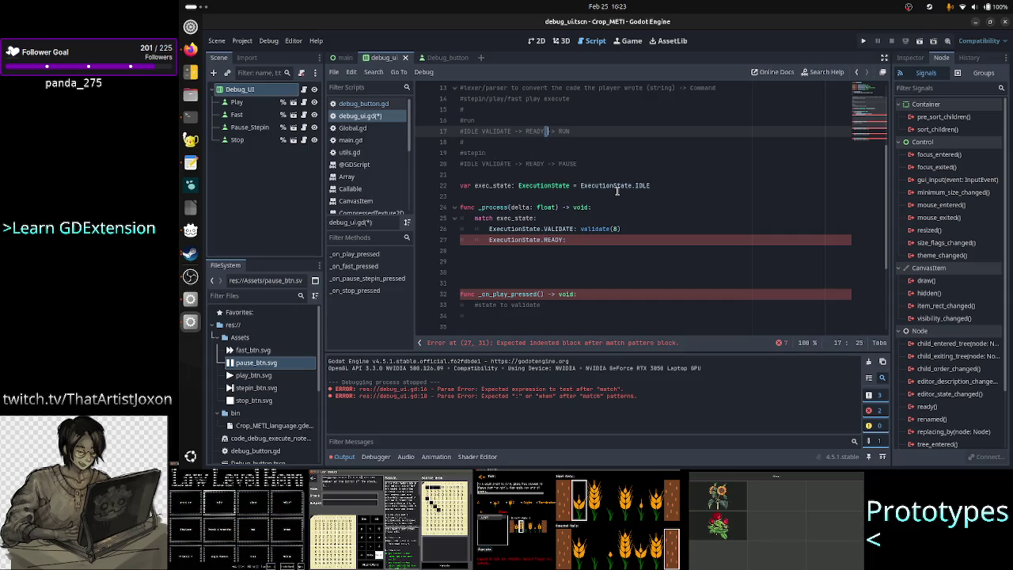
pyautogui.press('Down')
pyautogui.press('Down')
pyautogui.press('Down')
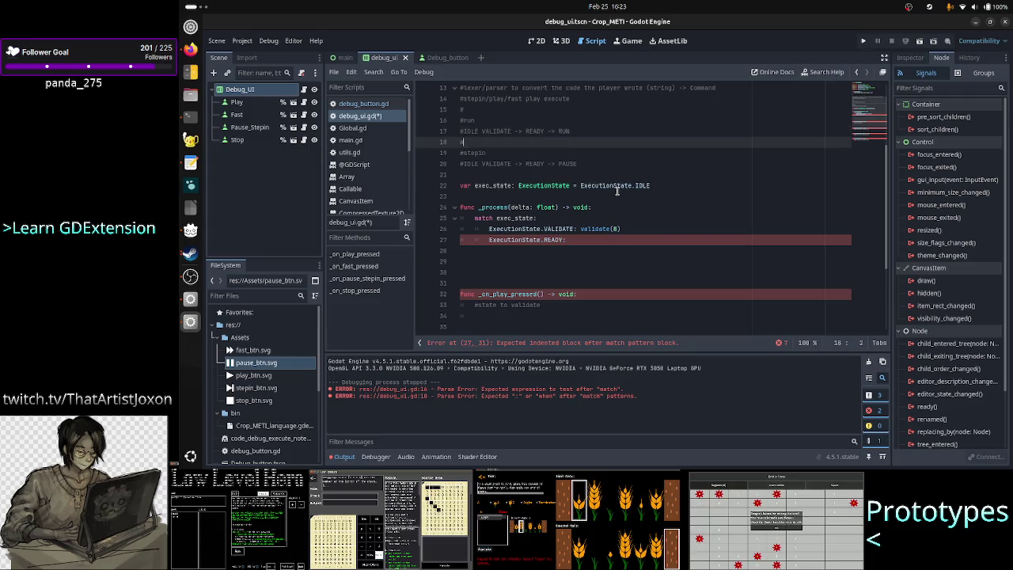
pyautogui.press('Up')
pyautogui.press('End')
pyautogui.press('Left')
pyautogui.press('Left')
pyautogui.press('Left')
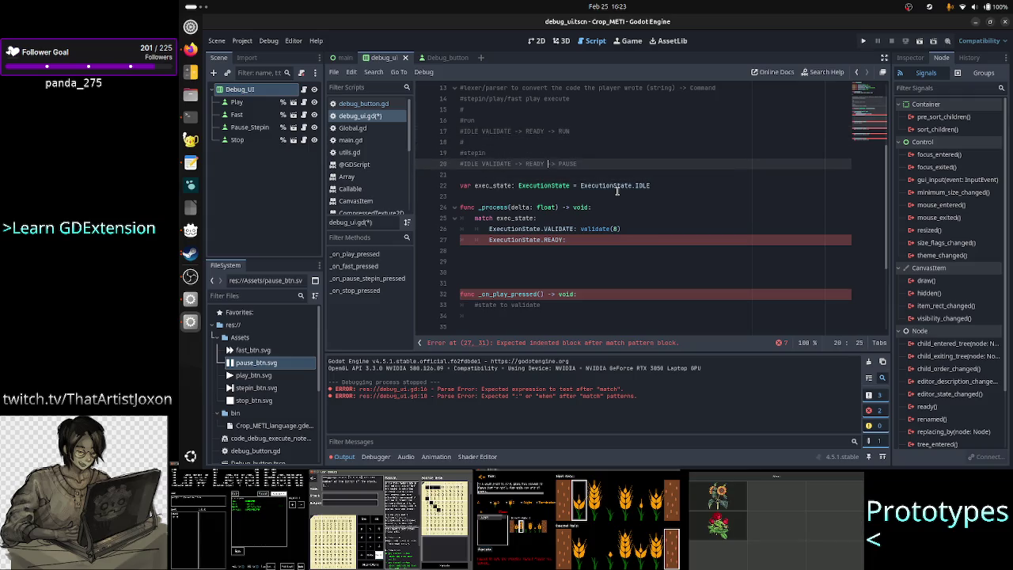
pyautogui.press('Right')
pyautogui.hotkey('shift', 'Right')
pyautogui.hotkey('shift', 'Right')
pyautogui.hotkey('shift', 'Right')
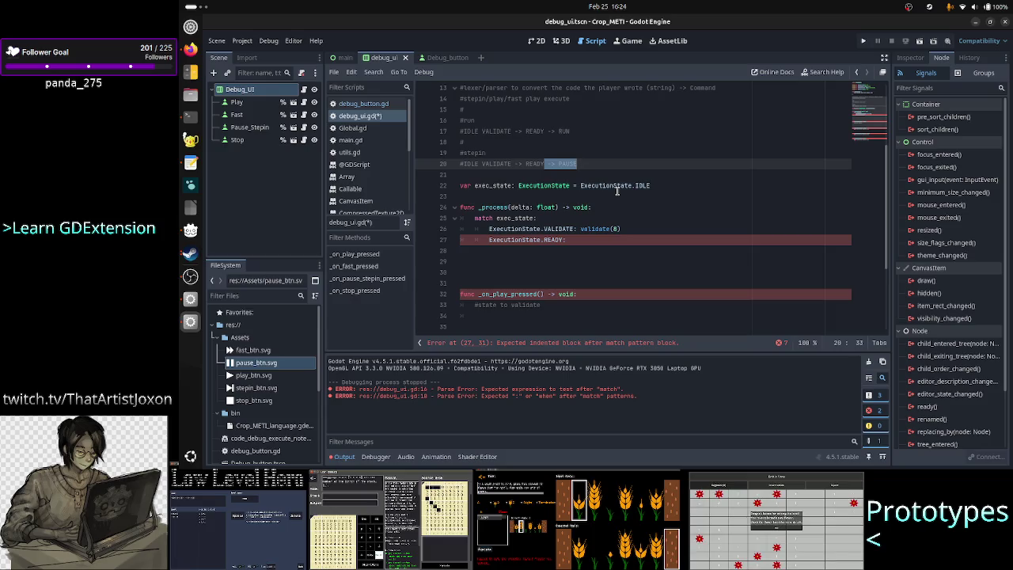
pyautogui.press('Right')
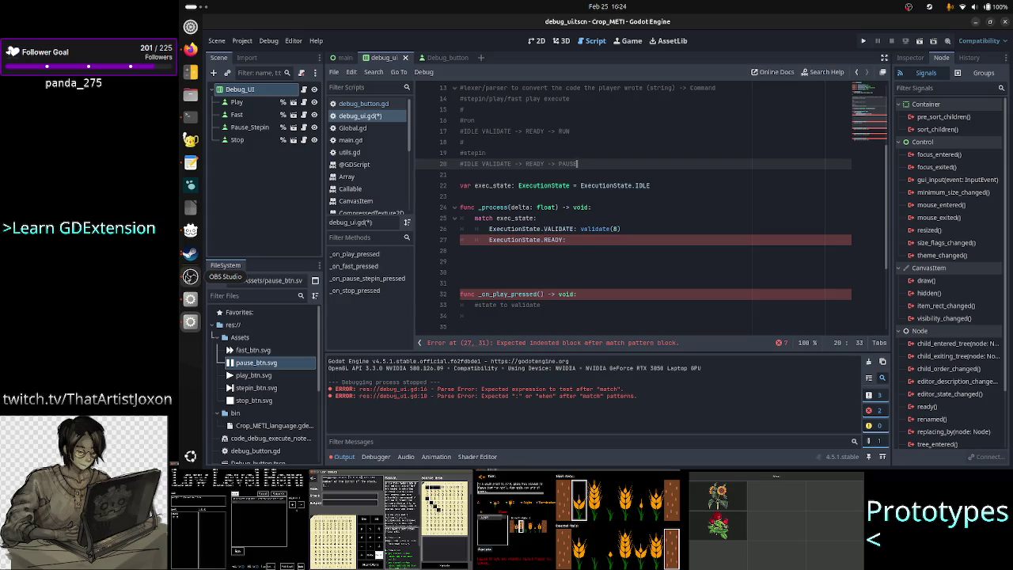
pyautogui.doubleClick(532, 165)
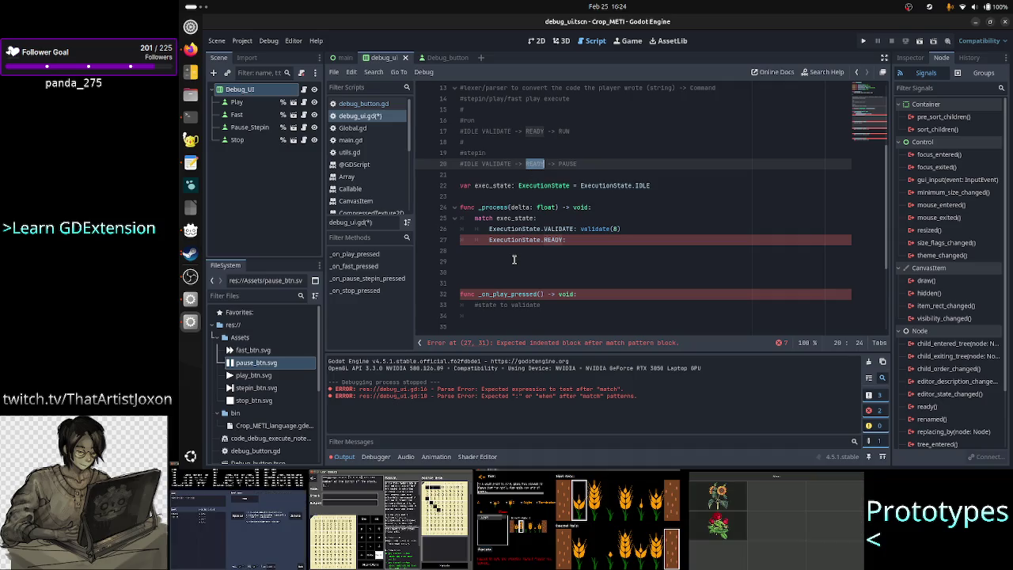
pyautogui.scroll(-4, 514, 293)
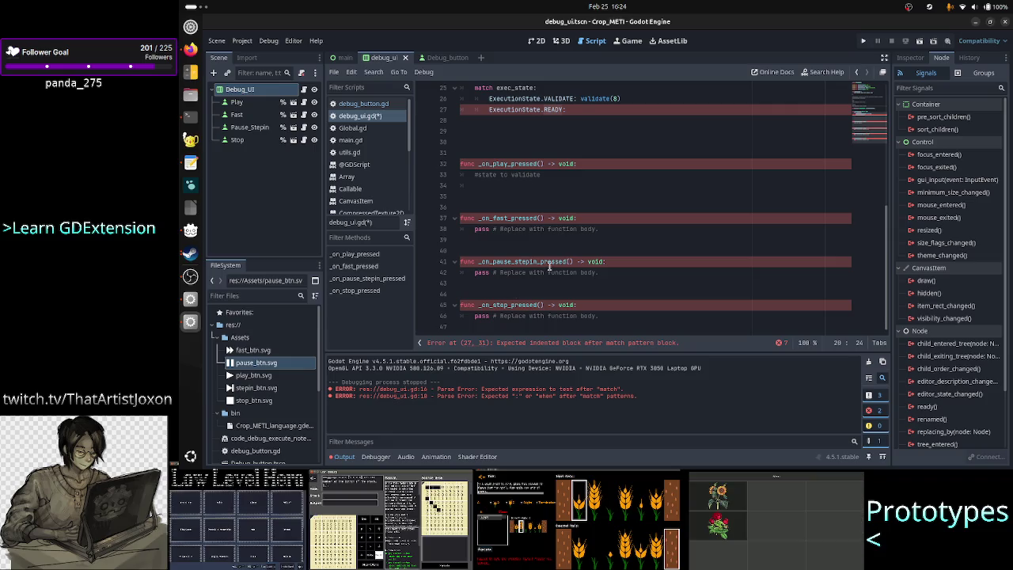
pyautogui.doubleClick(542, 261)
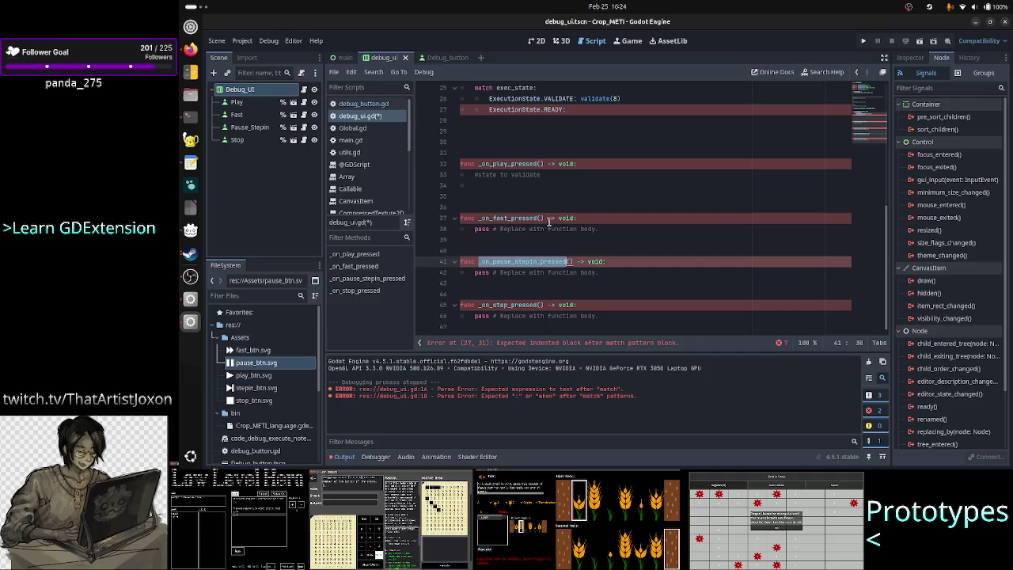
pyautogui.click(541, 196)
pyautogui.write('st')
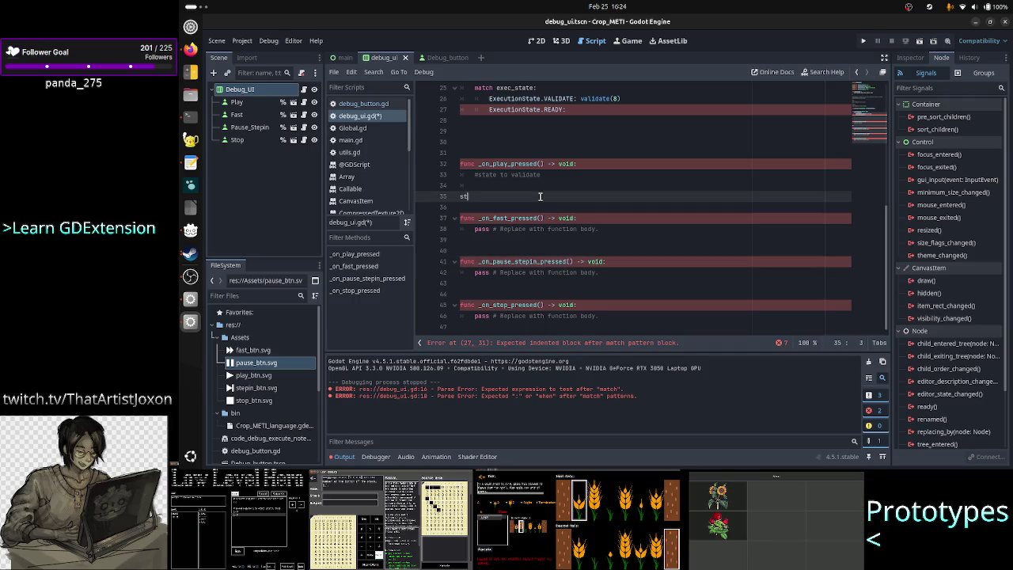
pyautogui.write('ack of states')
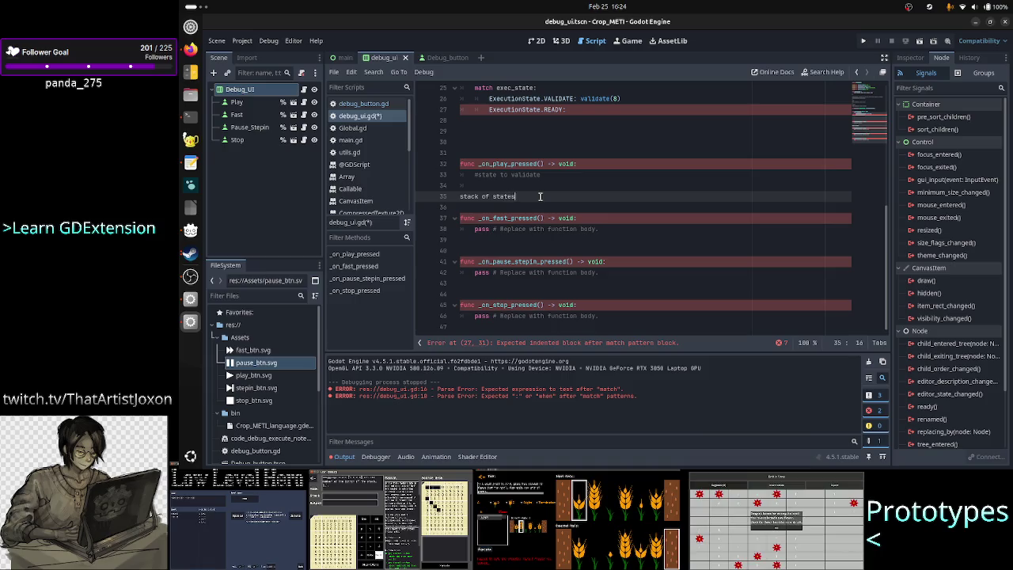
# Step: Comment out the 'stack of states' line and list IDLE beneath it
pyautogui.press('Up')
pyautogui.press('Right')
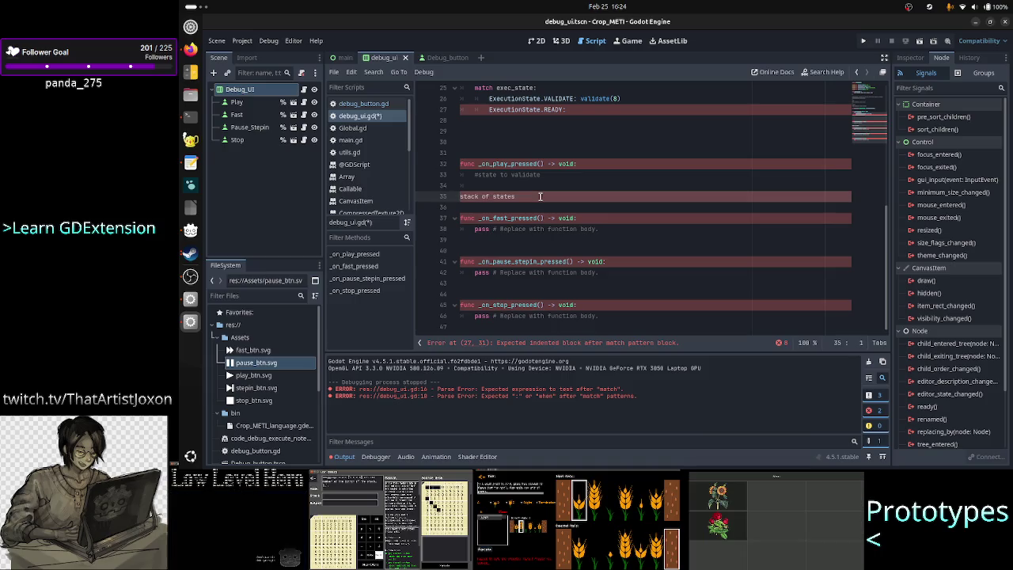
pyautogui.write('#')
pyautogui.press('End')
pyautogui.press('Return')
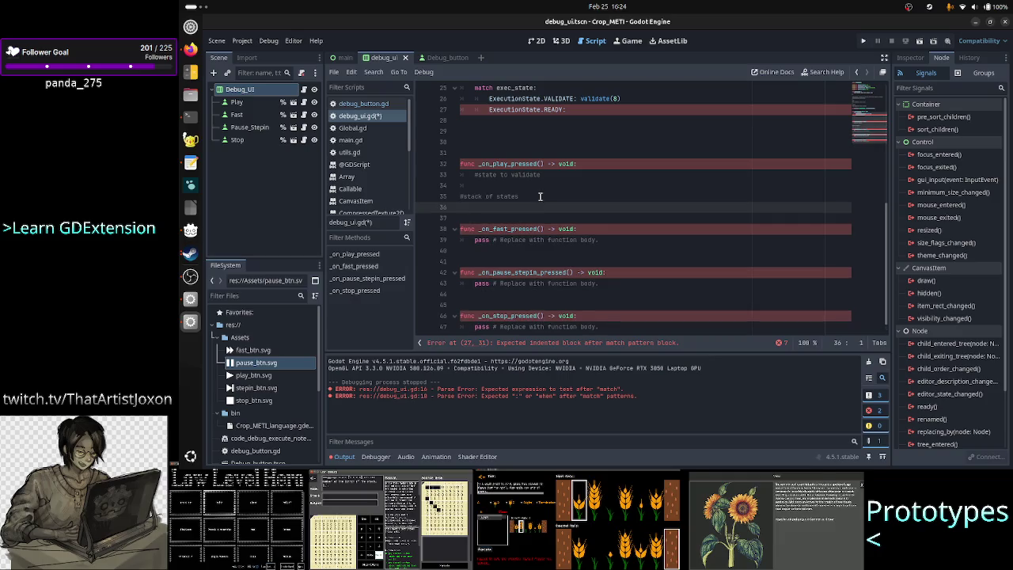
pyautogui.write('IDLE')
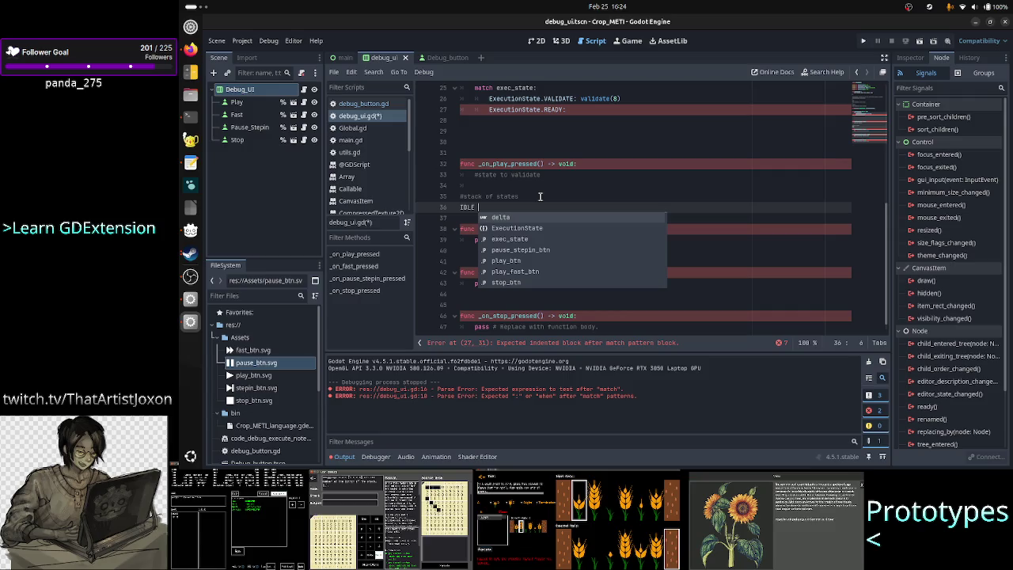
pyautogui.press('BackSpace')
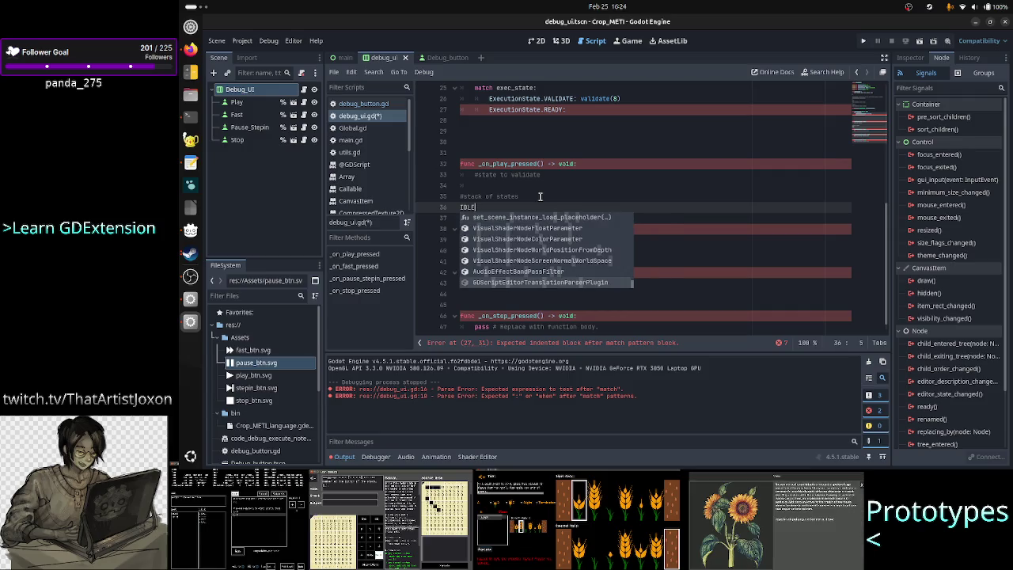
pyautogui.press('Escape')
pyautogui.press('Up')
# Step: Add READY and STEPIN entries under the stack of states comment
pyautogui.write('ck')
pyautogui.press('Right')
pyautogui.press('Right')
pyautogui.press('Right')
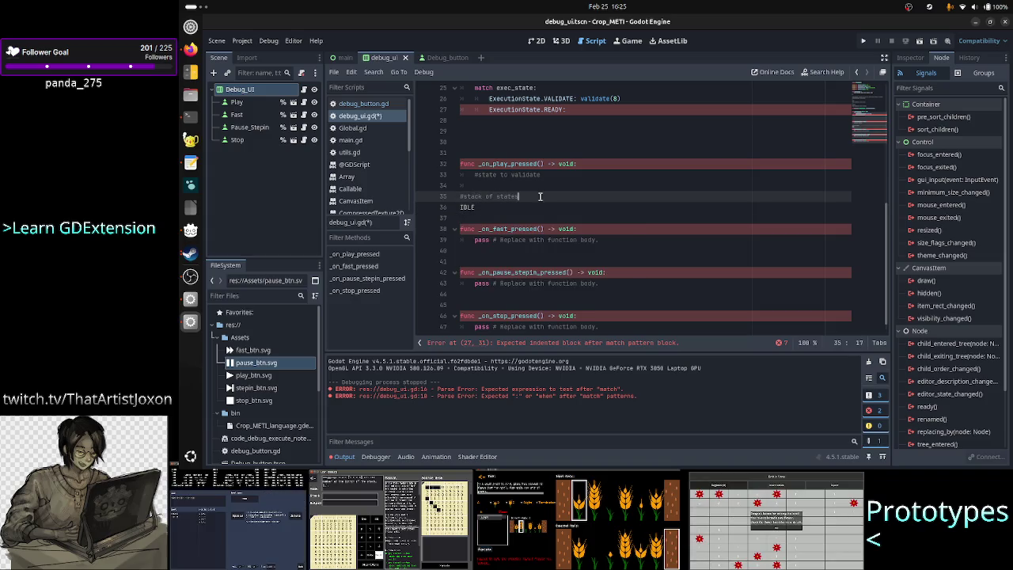
pyautogui.press('Return')
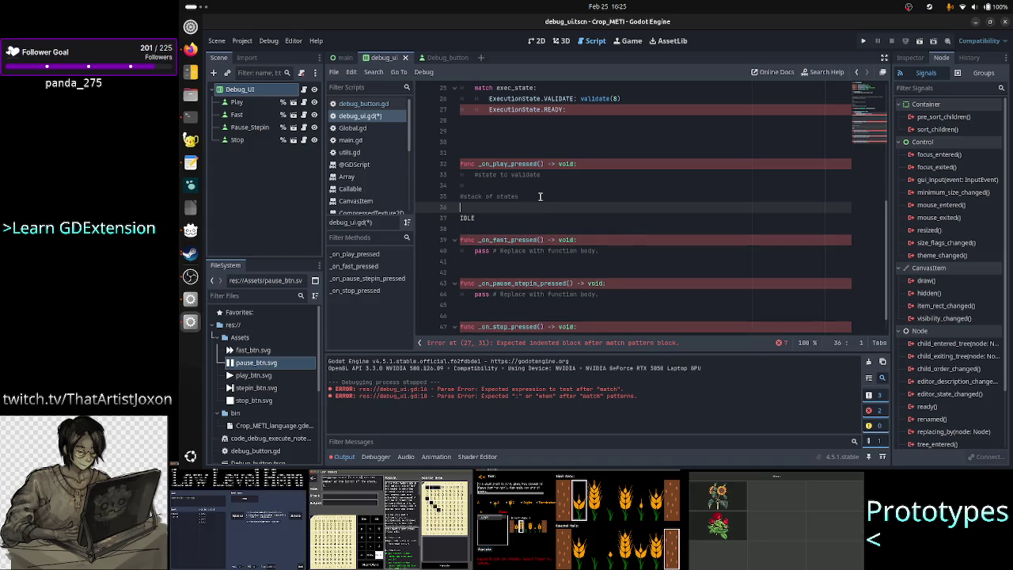
pyautogui.write('VALIDATE')
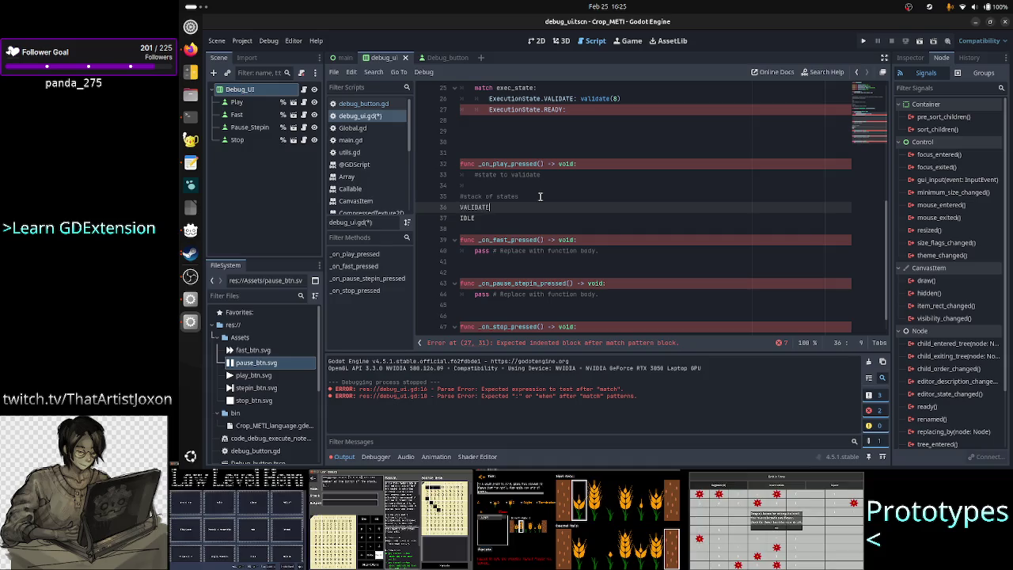
pyautogui.press('Escape')
pyautogui.press('Home')
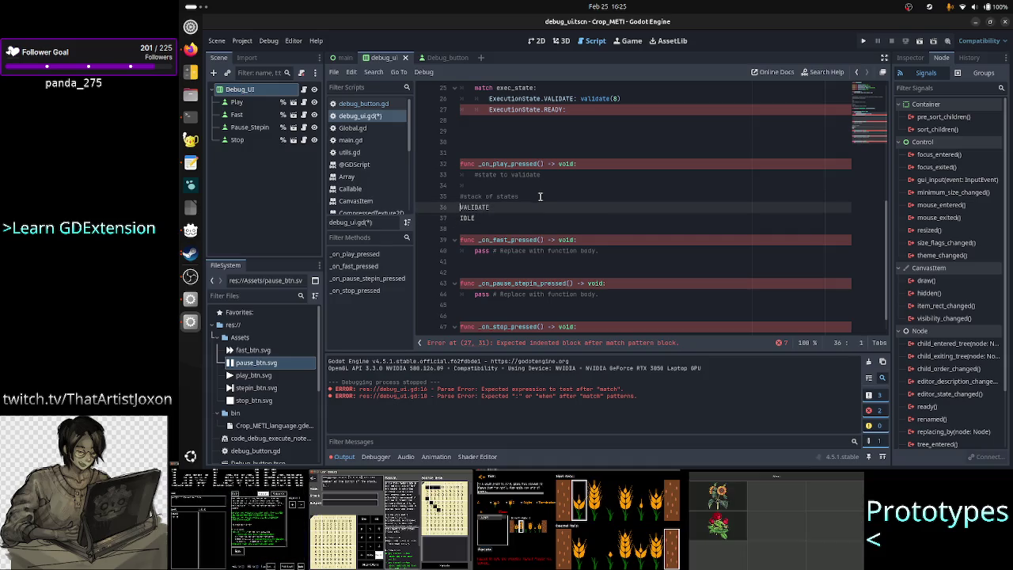
pyautogui.hotkey('shift', 'End')
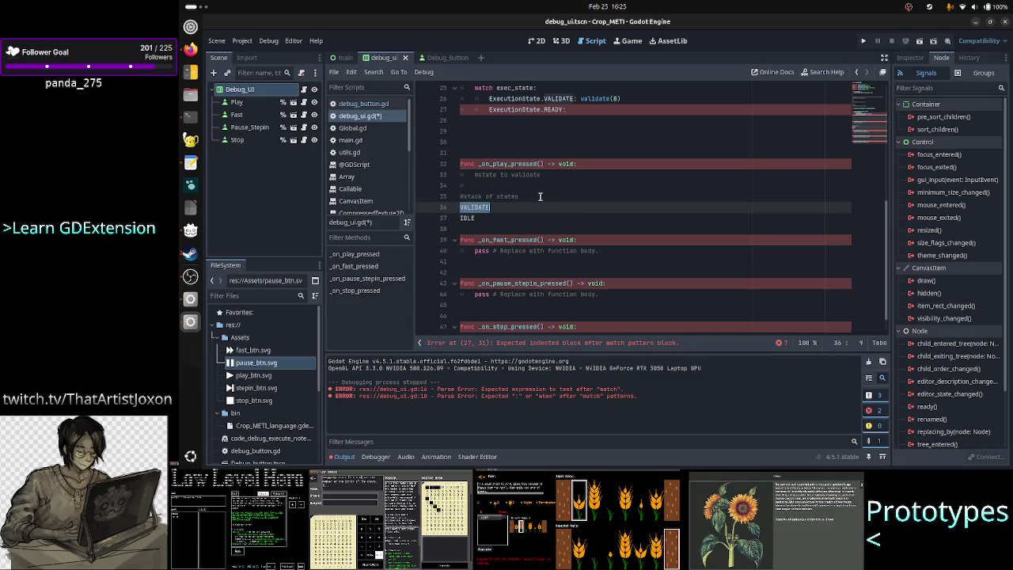
pyautogui.press('Delete')
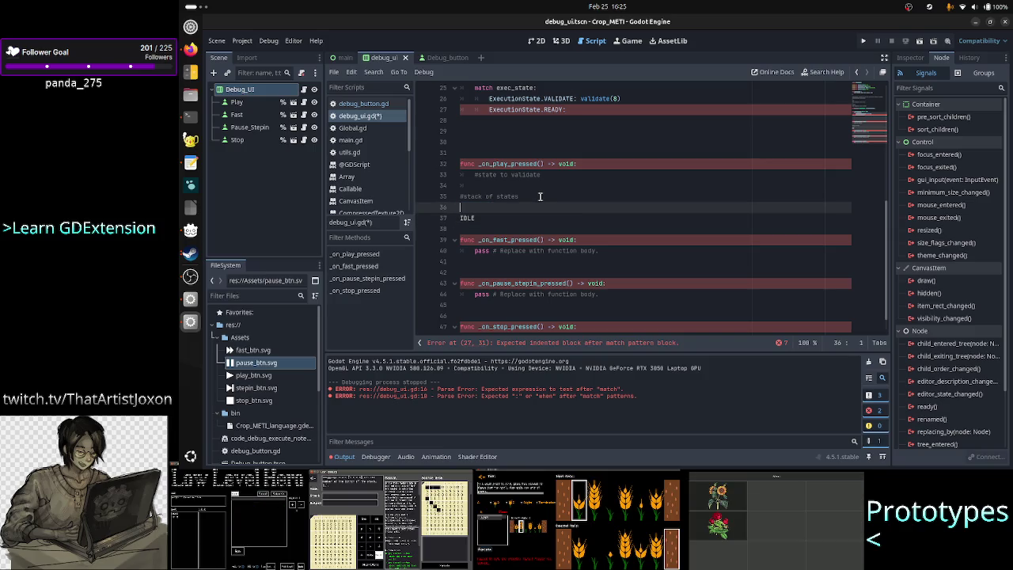
pyautogui.write('READY')
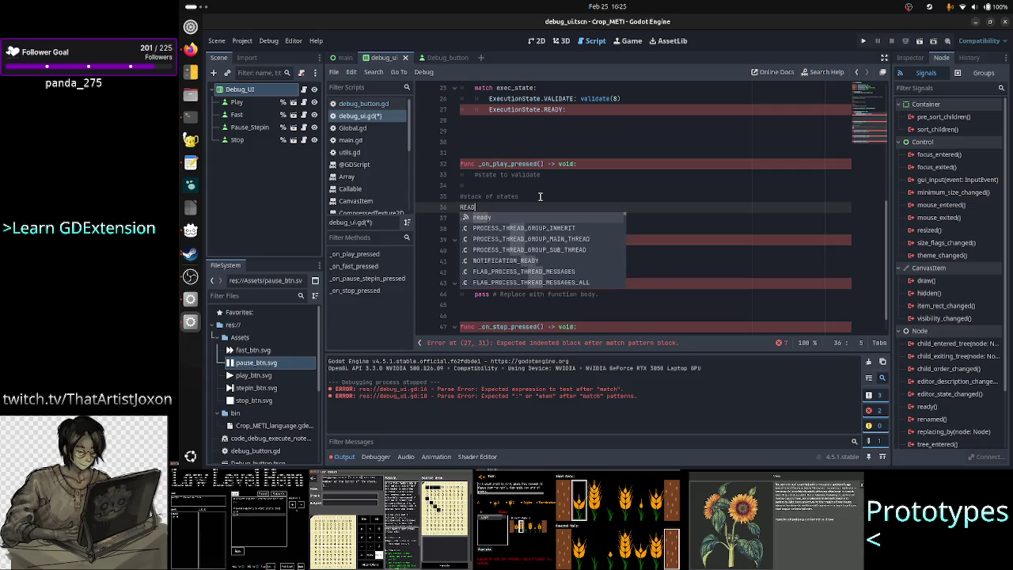
pyautogui.press('Return')
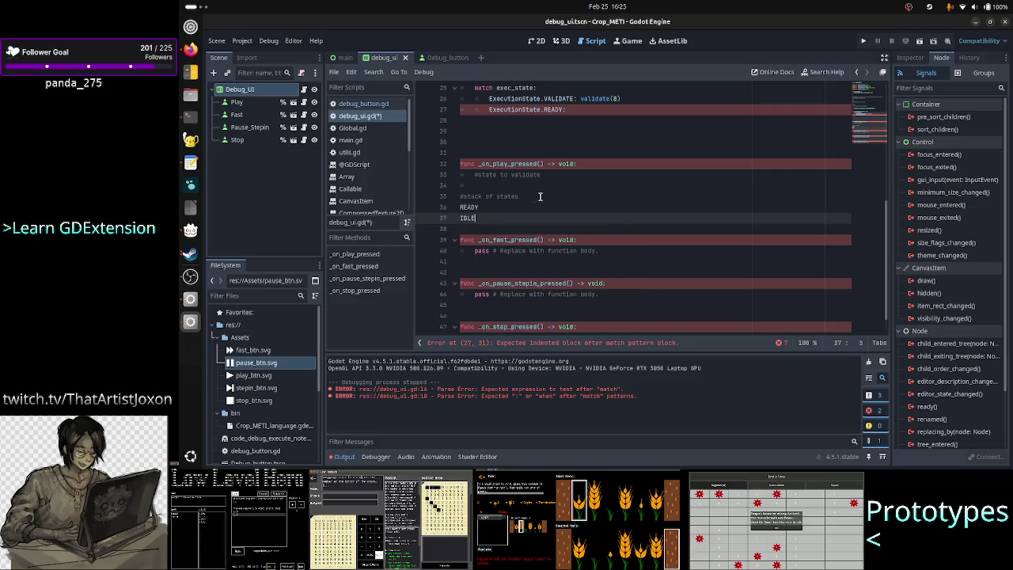
pyautogui.write('STEPIN')
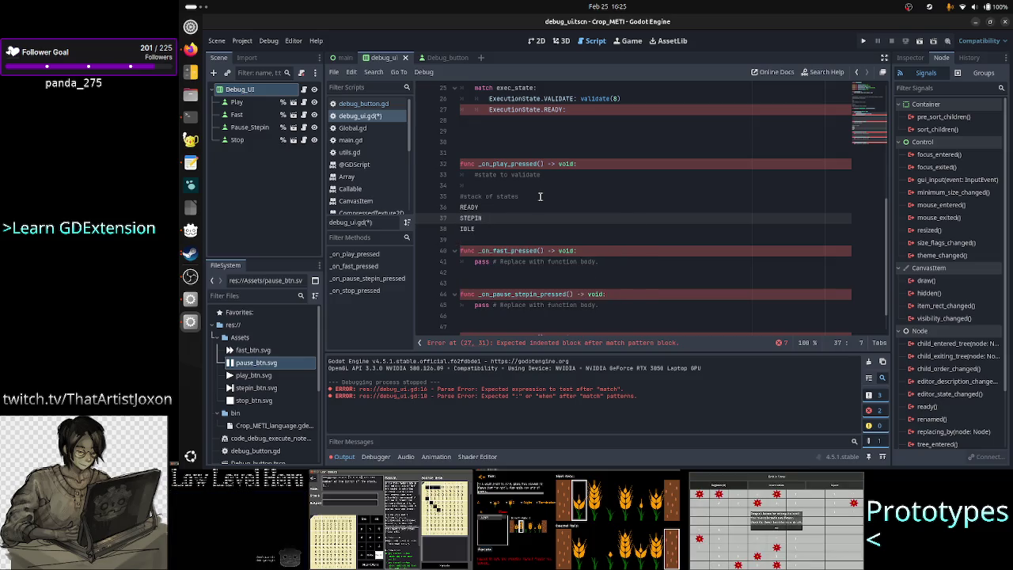
# Step: Clear the READY entry from the notes, leaving line 36 blank
pyautogui.press('Up')
pyautogui.press('BackSpace')
pyautogui.press('BackSpace')
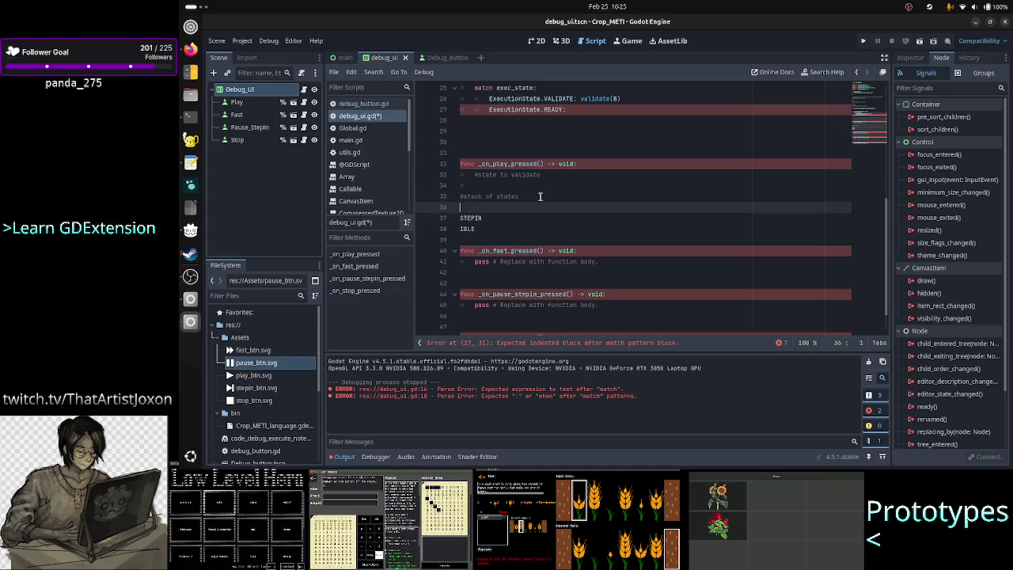
pyautogui.write('validate')
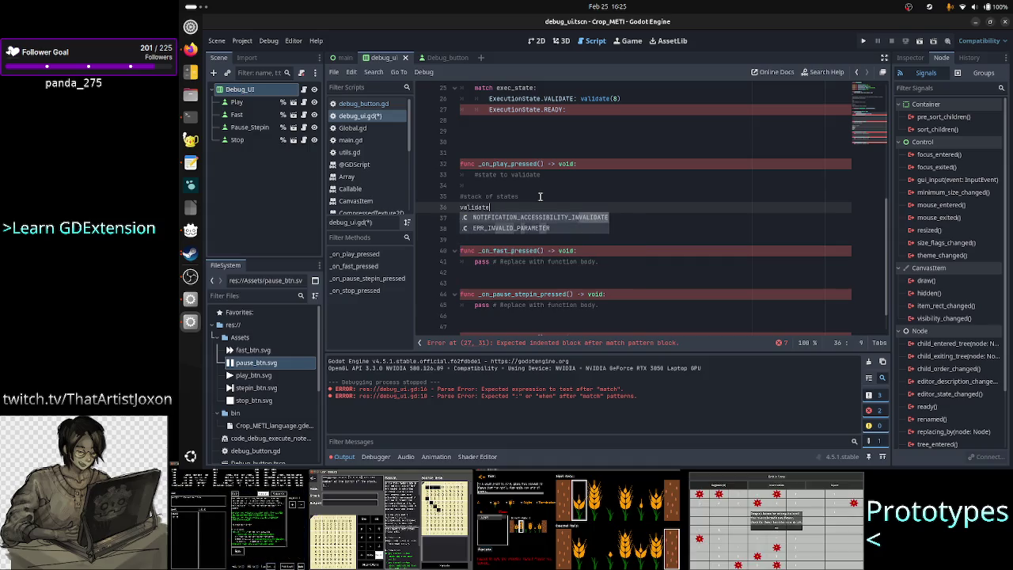
pyautogui.press('Escape')
pyautogui.press('BackSpace')
pyautogui.press('BackSpace')
pyautogui.press('BackSpace')
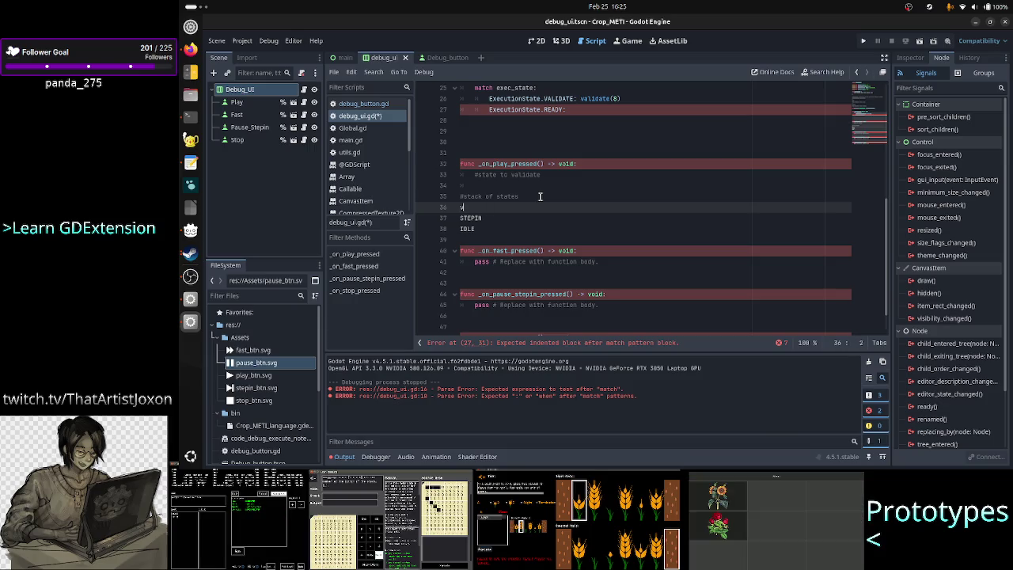
pyautogui.press('BackSpace')
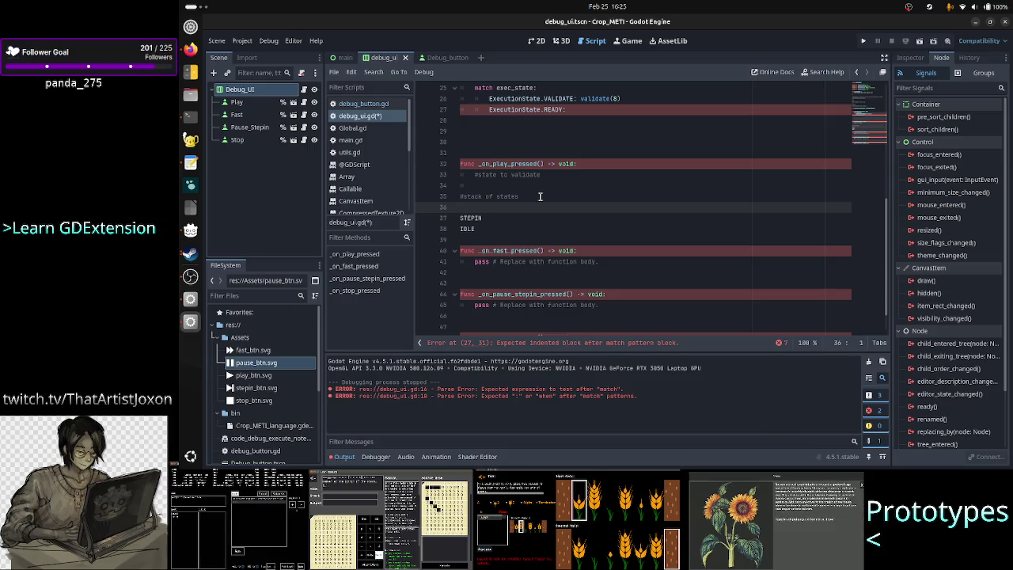
pyautogui.write('REa')
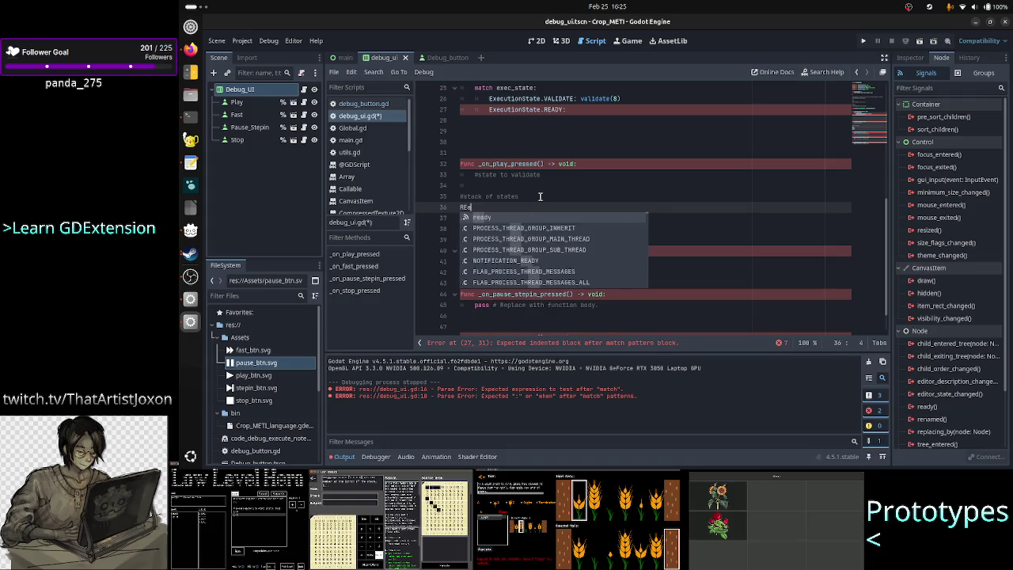
pyautogui.write('DY')
pyautogui.press('Escape')
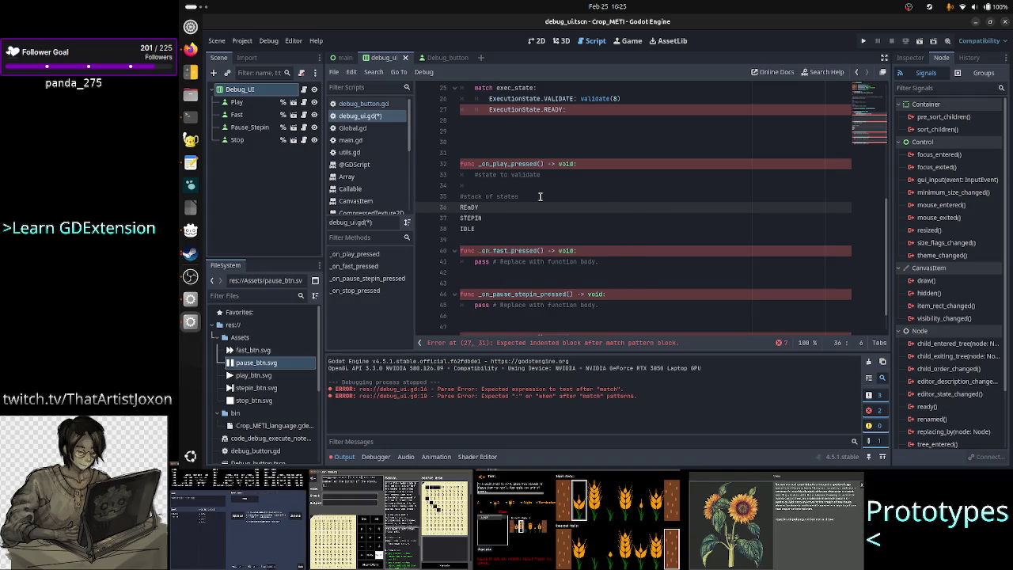
pyautogui.press('BackSpace')
pyautogui.press('BackSpace')
pyautogui.press('BackSpace')
pyautogui.hotkey('shift', 'Down')
pyautogui.hotkey('shift', 'Down')
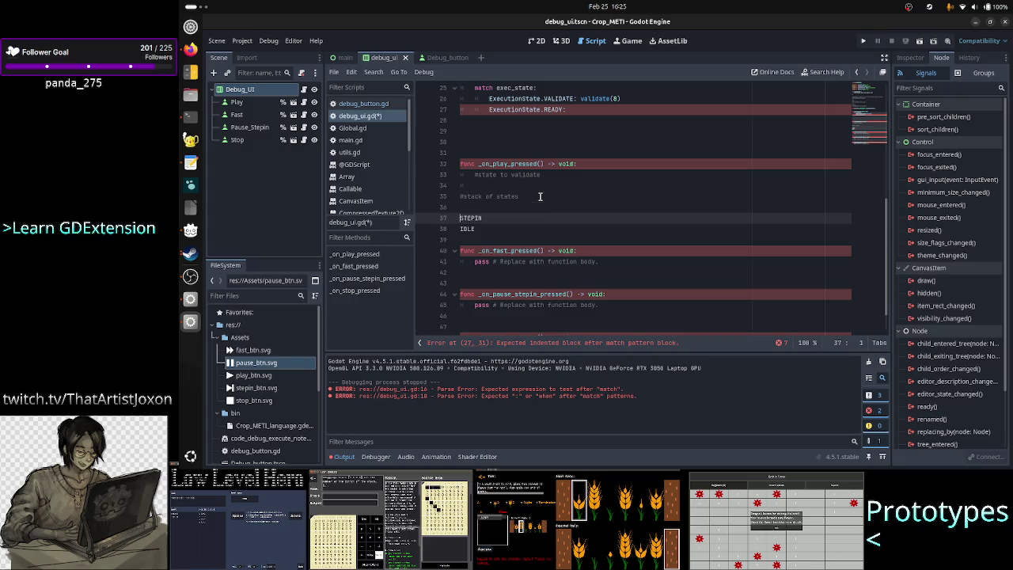
pyautogui.hotkey('shift', 'Left')
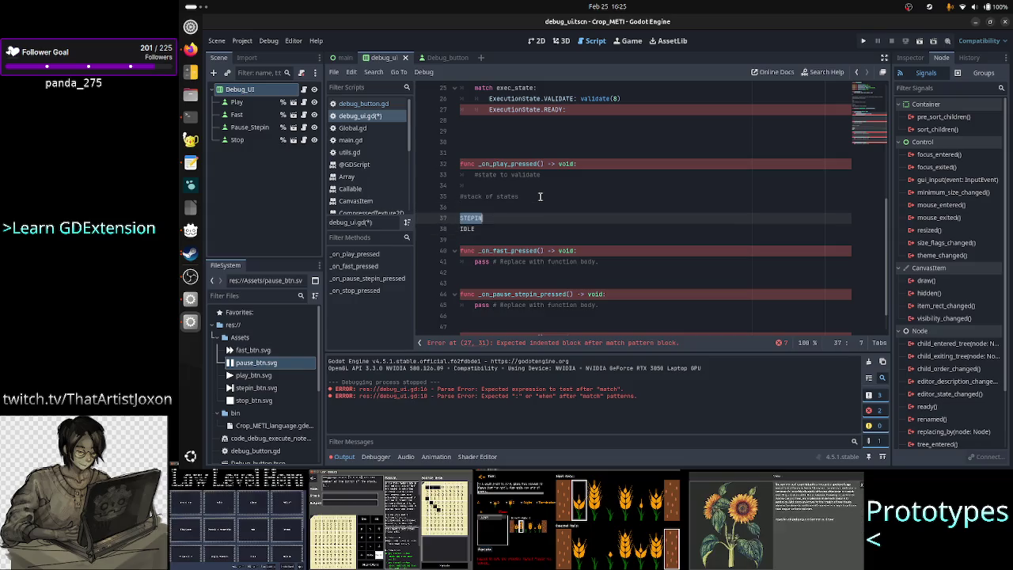
pyautogui.press('Right')
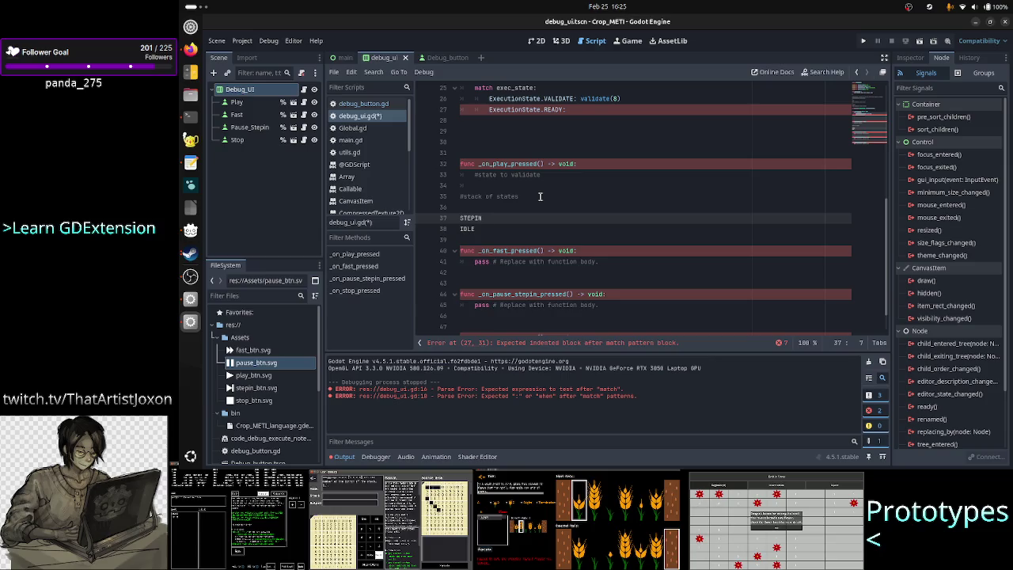
pyautogui.hotkey('shift', 'Home')
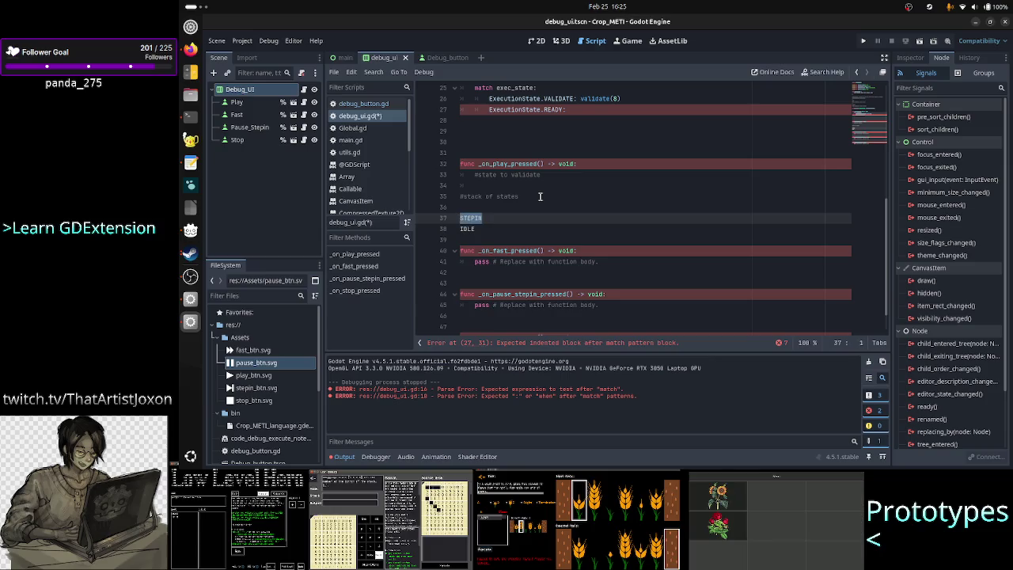
pyautogui.press('Up')
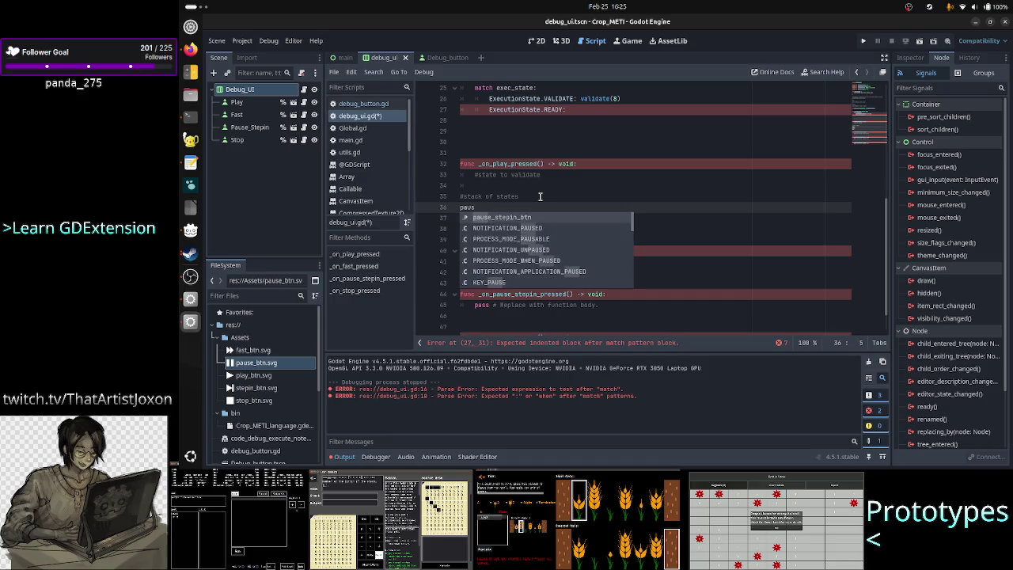
# Step: Write a 'run the command' note on line 36, then erase it
pyautogui.press('BackSpace')
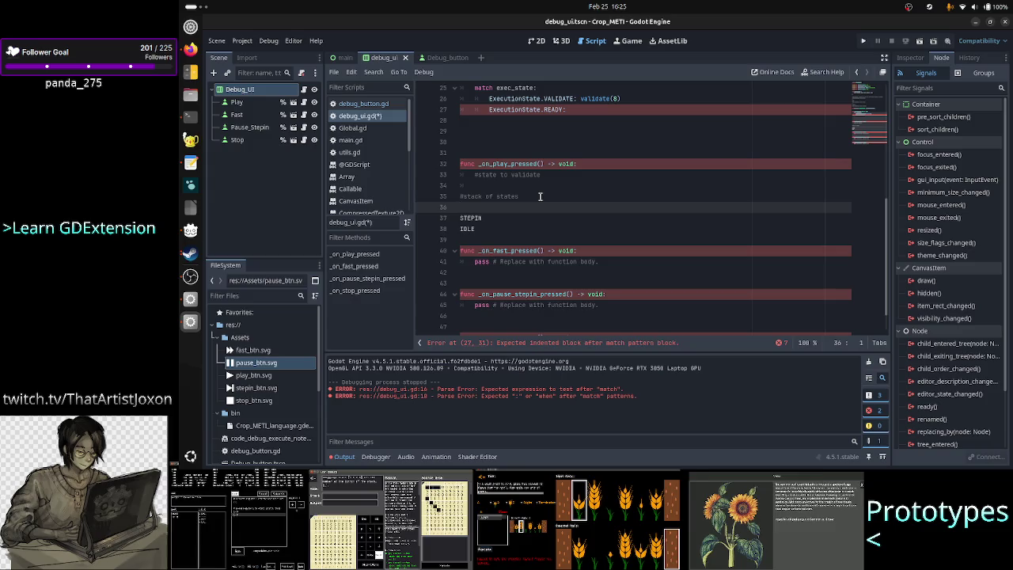
pyautogui.write('run 1')
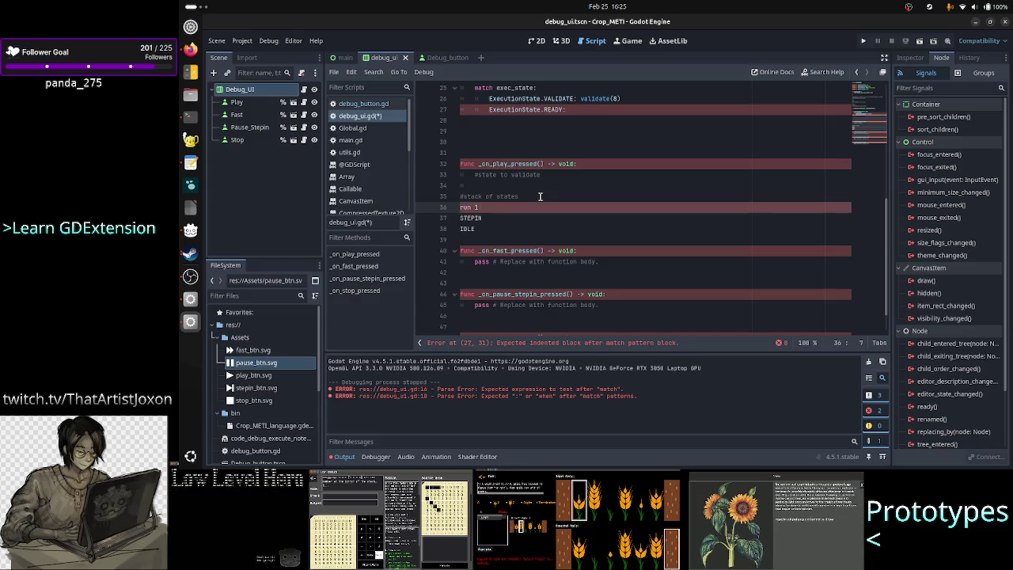
pyautogui.press('BackSpace')
pyautogui.write('the command')
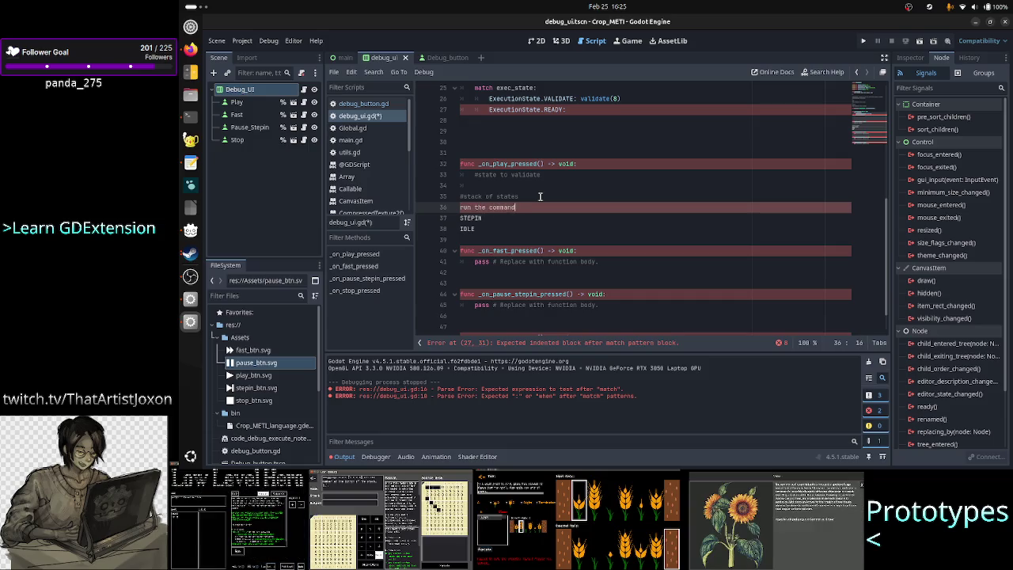
pyautogui.press('BackSpace')
pyautogui.press('BackSpace')
pyautogui.press('BackSpace')
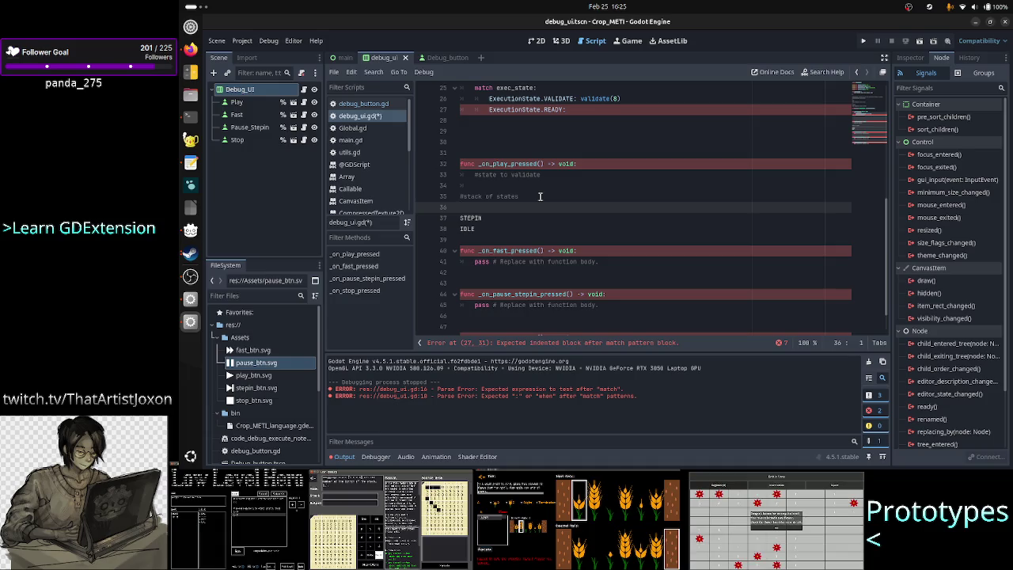
# Step: Delete the STEPIN entry and the empty line above it
pyautogui.press('Down')
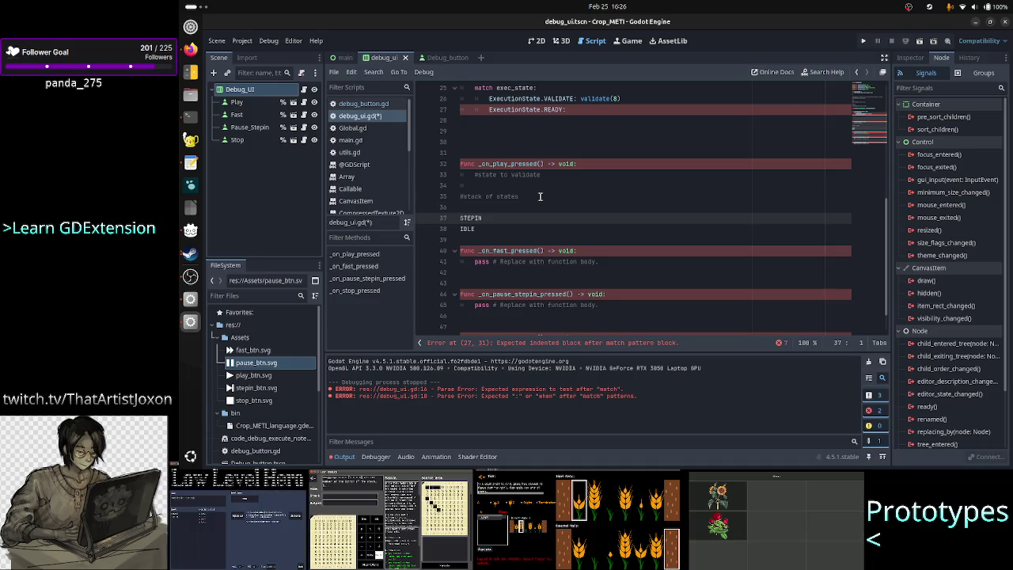
pyautogui.press('BackSpace')
pyautogui.press('End')
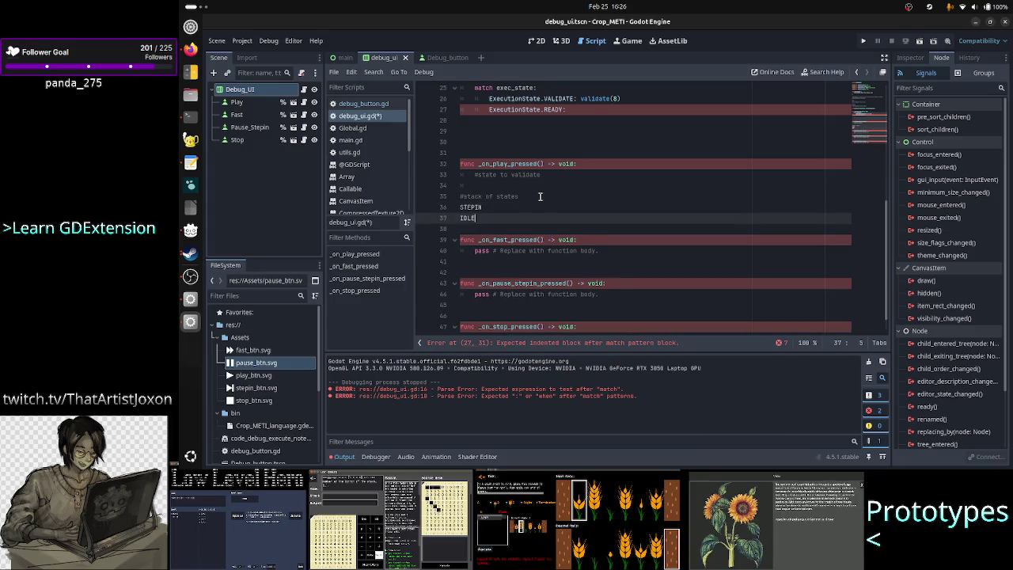
pyautogui.hotkey('shift', 'Left')
pyautogui.hotkey('shift', 'Left')
pyautogui.hotkey('shift', 'Left')
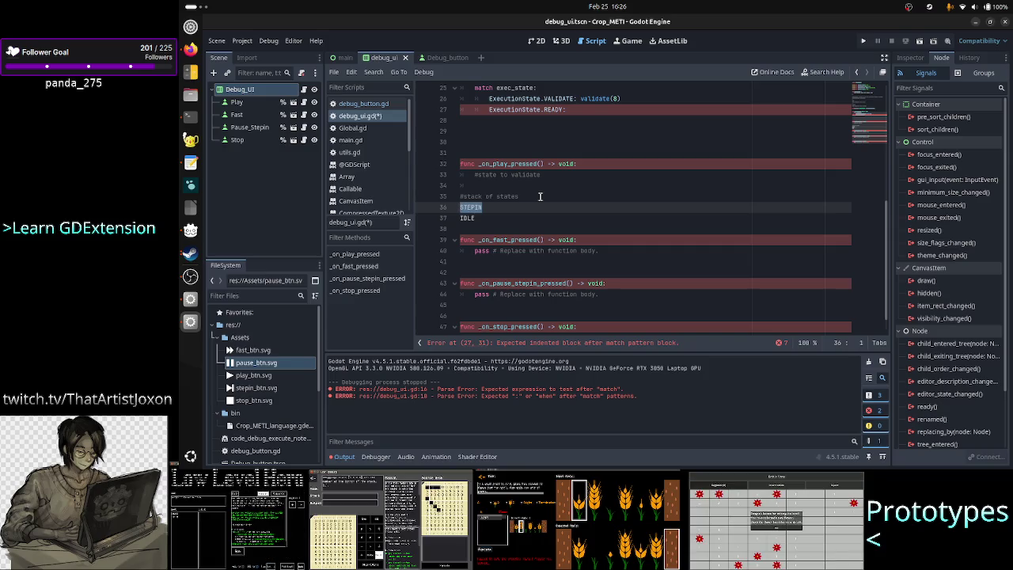
pyautogui.press('BackSpace')
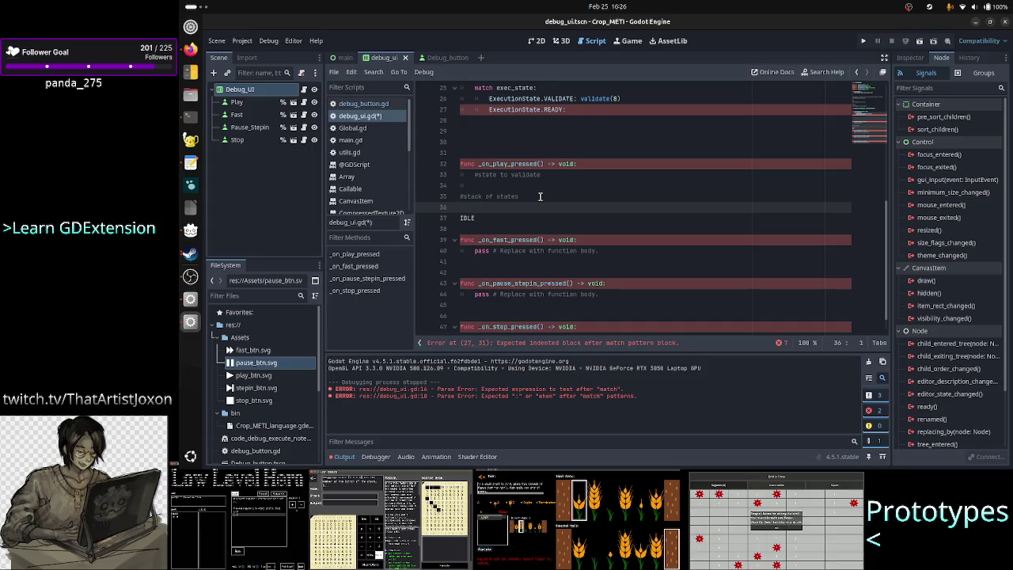
# Step: List PAUSE and RUN in the stack of states notes above IDLE
pyautogui.write('PUASE')
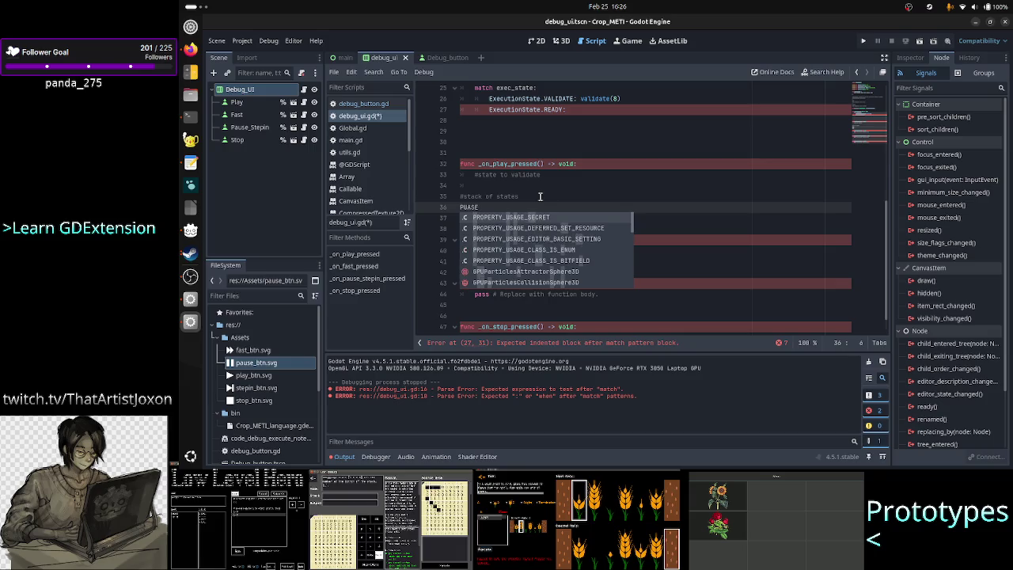
pyautogui.press('BackSpace')
pyautogui.press('BackSpace')
pyautogui.press('BackSpace')
pyautogui.write('AUSE')
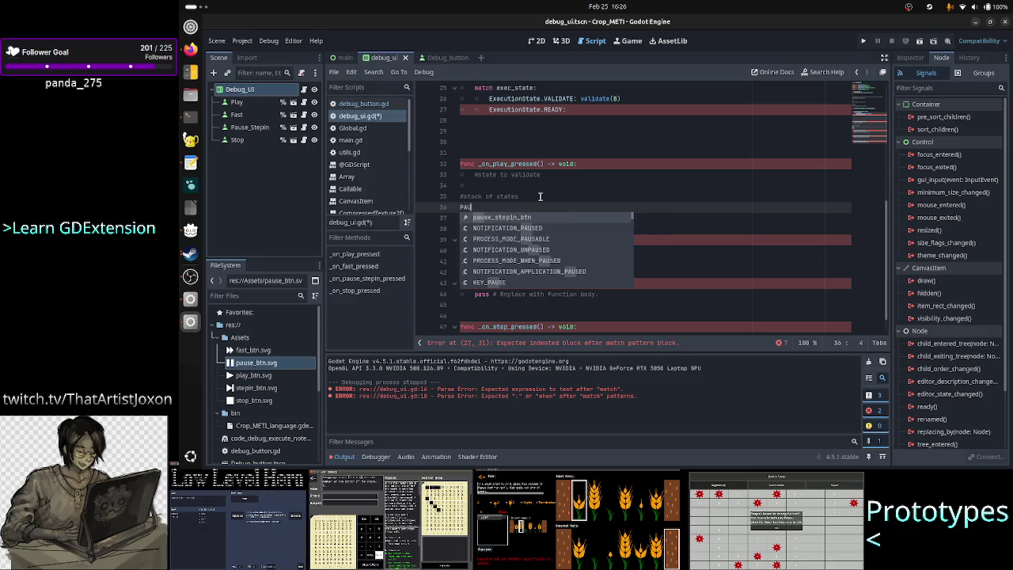
pyautogui.press('Escape')
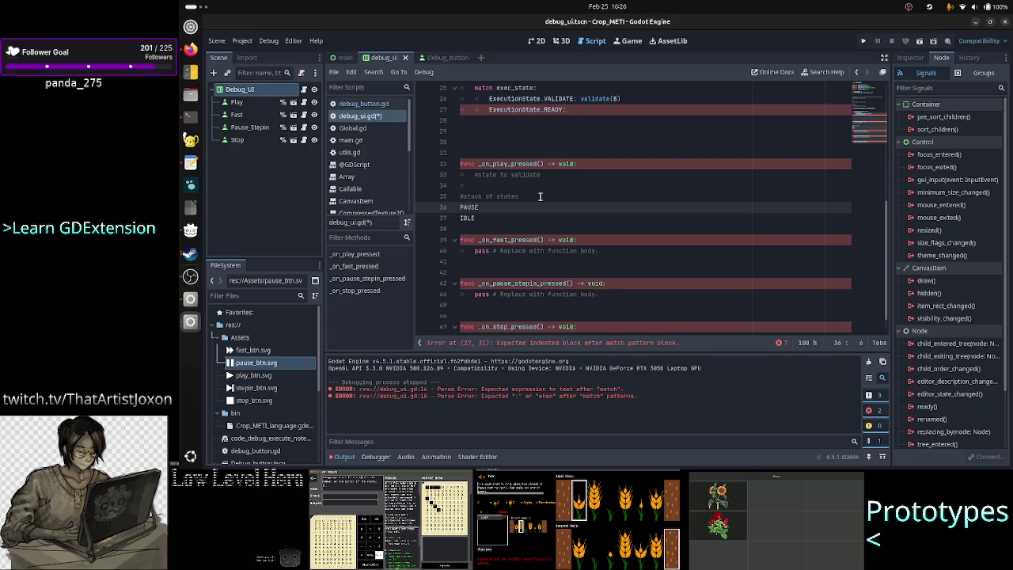
pyautogui.press('Down')
pyautogui.press('Up')
pyautogui.press('Up')
pyautogui.press('End')
pyautogui.press('Return')
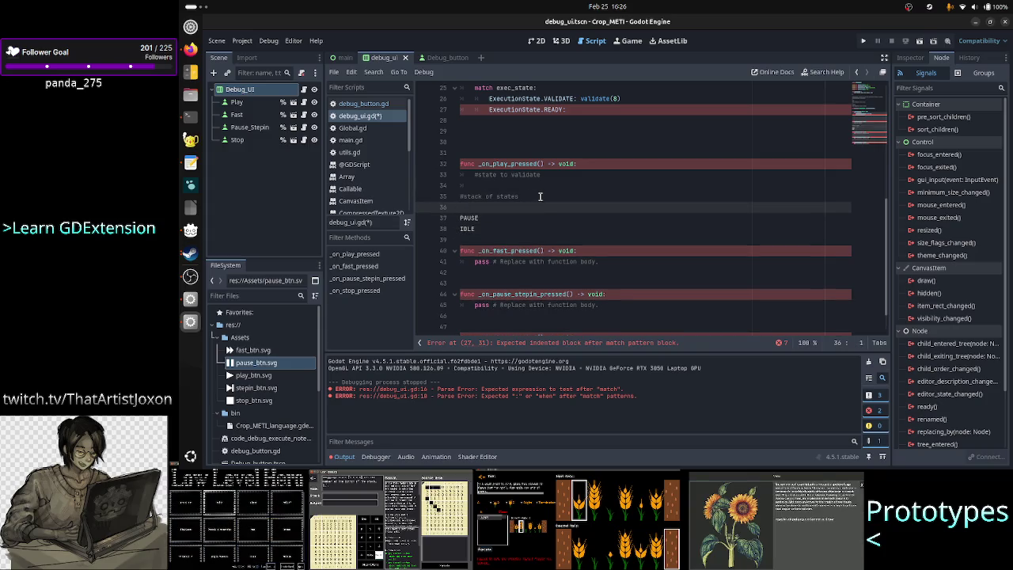
pyautogui.write('RU')
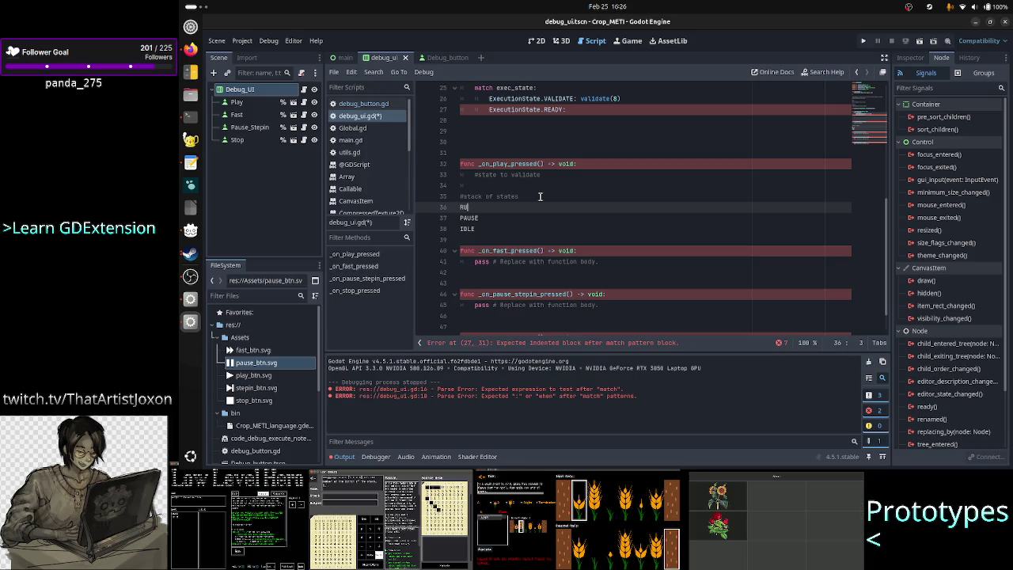
pyautogui.press('Left')
pyautogui.press('Left')
pyautogui.press('Down')
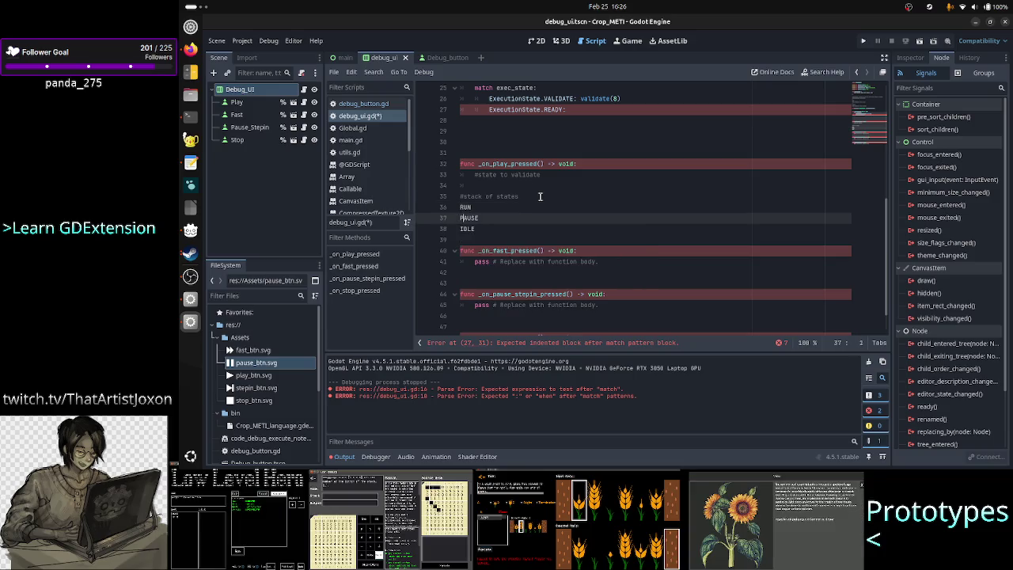
pyautogui.press('Up')
# Step: Erase the IDLE entry and begin removing PAUSE
pyautogui.press('Home')
pyautogui.hotkey('shift', 'Down')
pyautogui.hotkey('shift', 'Down')
pyautogui.hotkey('shift', 'Down')
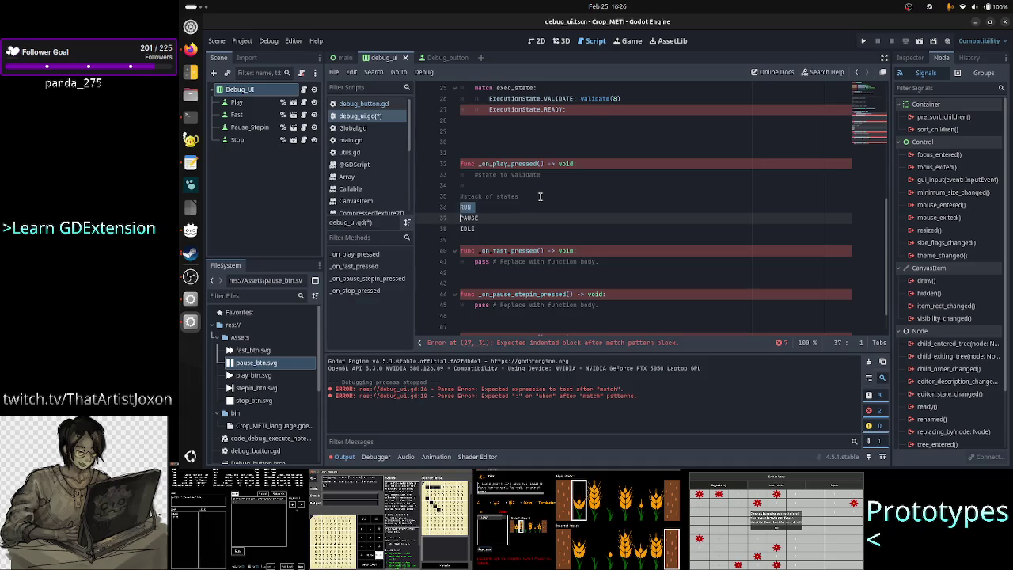
pyautogui.press('Up')
pyautogui.press('Up')
pyautogui.press('Up')
pyautogui.press('Down')
pyautogui.press('Down')
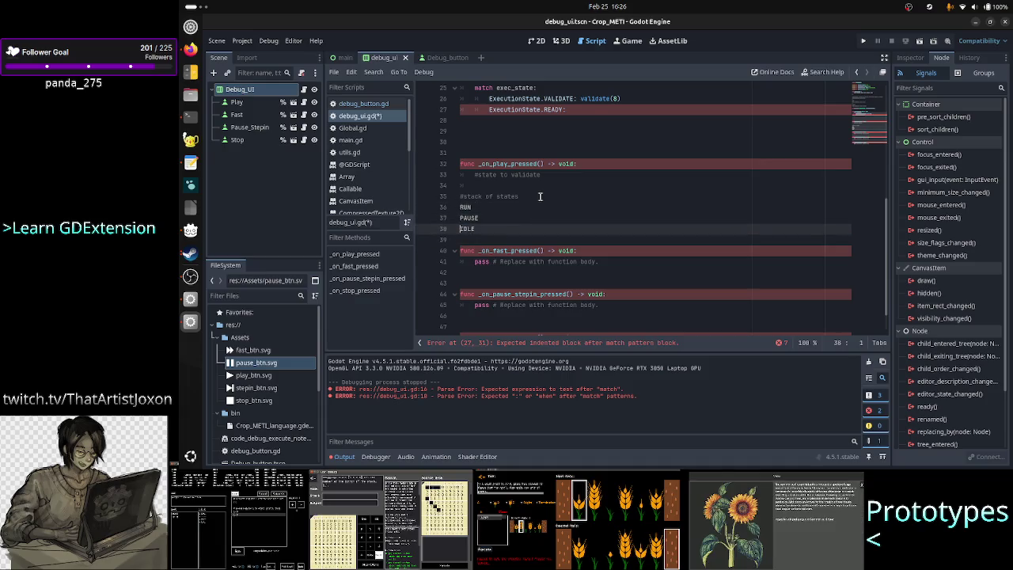
pyautogui.press('Up')
pyautogui.press('Up')
pyautogui.press('Down')
pyautogui.press('Down')
pyautogui.press('Down')
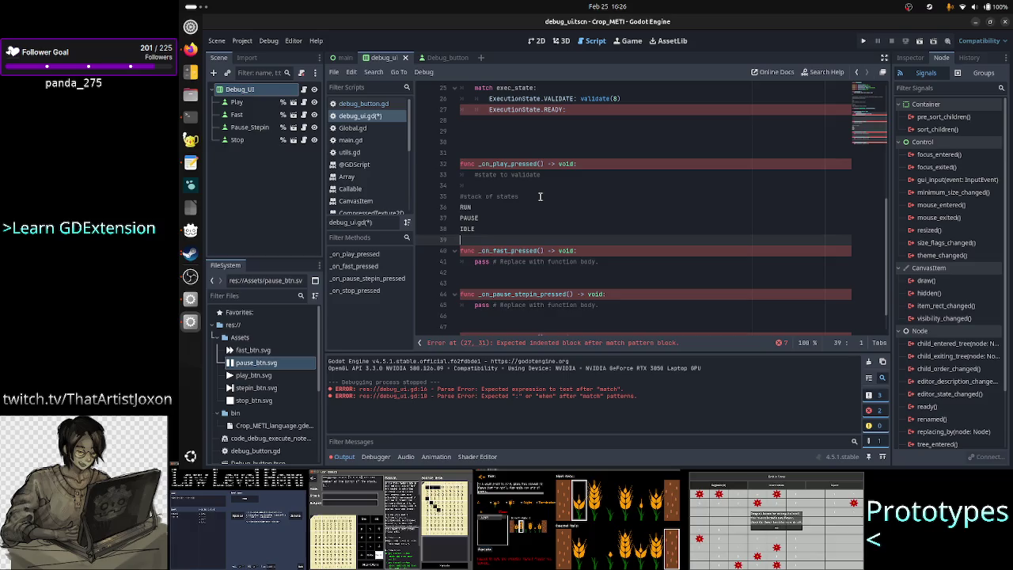
pyautogui.press('Up')
pyautogui.press('End')
pyautogui.press('BackSpace')
pyautogui.press('BackSpace')
pyautogui.press('BackSpace')
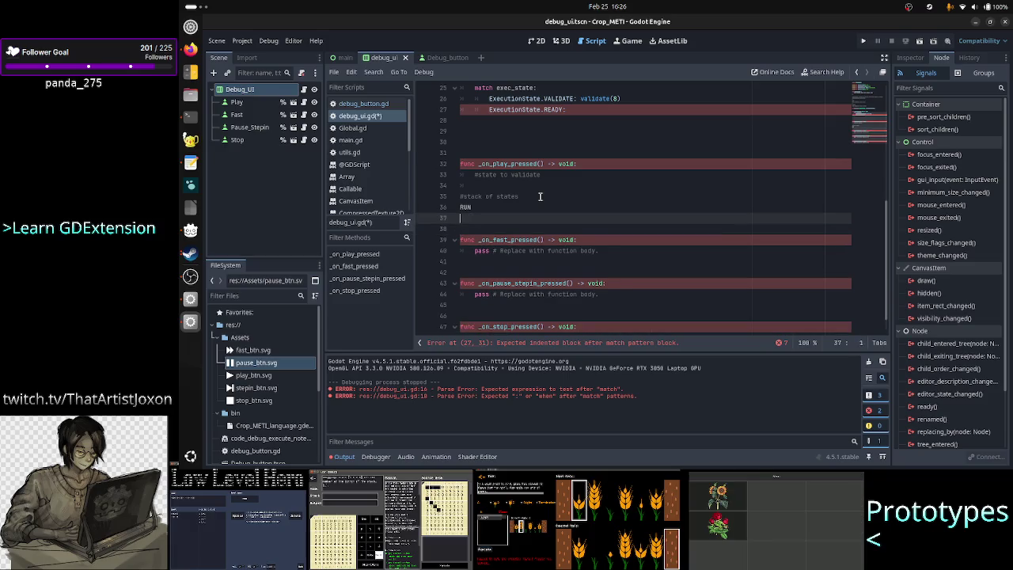
# Step: Delete the remaining state entries and the '#stack of states' comment
pyautogui.press('BackSpace')
pyautogui.press('BackSpace')
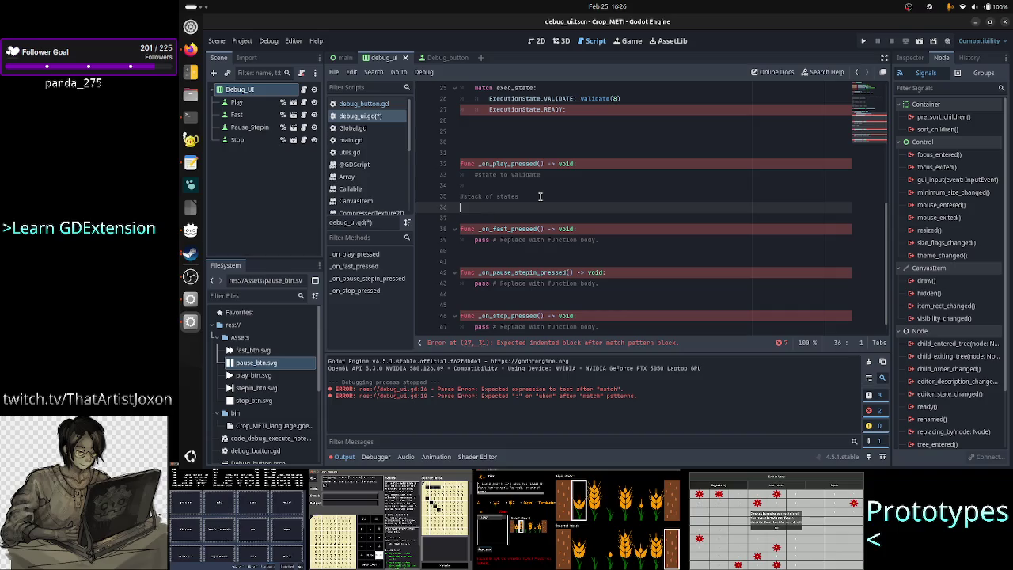
pyautogui.press('BackSpace')
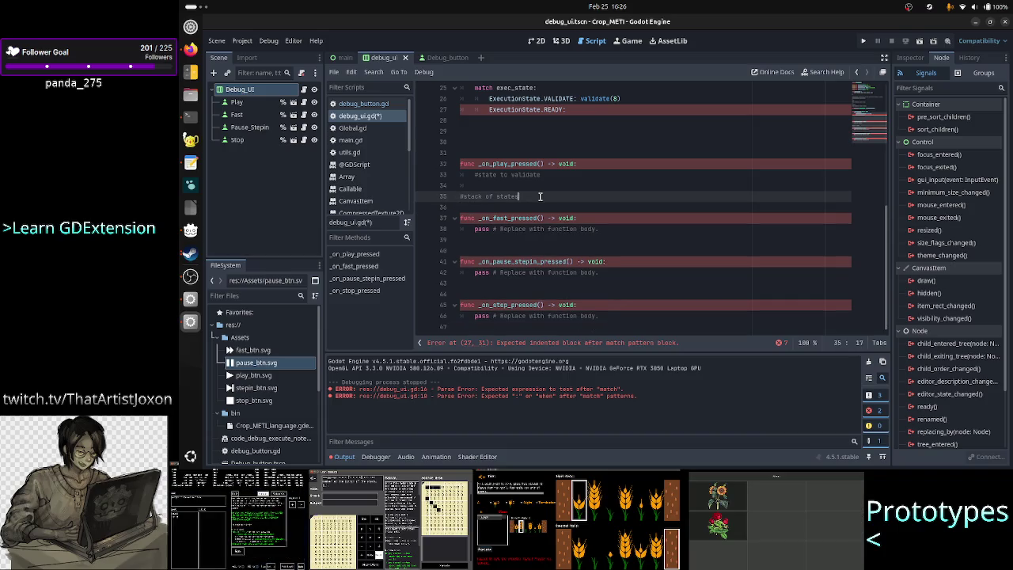
pyautogui.tripleClick(540, 196)
pyautogui.press('BackSpace')
pyautogui.press('BackSpace')
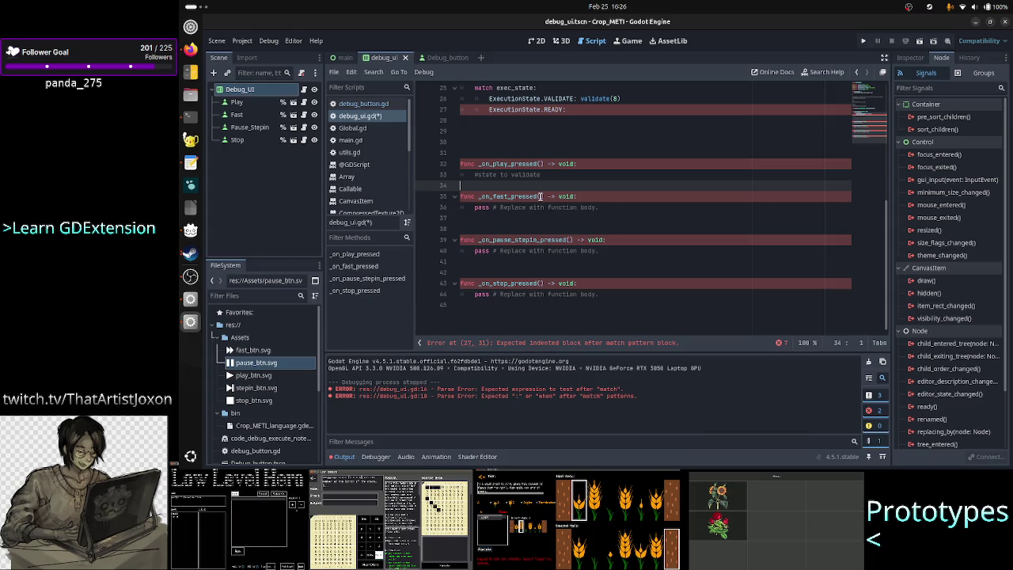
# Step: Remove surplus blank lines around _on_fast_pressed, _on_stop_pressed and _on_play_pressed
pyautogui.press('Down')
pyautogui.press('Down')
pyautogui.press('Down')
pyautogui.press('BackSpace')
pyautogui.press('Down')
pyautogui.press('Down')
pyautogui.press('Down')
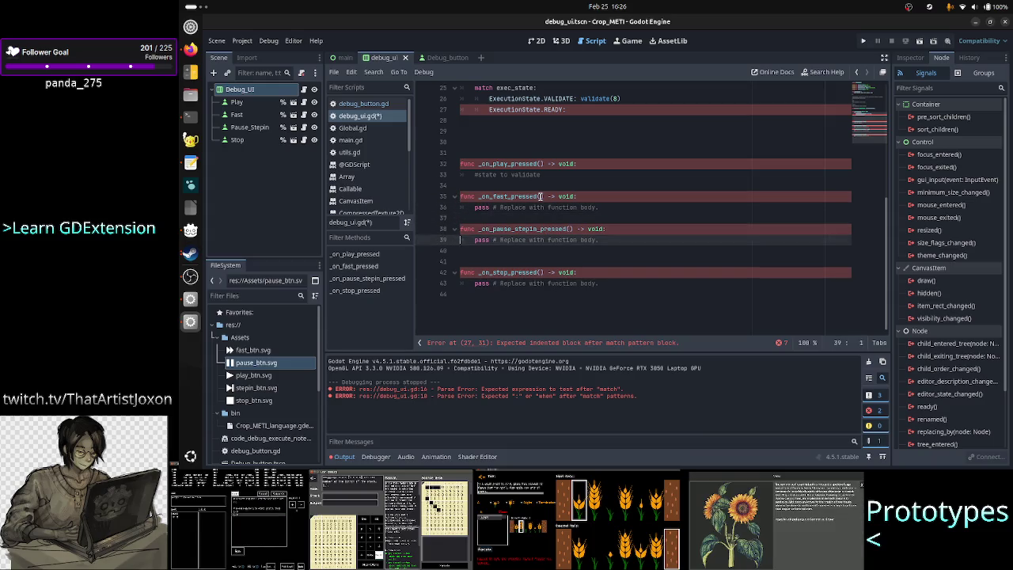
pyautogui.press('BackSpace')
pyautogui.press('Up')
pyautogui.press('Up')
pyautogui.press('Up')
pyautogui.press('Up')
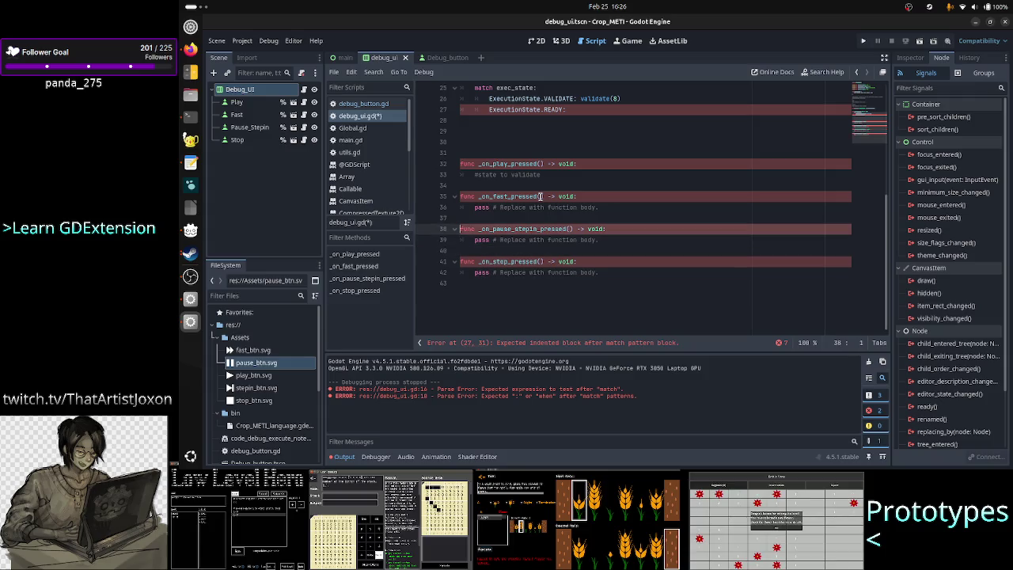
pyautogui.press('Down')
pyautogui.press('Down')
pyautogui.press('Down')
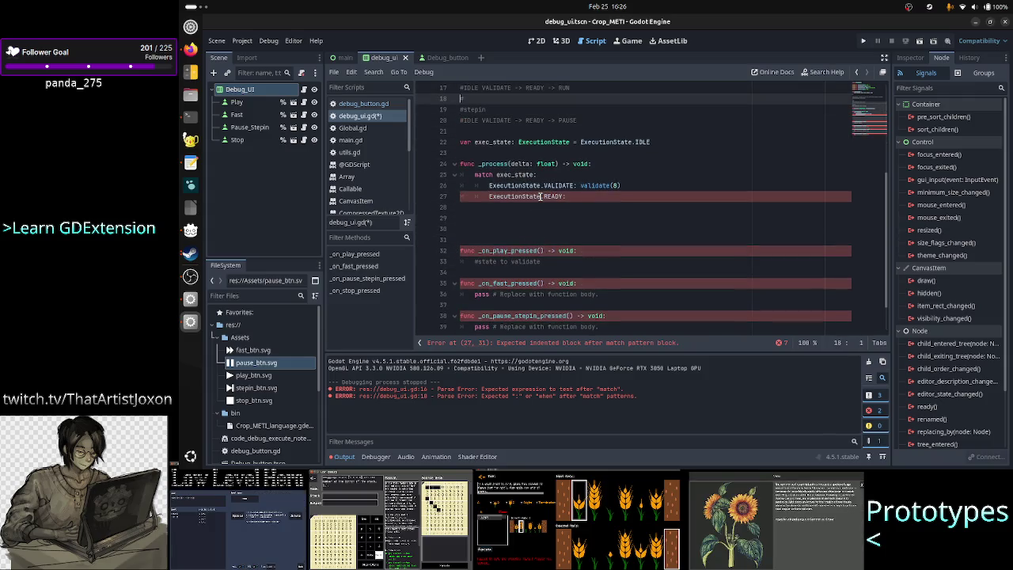
pyautogui.press('BackSpace')
pyautogui.press('BackSpace')
pyautogui.press('BackSpace')
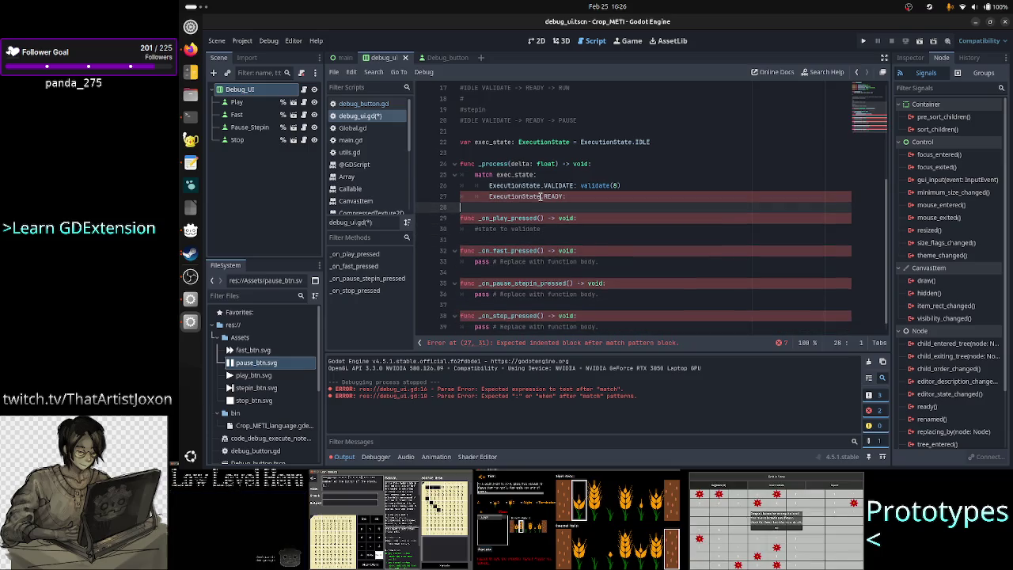
pyautogui.press('Down')
pyautogui.press('Down')
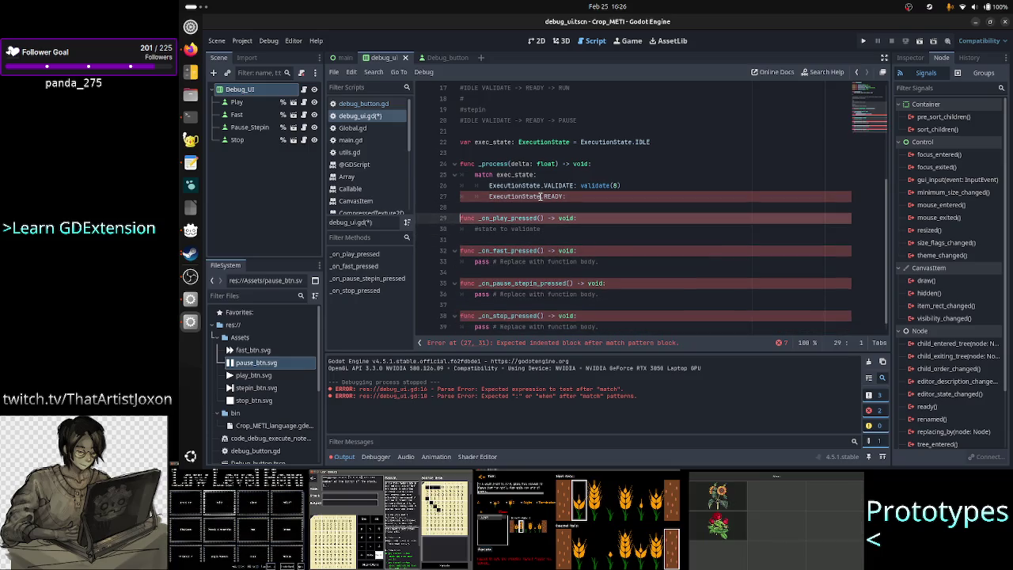
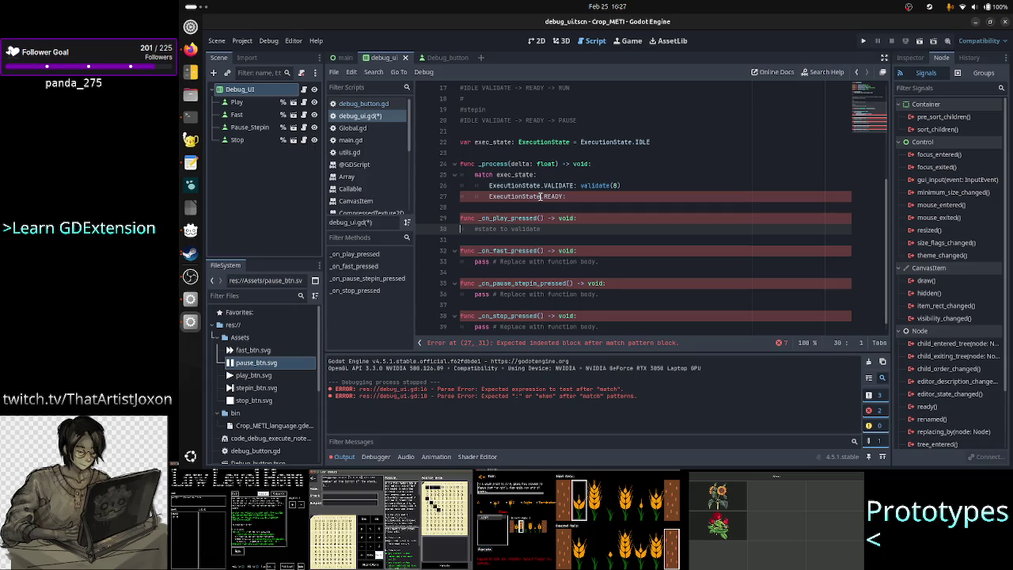
# Step: Scroll debug_ui.gd back up to the ExecutionState enum and bring the Text Editor notes forward
pyautogui.scroll(1, 575, 187)
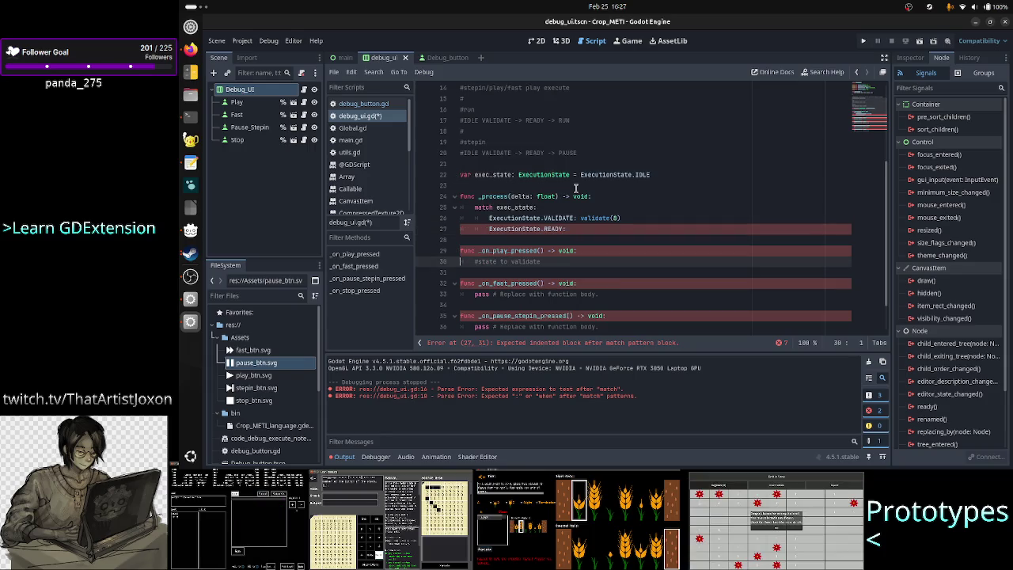
pyautogui.scroll(5, 576, 188)
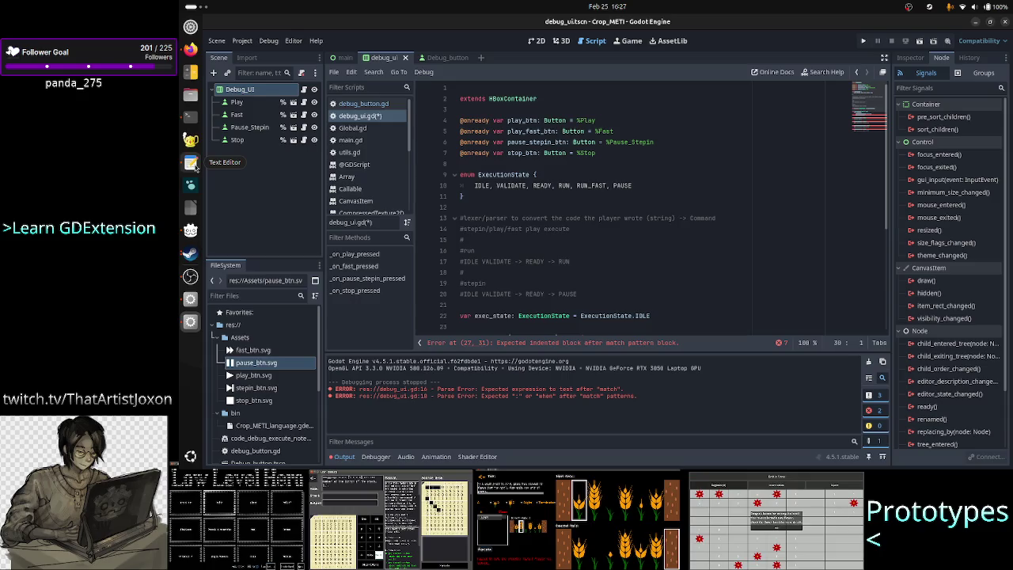
pyautogui.click(190, 163)
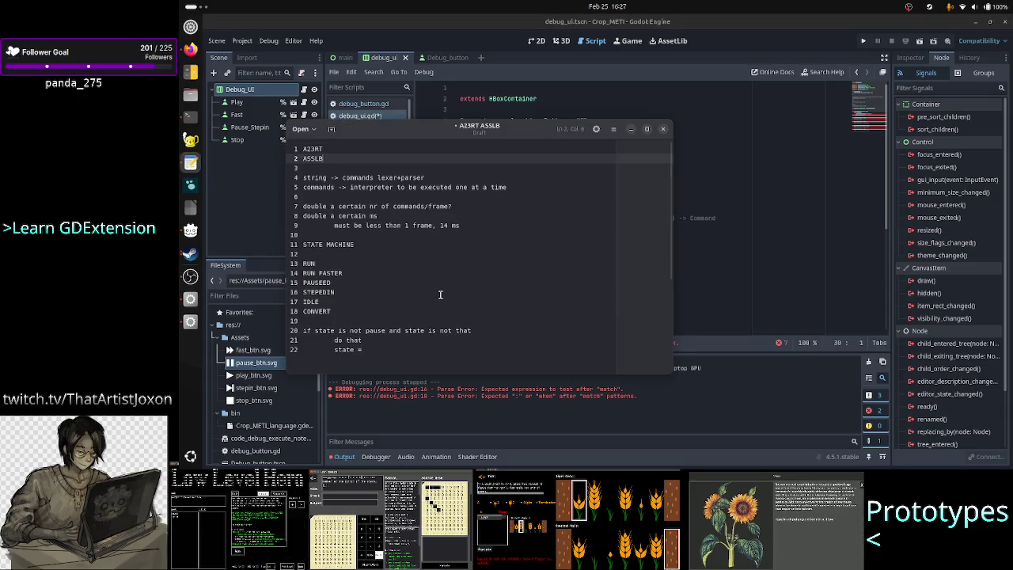
# Step: Add 'pressed func' and '_process' on separate lines below the state pseudocode
pyautogui.scroll(-1, 440, 334)
pyautogui.scroll(-5, 440, 334)
pyautogui.click(437, 327)
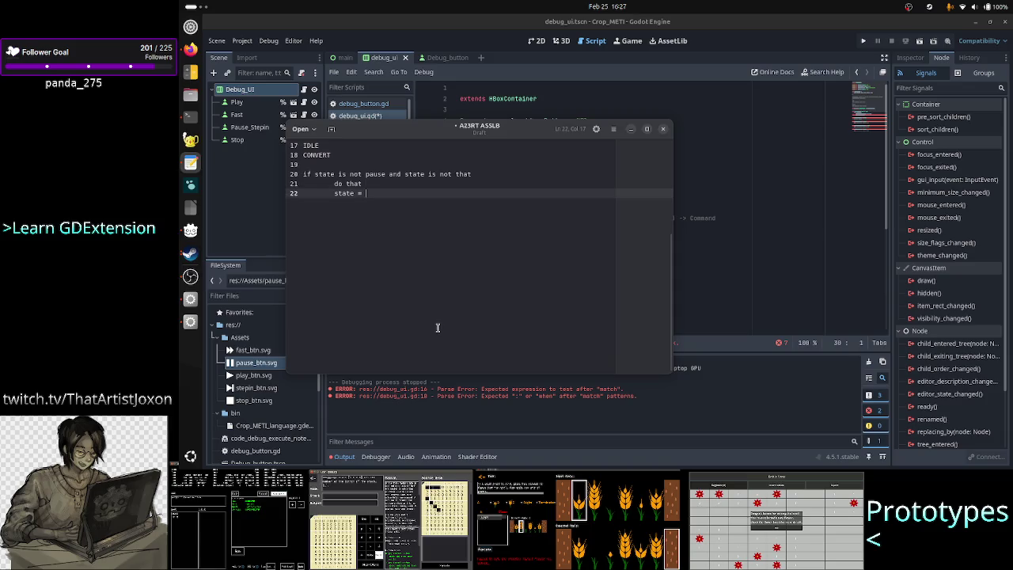
pyautogui.press('Return')
pyautogui.press('Return')
pyautogui.press('Return')
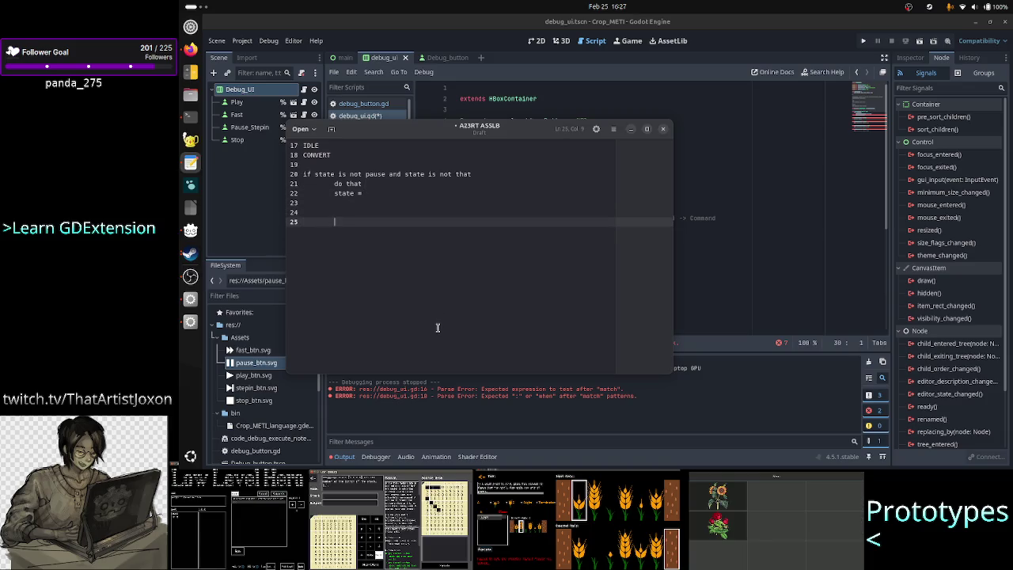
pyautogui.press('Return')
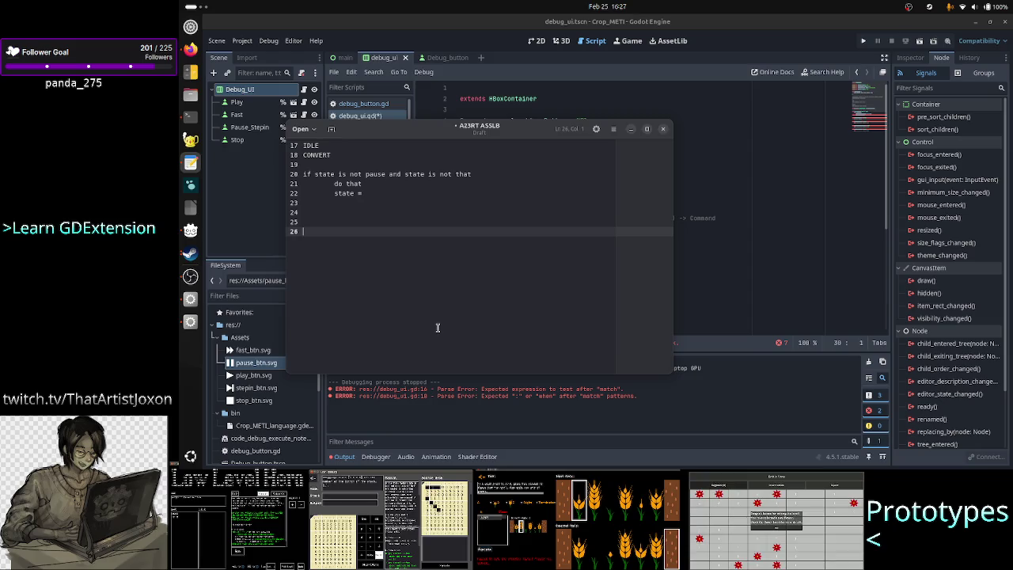
pyautogui.write('press')
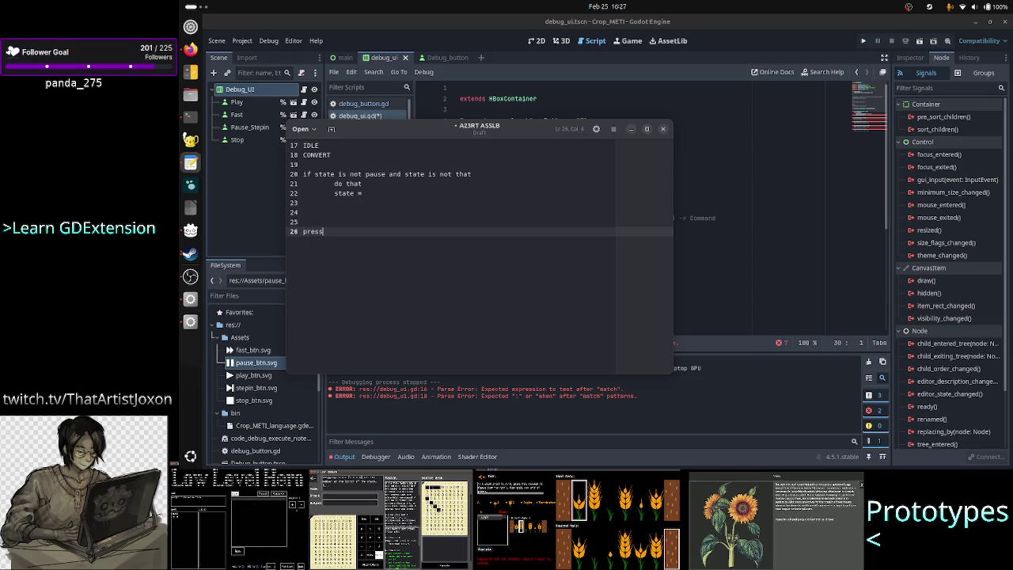
pyautogui.write('ed func')
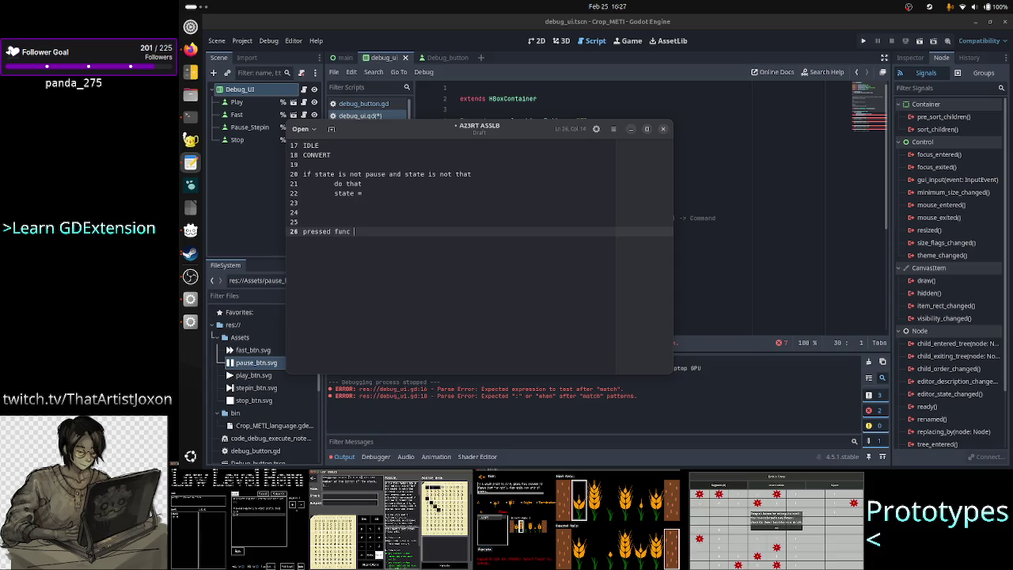
pyautogui.press('Return')
pyautogui.press('Return')
pyautogui.press('Return')
pyautogui.write('_process')
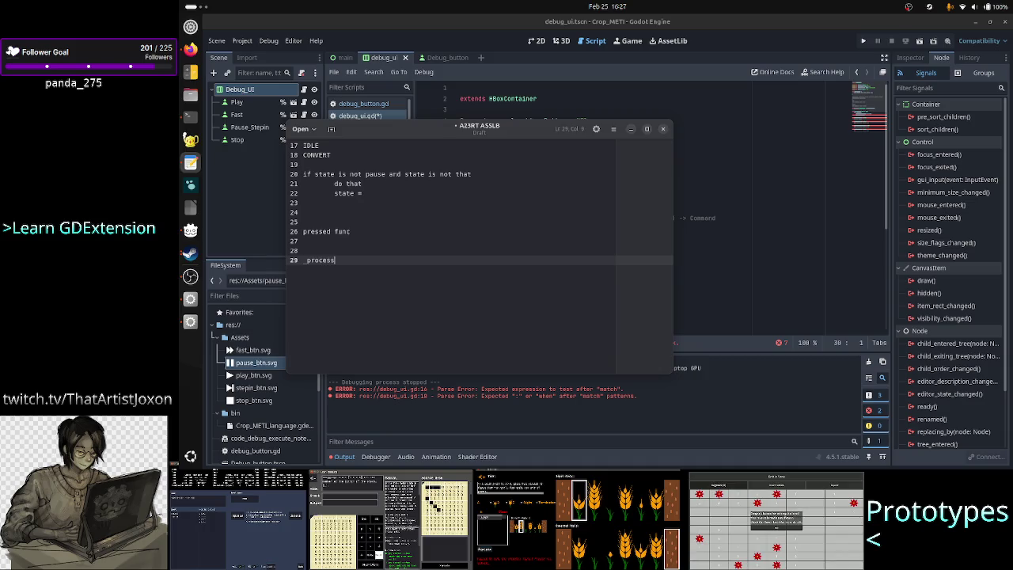
pyautogui.press('Return')
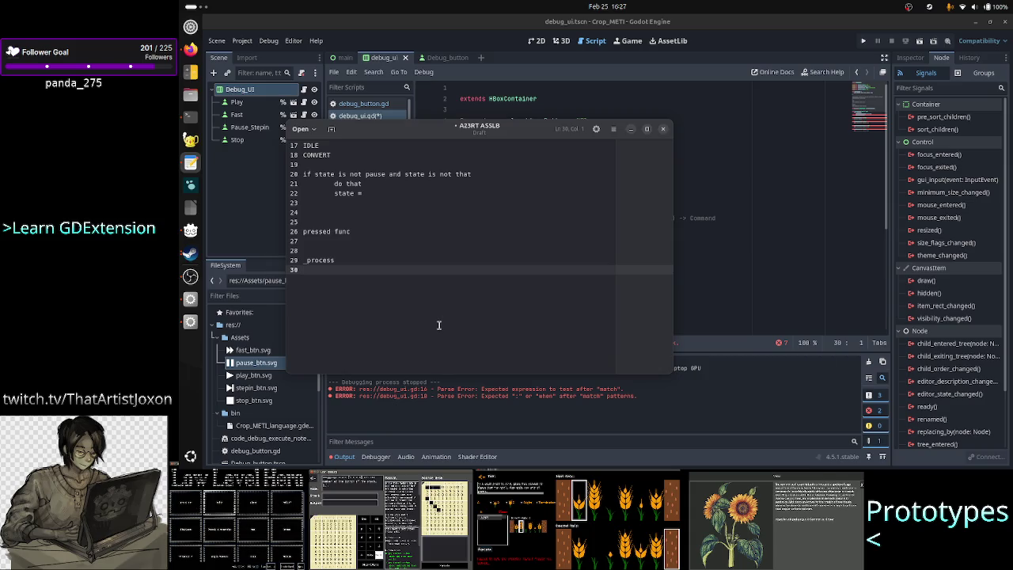
# Step: Check the _on_fast_pressed handler name in the Godot script, then return to the notes
pyautogui.press('Up')
pyautogui.press('Up')
pyautogui.press('Up')
pyautogui.press('Up')
pyautogui.press('Down')
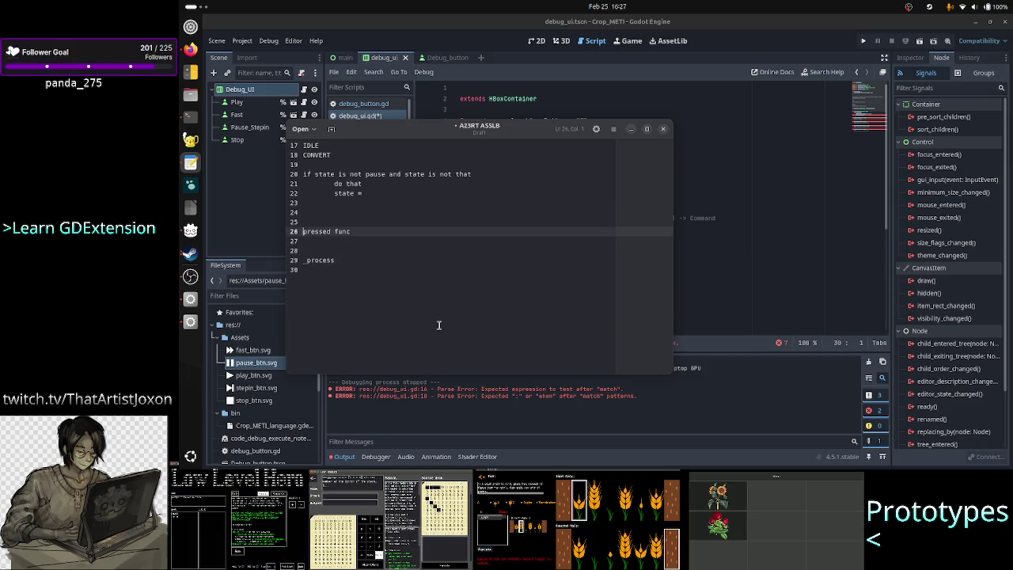
pyautogui.hotkey('alt', 'Tab')
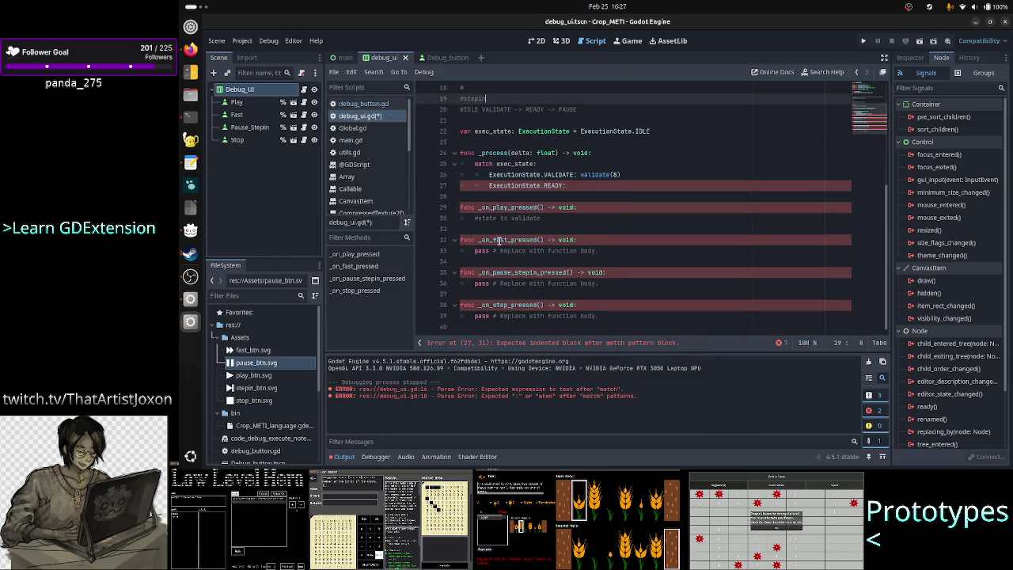
pyautogui.doubleClick(499, 240)
pyautogui.hotkey('alt', 'Tab')
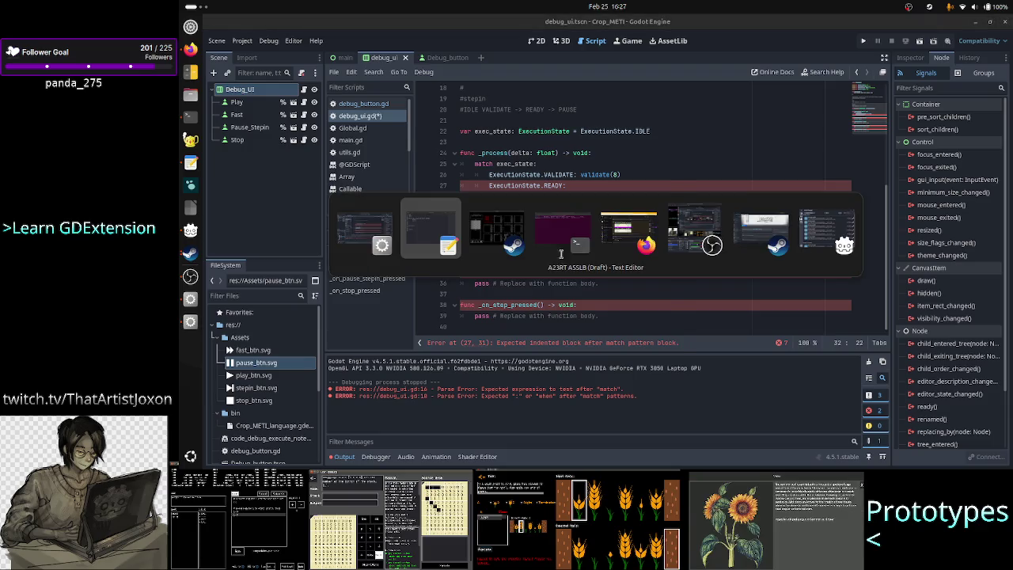
pyautogui.press('Up')
pyautogui.press('Up')
# Step: Rename the entry to '_on_pressed func' and label it 'clicking' on the line above
pyautogui.press('Down')
pyautogui.write('on_')
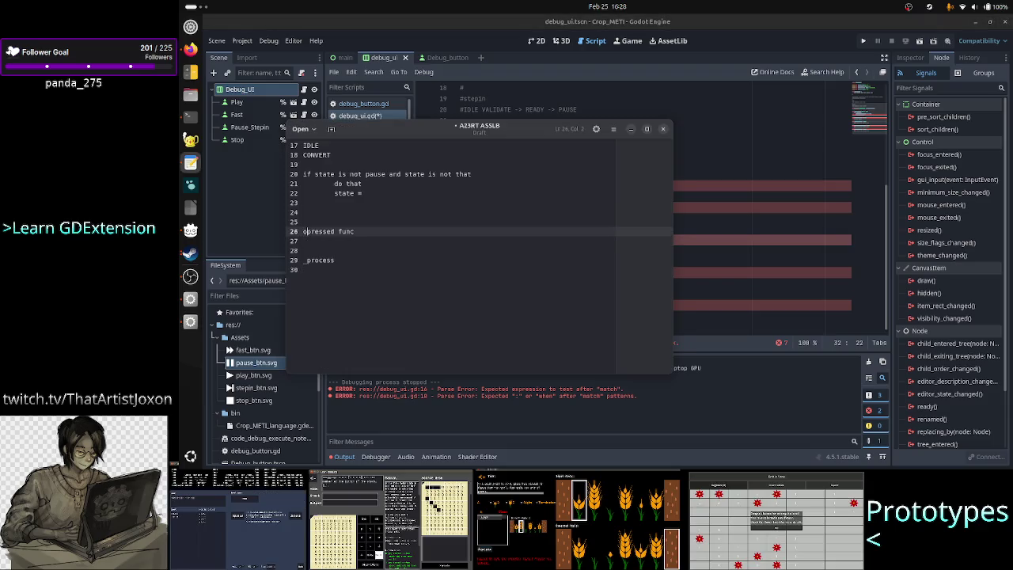
pyautogui.press('Up')
pyautogui.press('Down')
pyautogui.write('_')
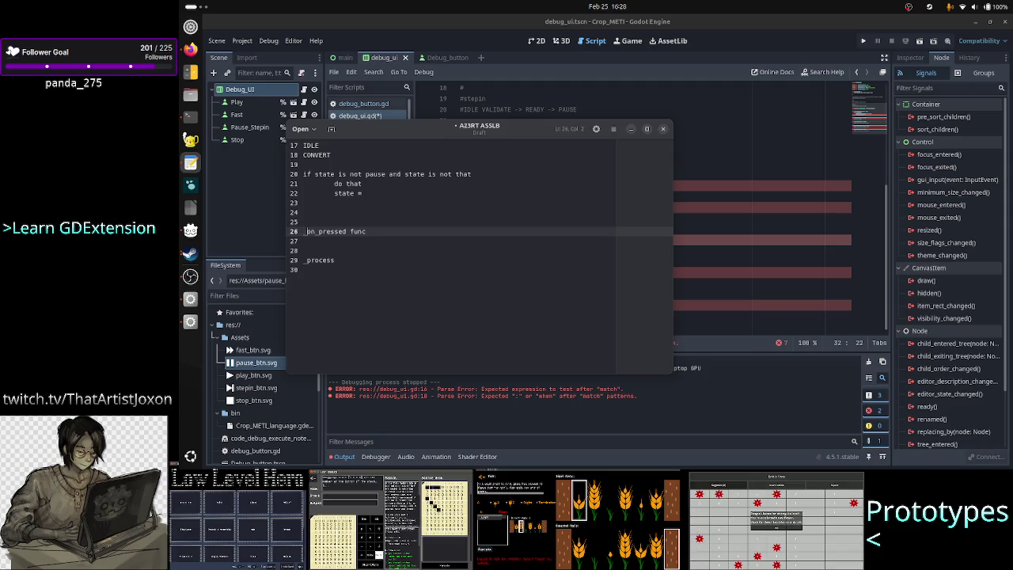
pyautogui.press('Up')
pyautogui.write('clicking')
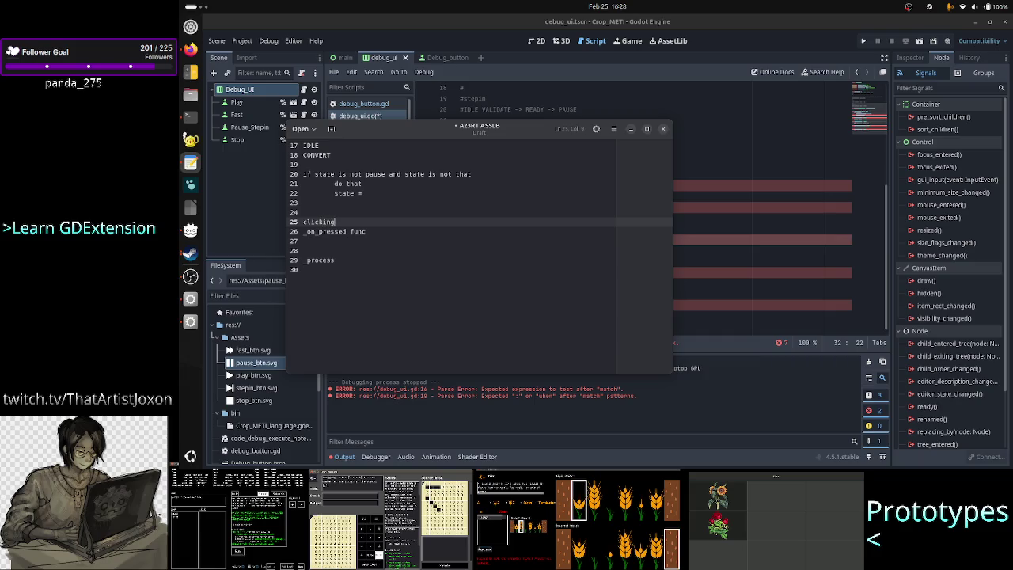
# Step: Add the note 'if you have 10k -> FREEZE the UI' above _process
pyautogui.click(304, 250)
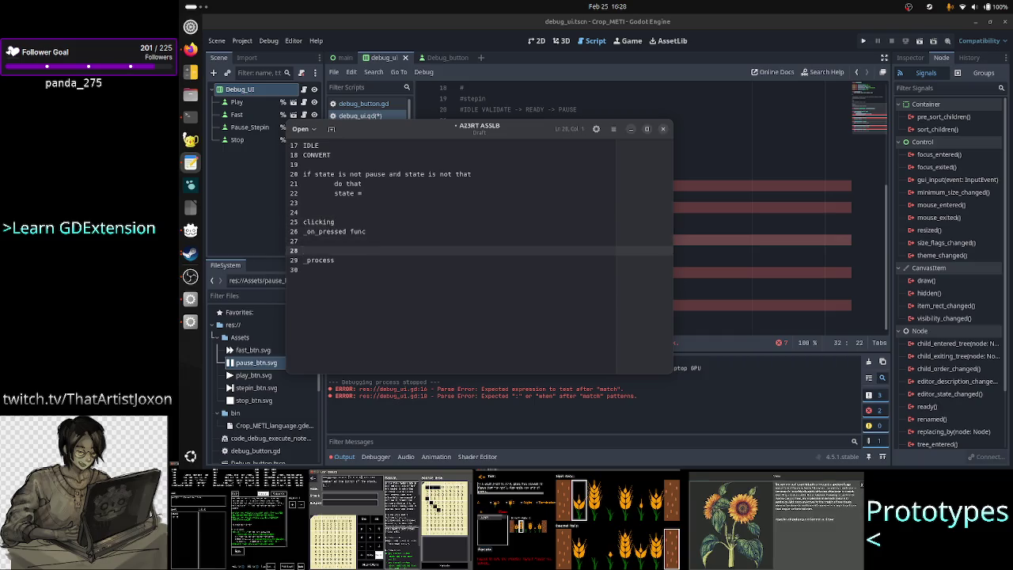
pyautogui.press('Return')
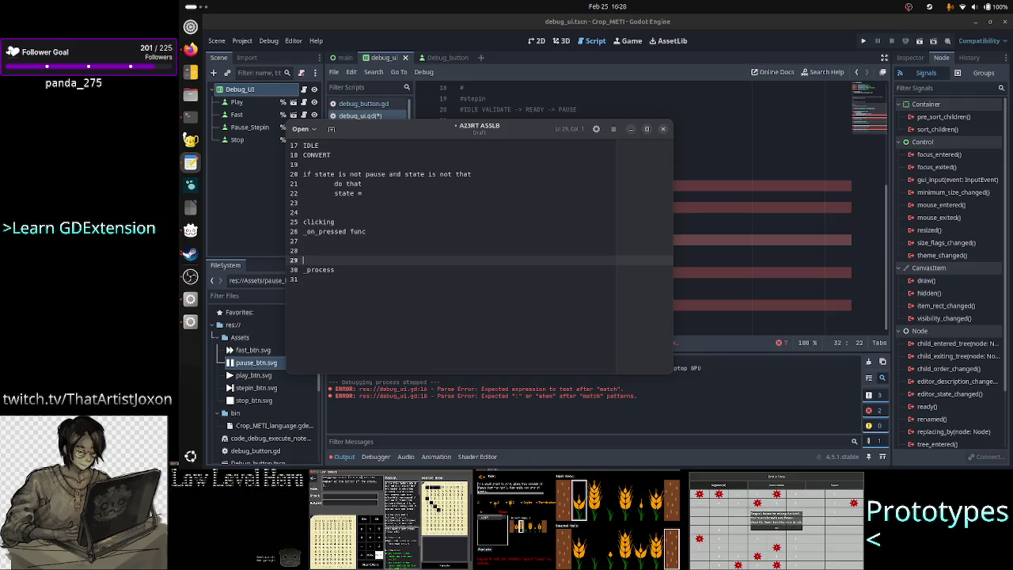
pyautogui.write('ig')
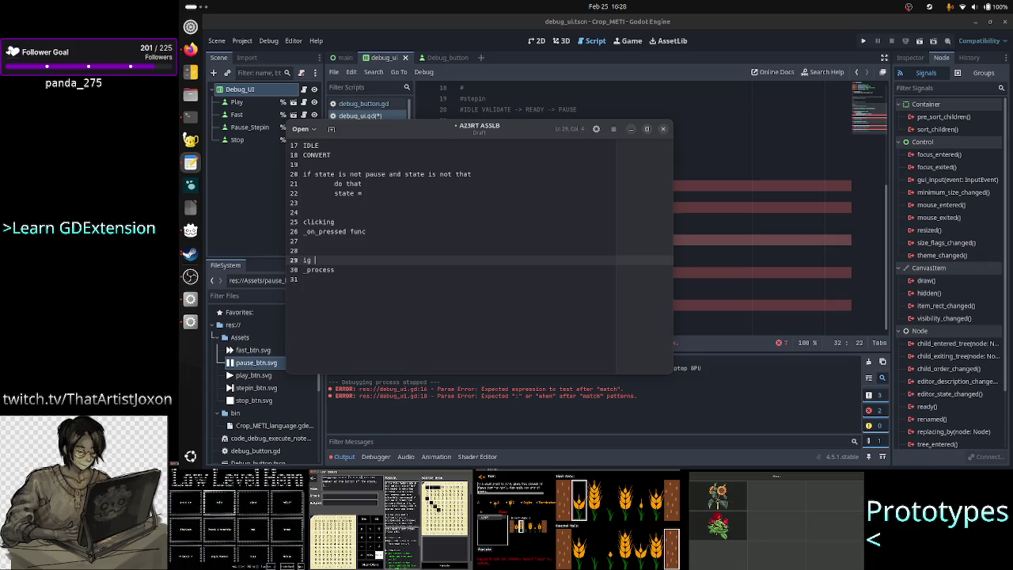
pyautogui.press('BackSpace')
pyautogui.press('BackSpace')
pyautogui.write('f you have i')
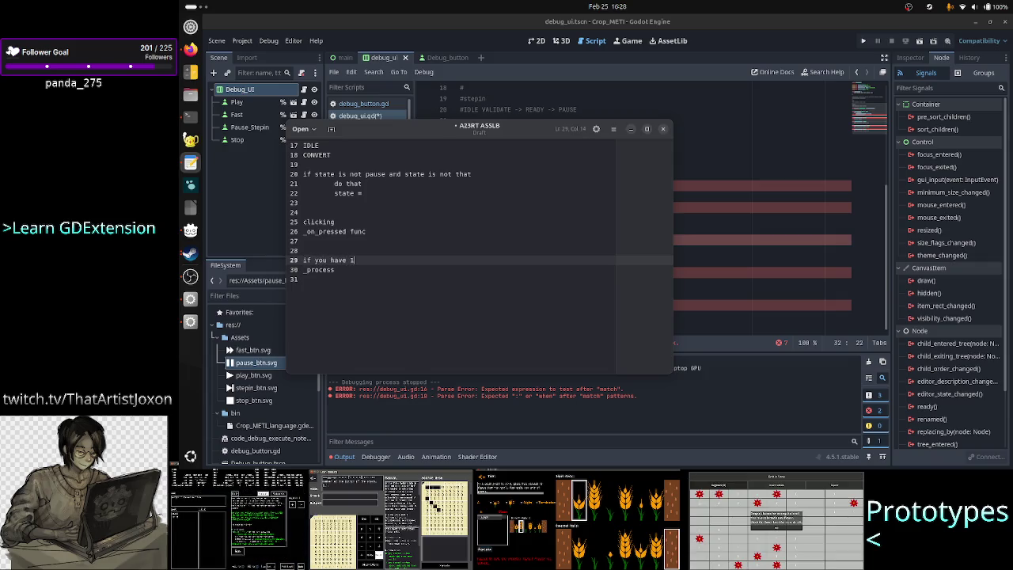
pyautogui.press('BackSpace')
pyautogui.write('10k')
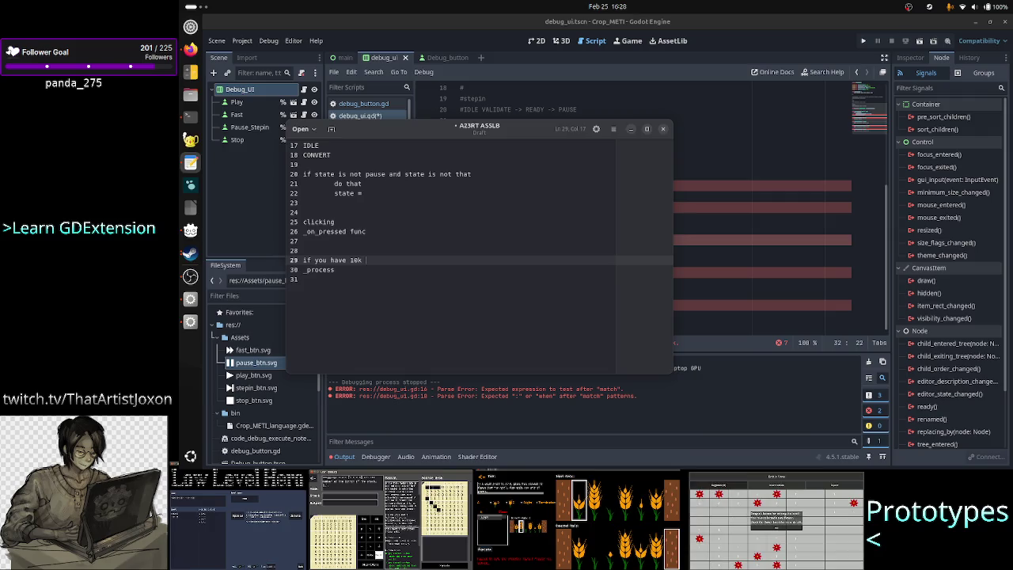
pyautogui.write('-> ')
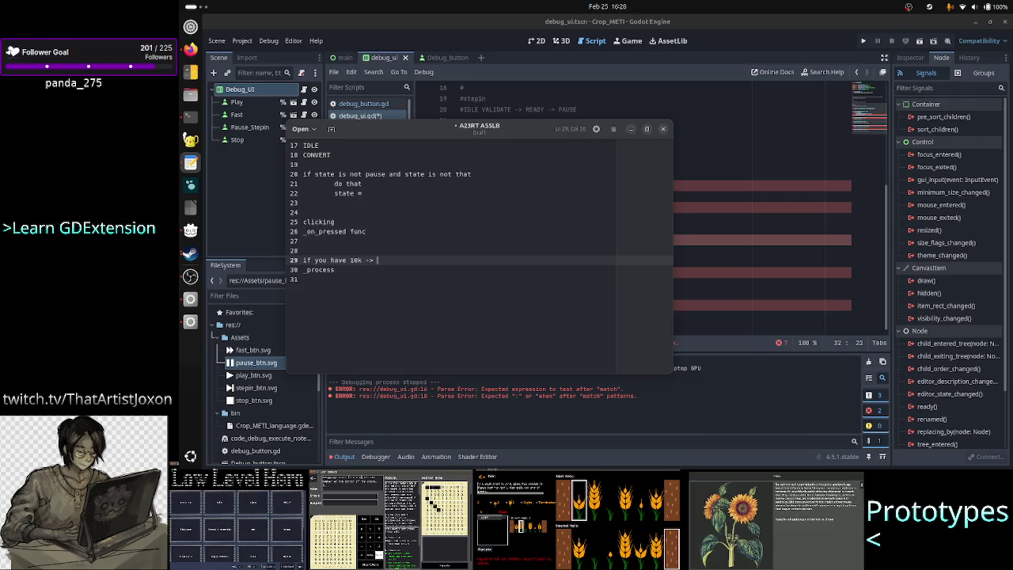
pyautogui.write('FREEZE th')
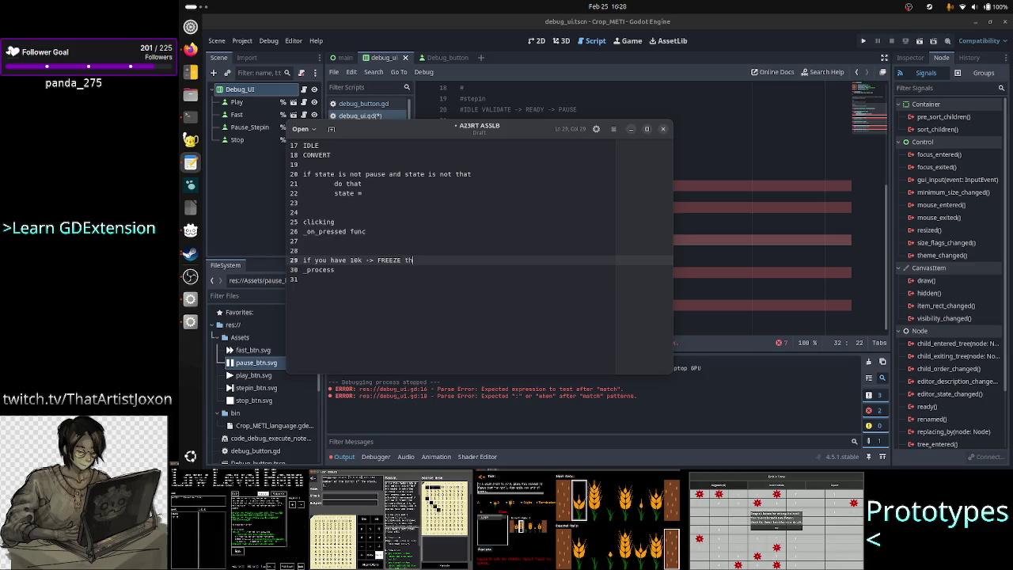
pyautogui.write('e UI')
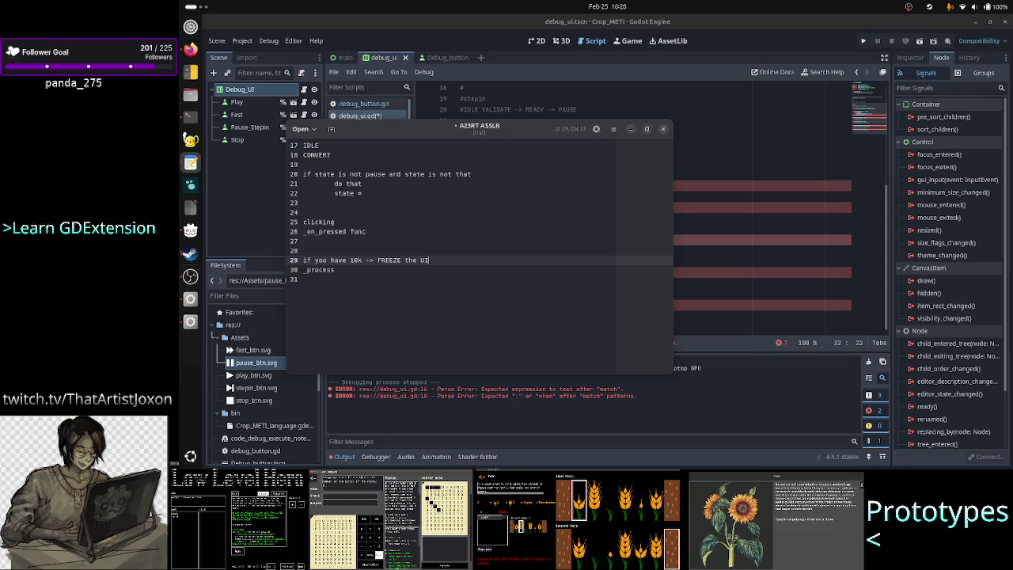
pyautogui.press('Return')
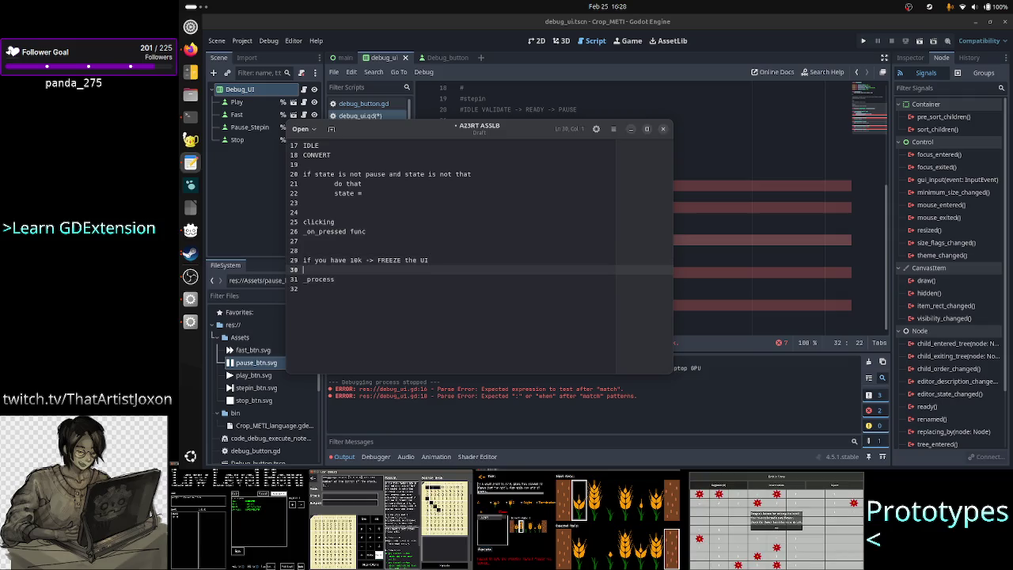
# Step: Write 'some work in 1st frame, continue some work in 2nd frame.....' on line 30
pyautogui.write('10')
pyautogui.write('ms')
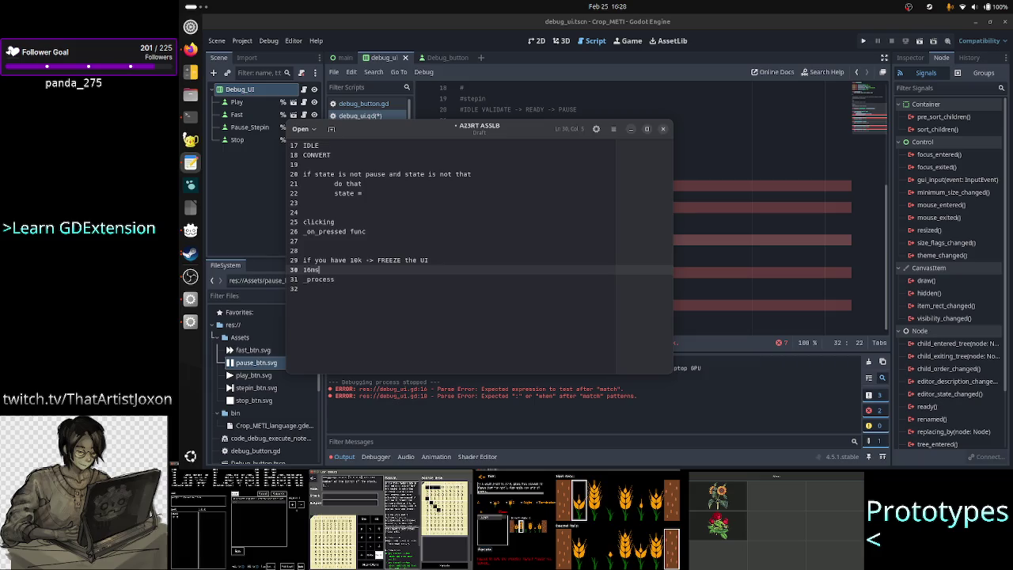
pyautogui.write(' 60FP')
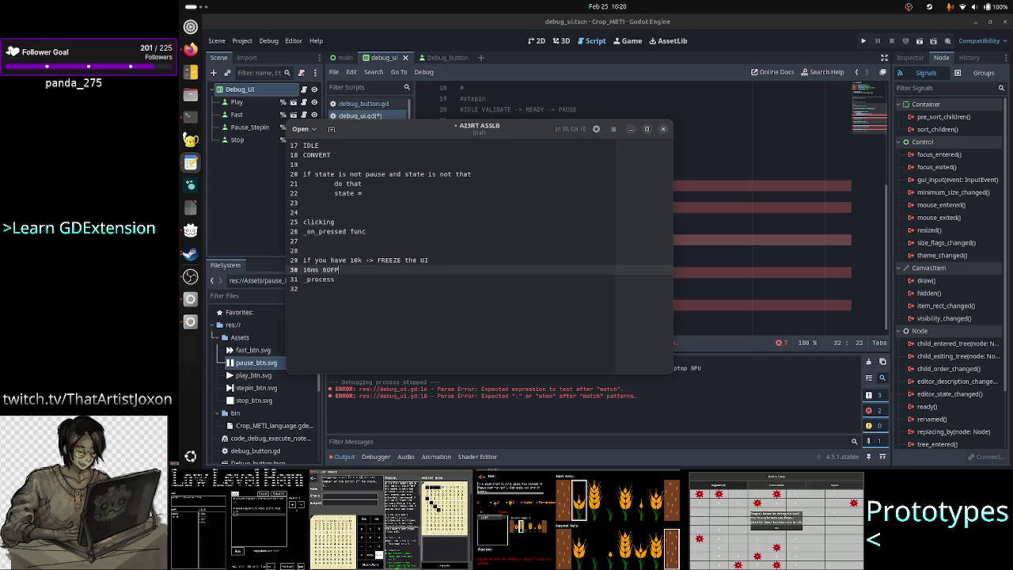
pyautogui.write('S')
pyautogui.press('BackSpace')
pyautogui.press('BackSpace')
pyautogui.press('BackSpace')
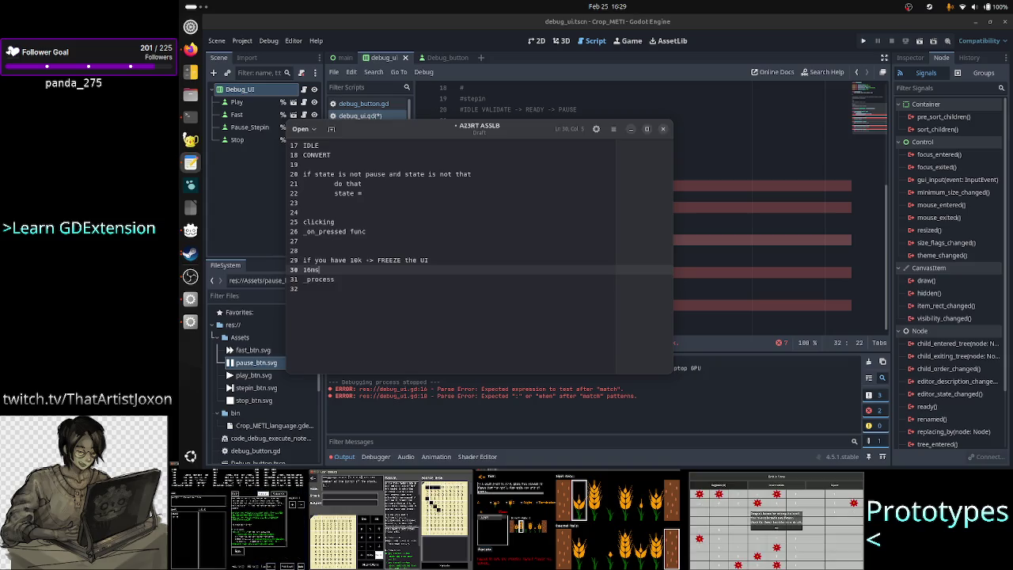
pyautogui.press('BackSpace')
pyautogui.press('BackSpace')
pyautogui.press('BackSpace')
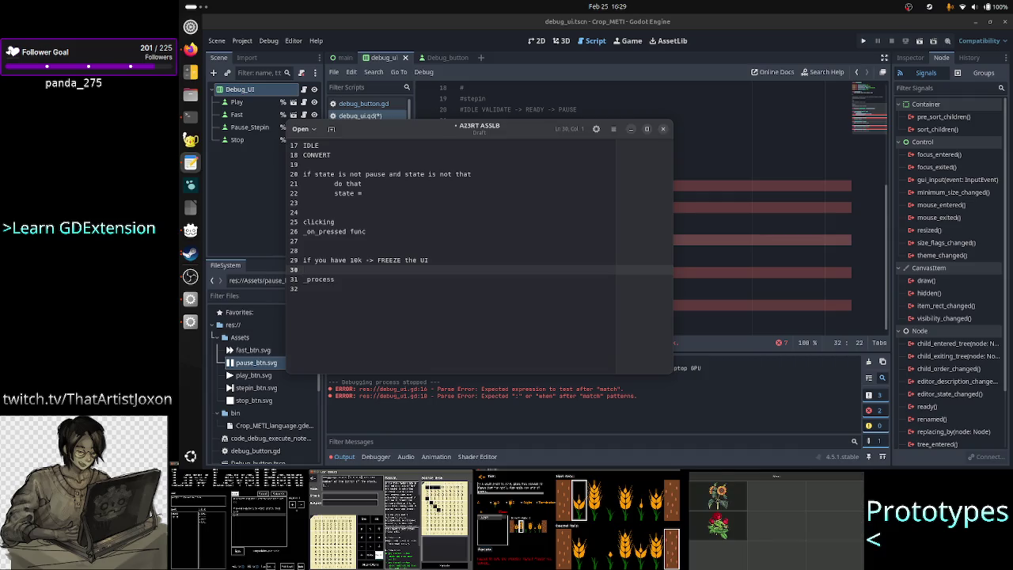
pyautogui.write('chunkin')
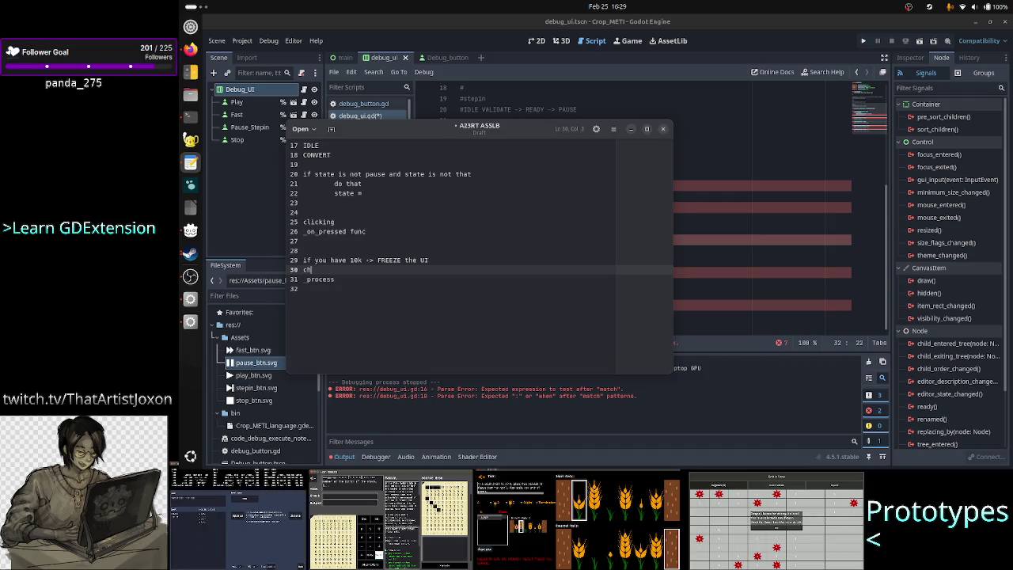
pyautogui.press('BackSpace')
pyautogui.press('BackSpace')
pyautogui.press('BackSpace')
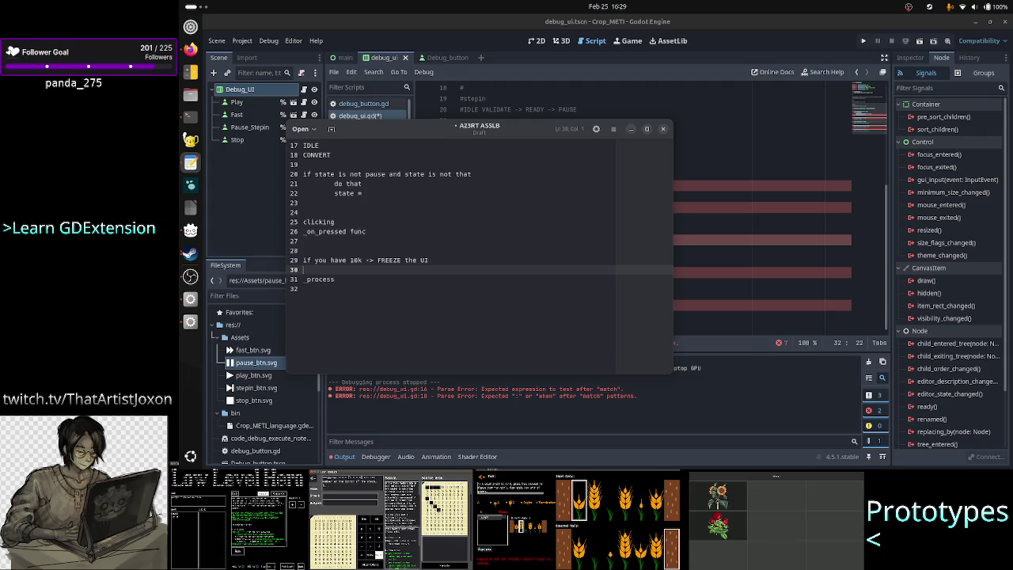
pyautogui.write('some work in 1')
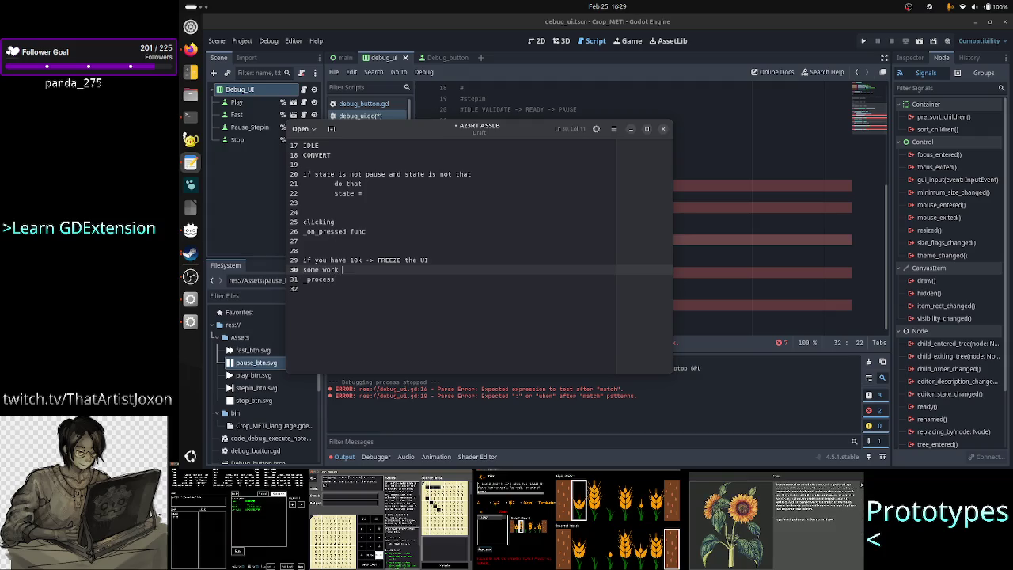
pyautogui.write('s')
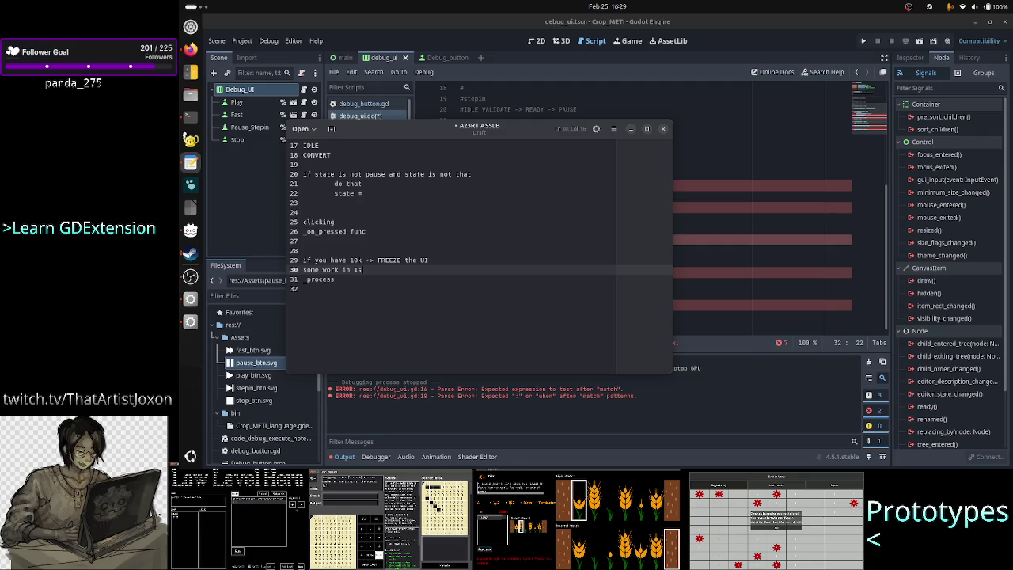
pyautogui.write('t frame, continue ')
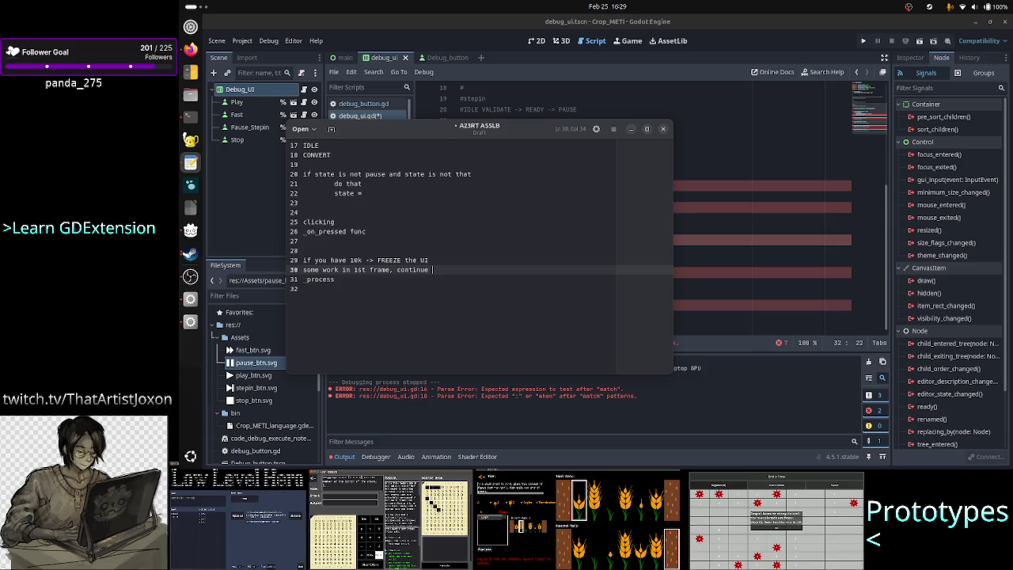
pyautogui.write('some work i')
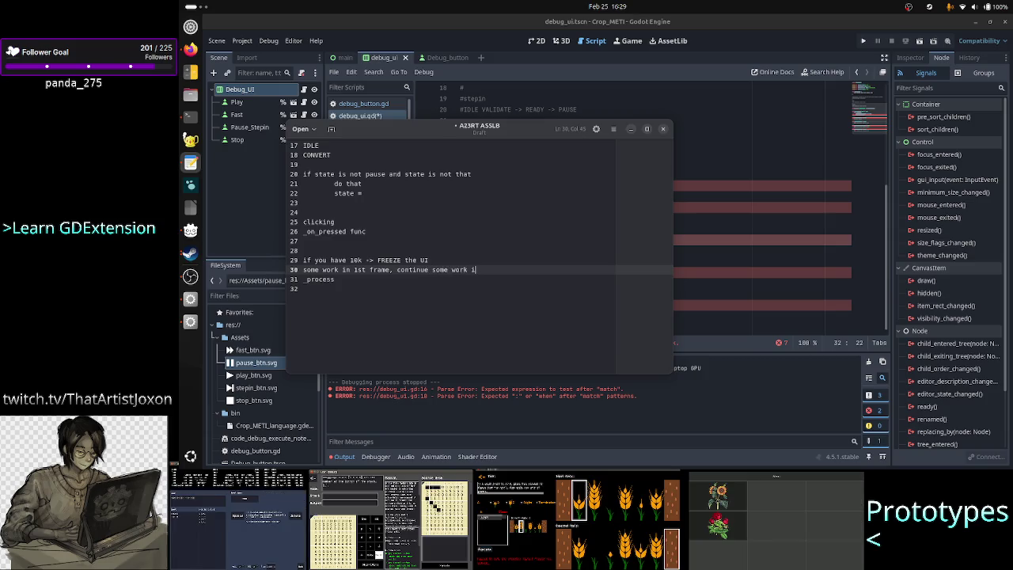
pyautogui.write('n 2nd frame.')
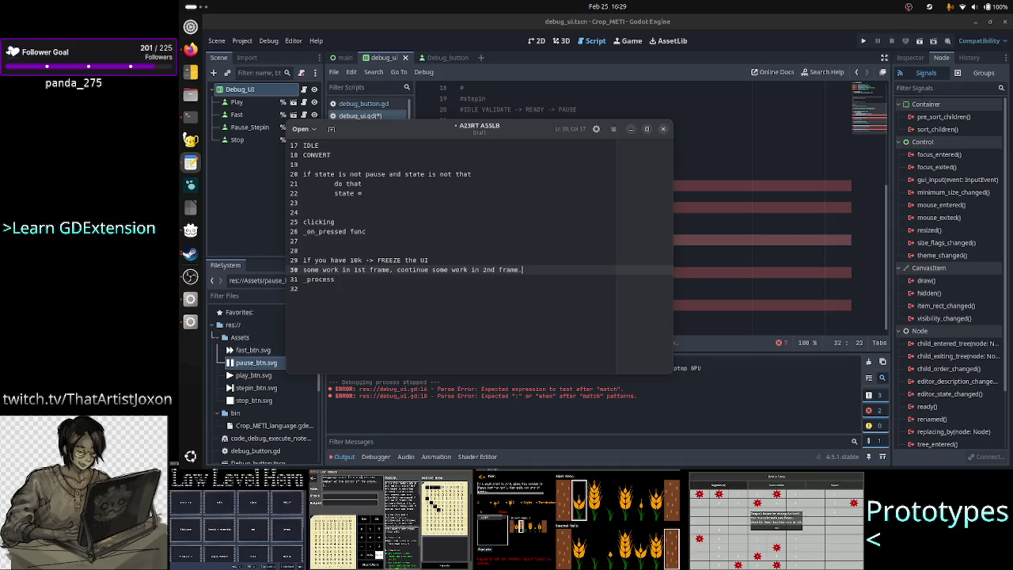
pyautogui.write('....')
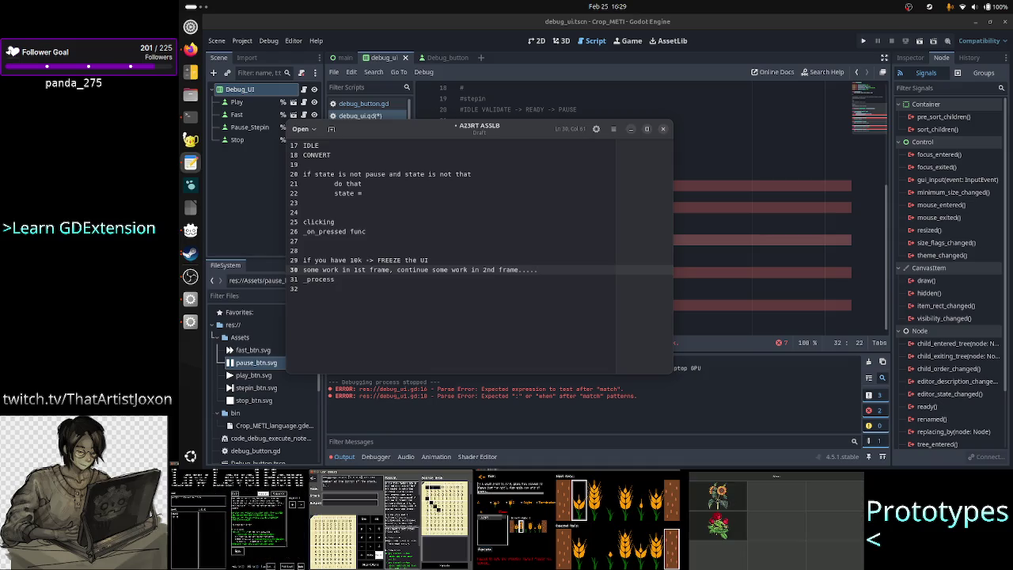
pyautogui.press('Return')
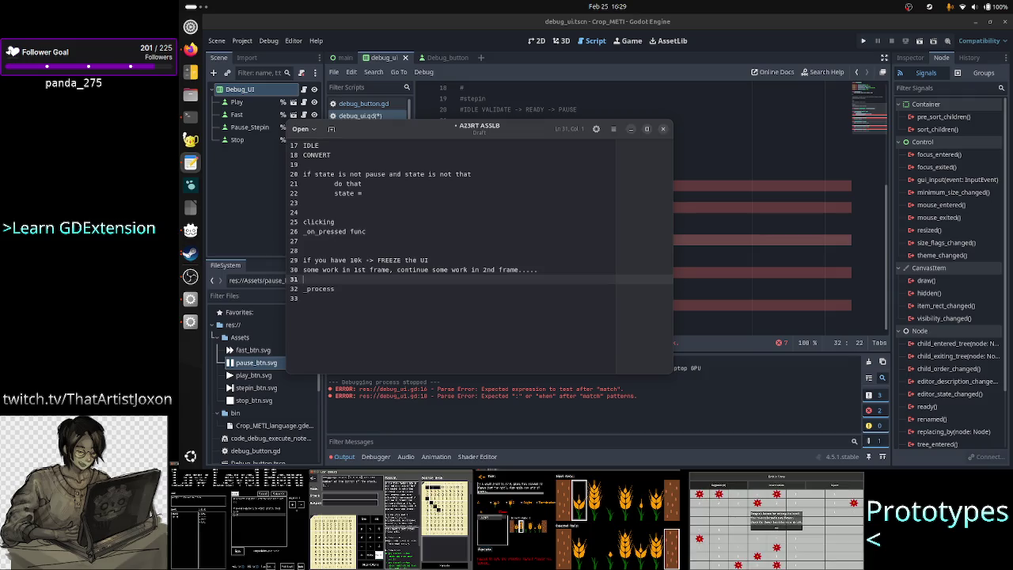
pyautogui.write('16ms')
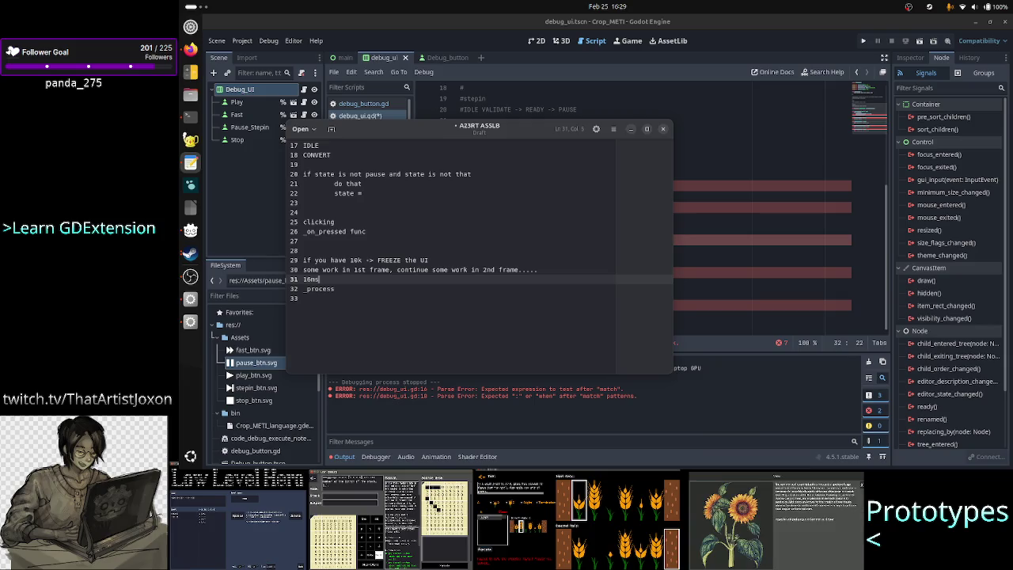
pyautogui.press('BackSpace')
pyautogui.press('BackSpace')
pyautogui.press('BackSpace')
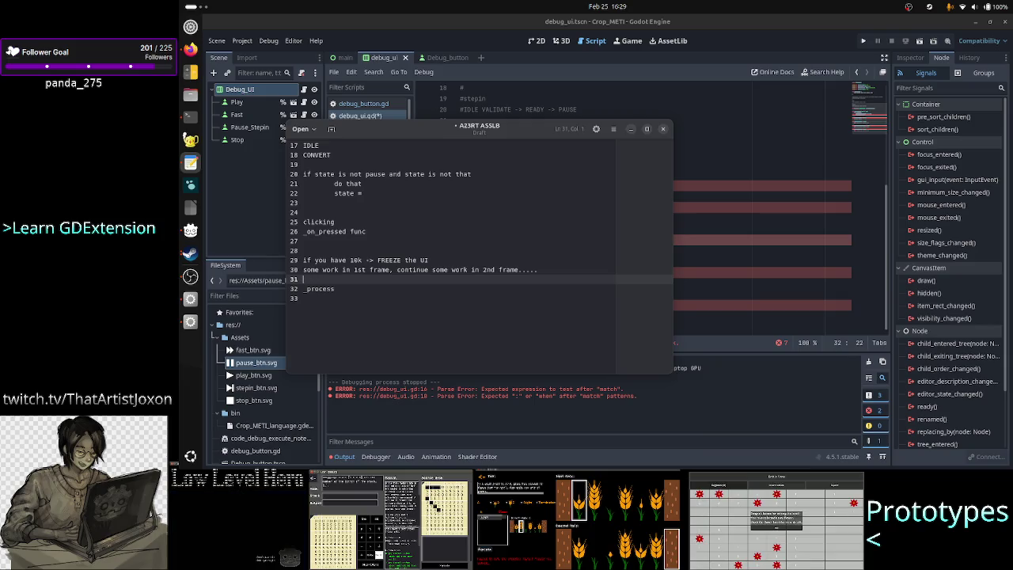
# Step: Check the validate(8) call in debug_ui.gd's _process match, then return to the notes
pyautogui.click(735, 231)
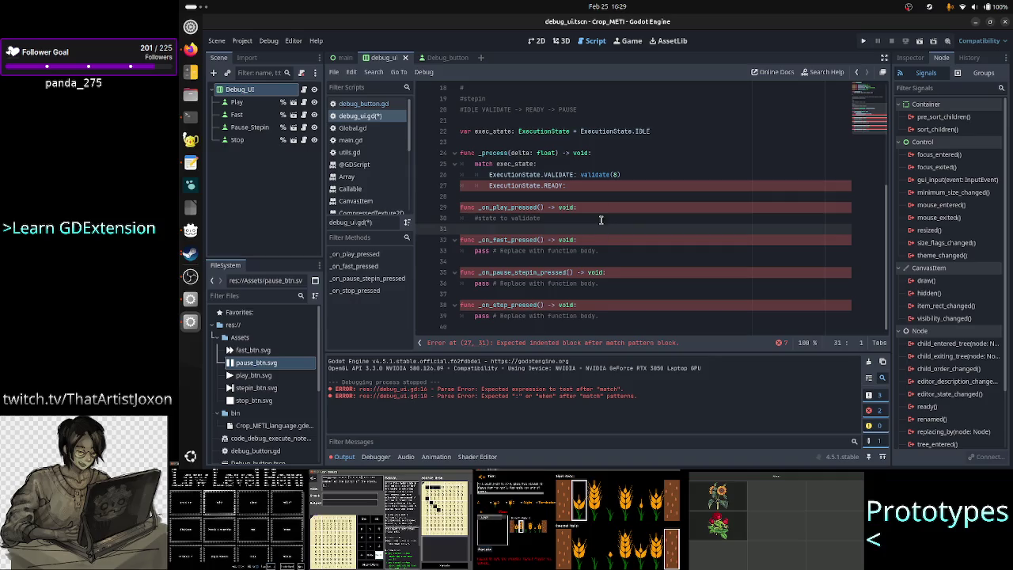
pyautogui.scroll(-4, 607, 269)
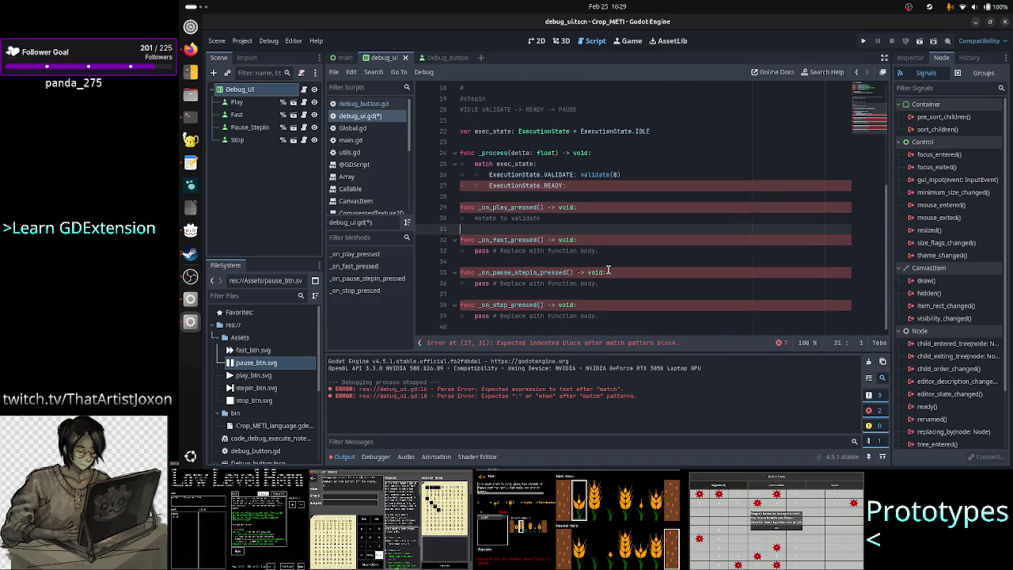
pyautogui.scroll(3, 610, 268)
pyautogui.click(620, 272)
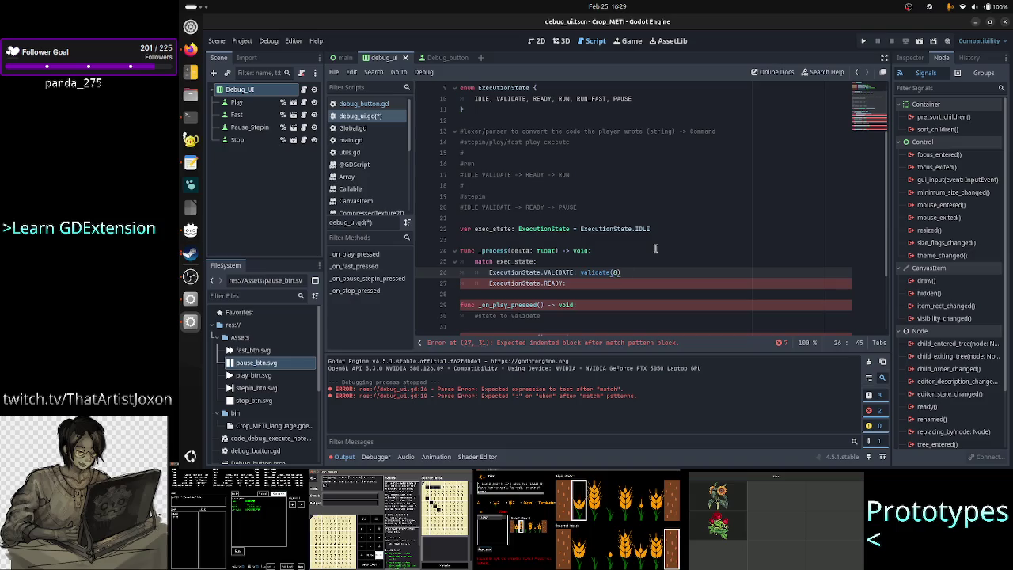
pyautogui.press('Left')
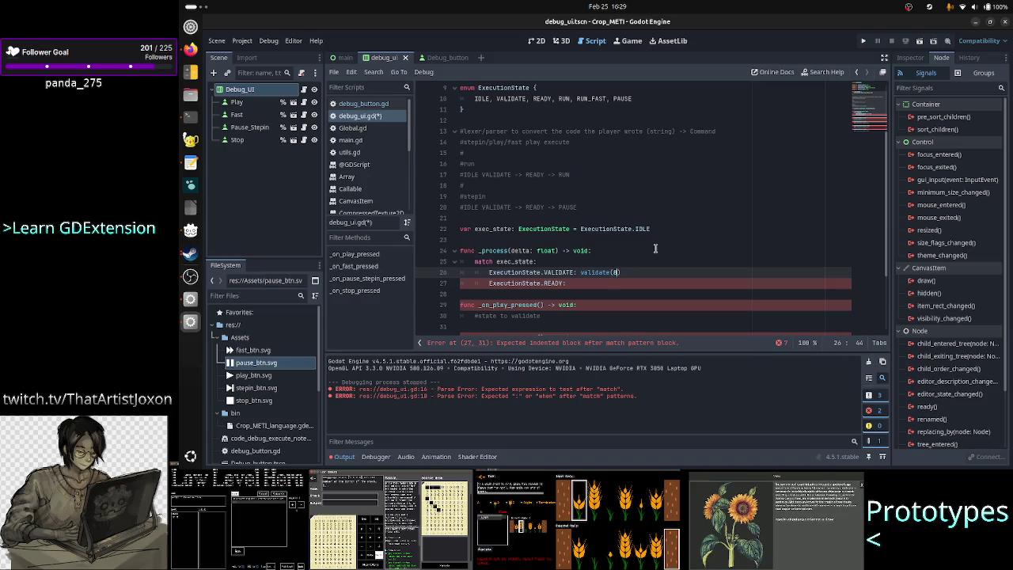
pyautogui.press('Right')
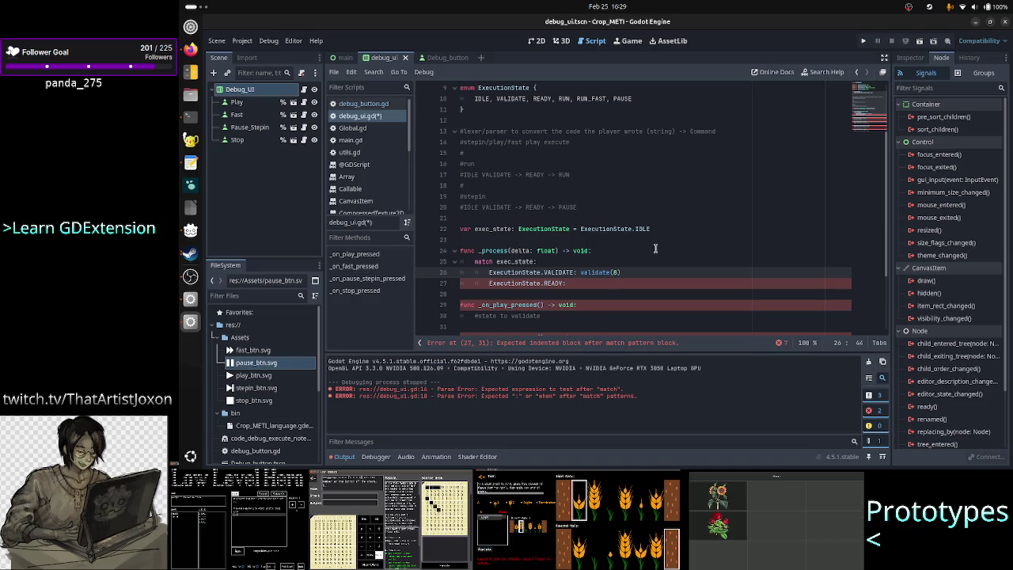
pyautogui.hotkey('alt', 'Tab')
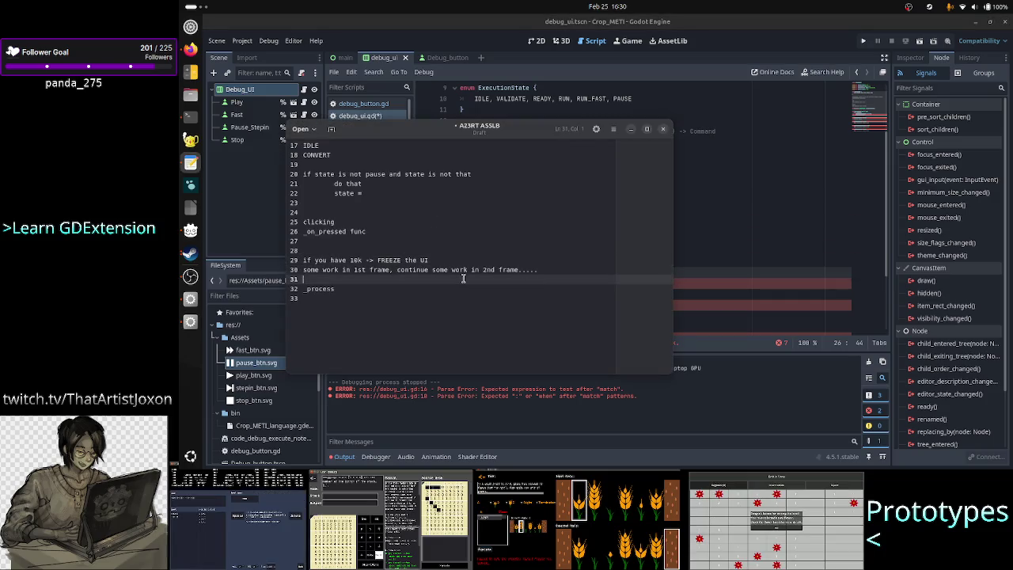
# Step: Add a colon after _process and an indented 'STEPIN -> VALIDATE' line beneath it
pyautogui.press('Down')
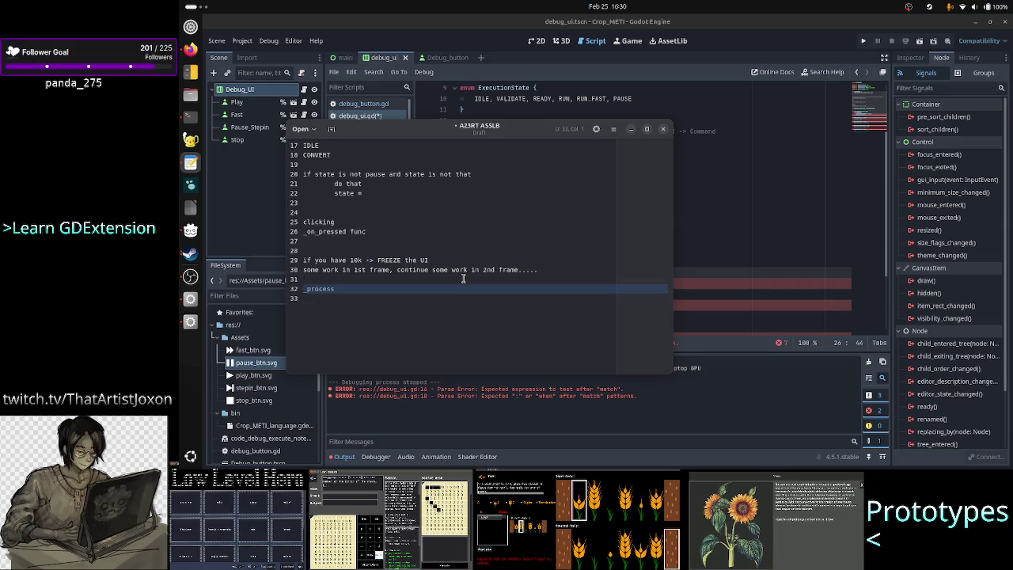
pyautogui.press('Left')
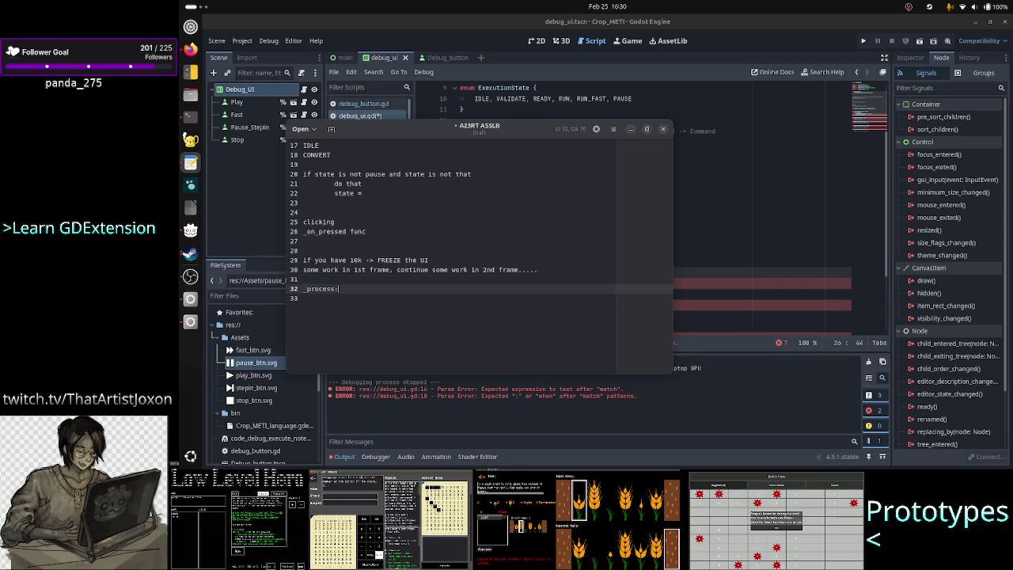
pyautogui.write(':')
pyautogui.press('Return')
pyautogui.click(463, 278)
pyautogui.press('Down')
pyautogui.press('Down')
pyautogui.press('Tab')
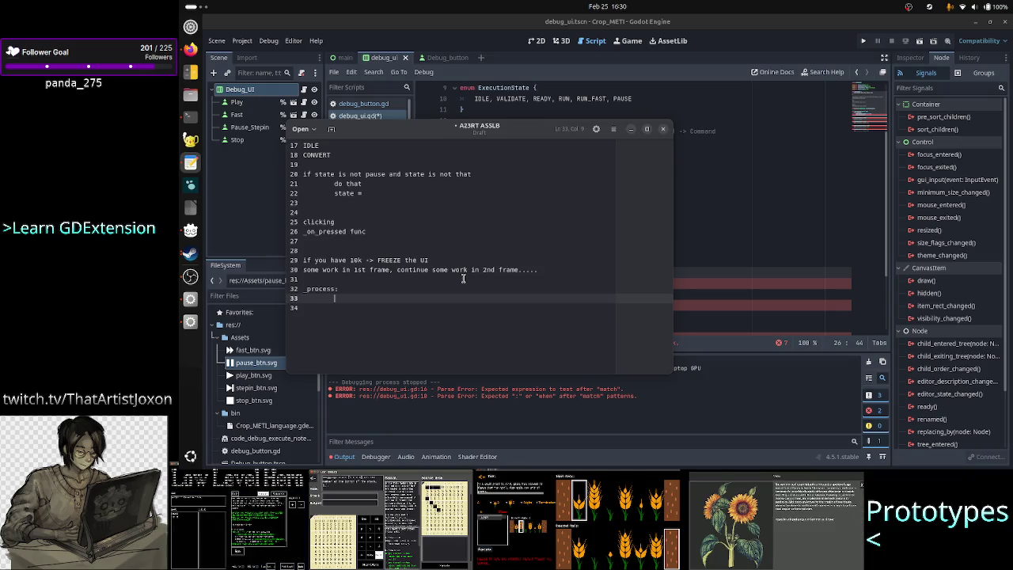
pyautogui.write('s')
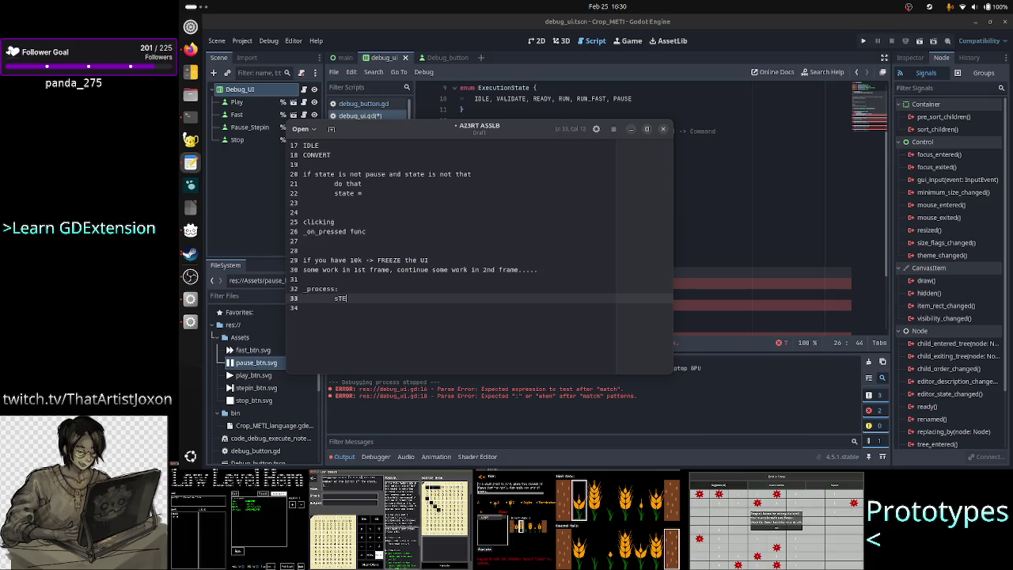
pyautogui.write('TEPIN')
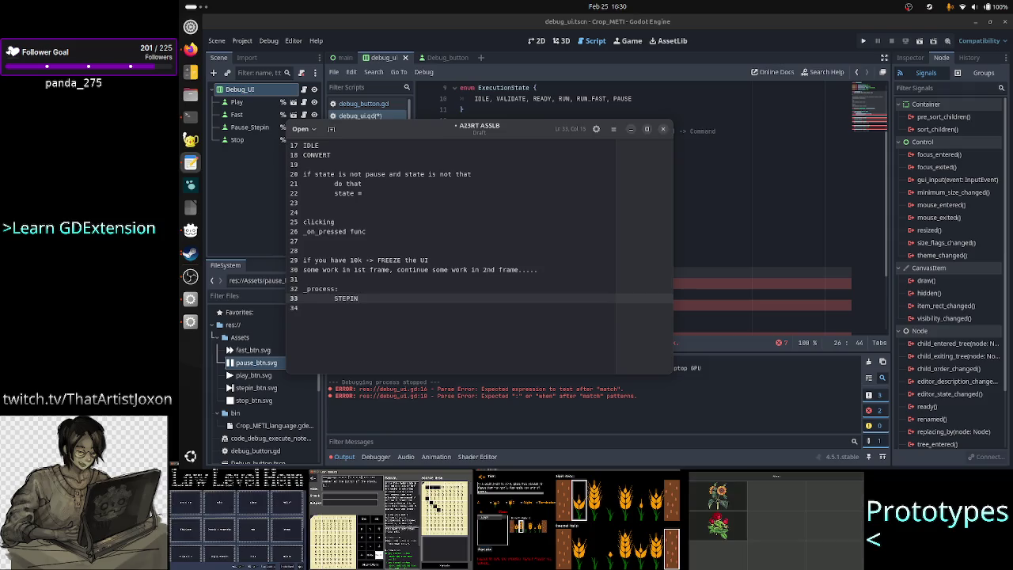
pyautogui.write(' -')
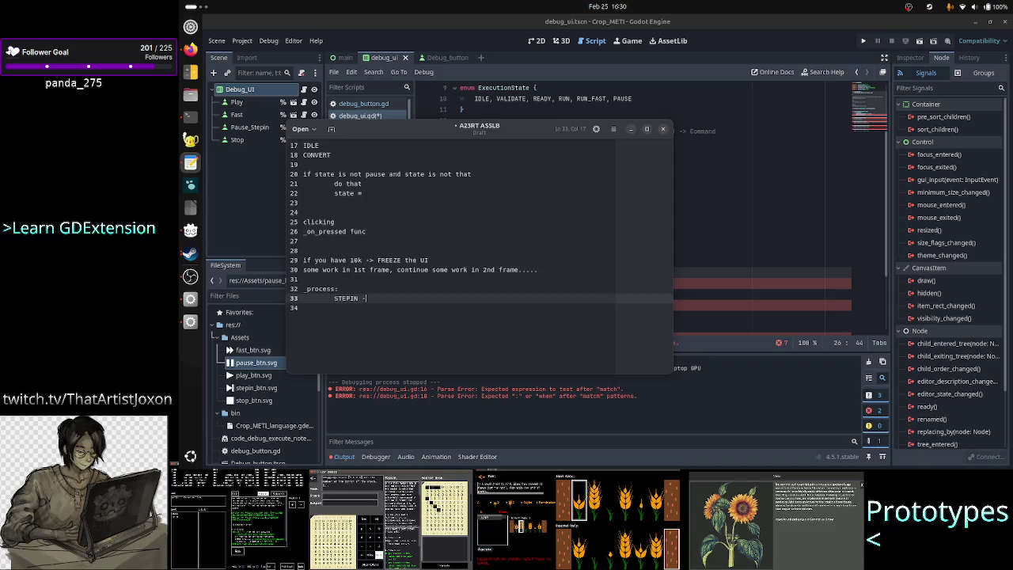
pyautogui.write('> VALI')
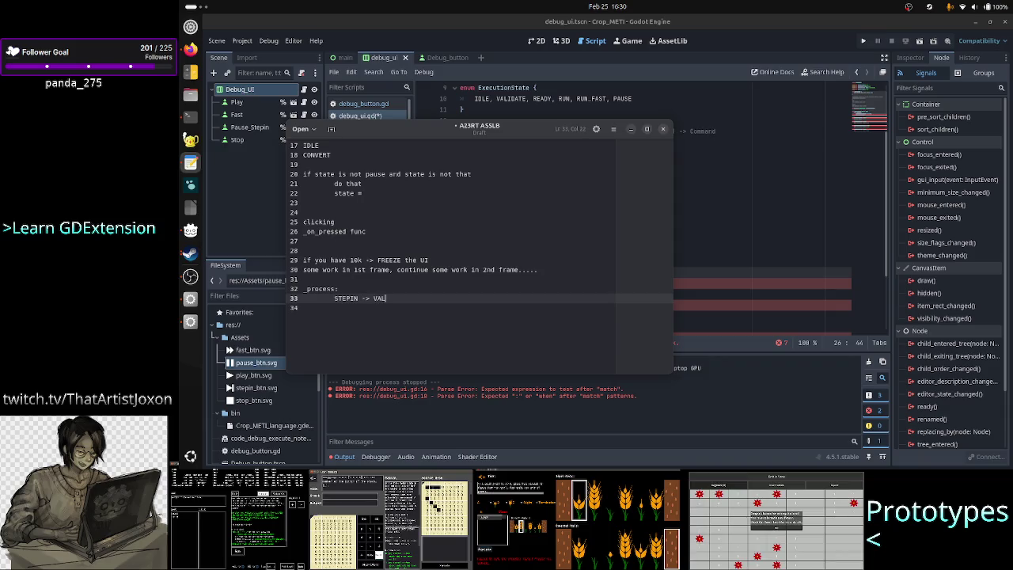
pyautogui.write('DATE ')
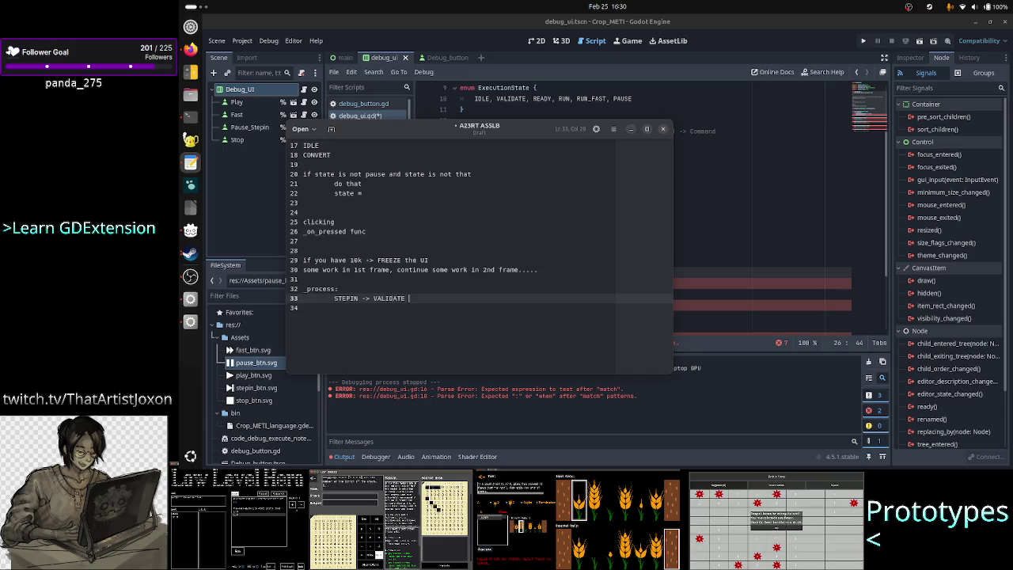
pyautogui.write('?')
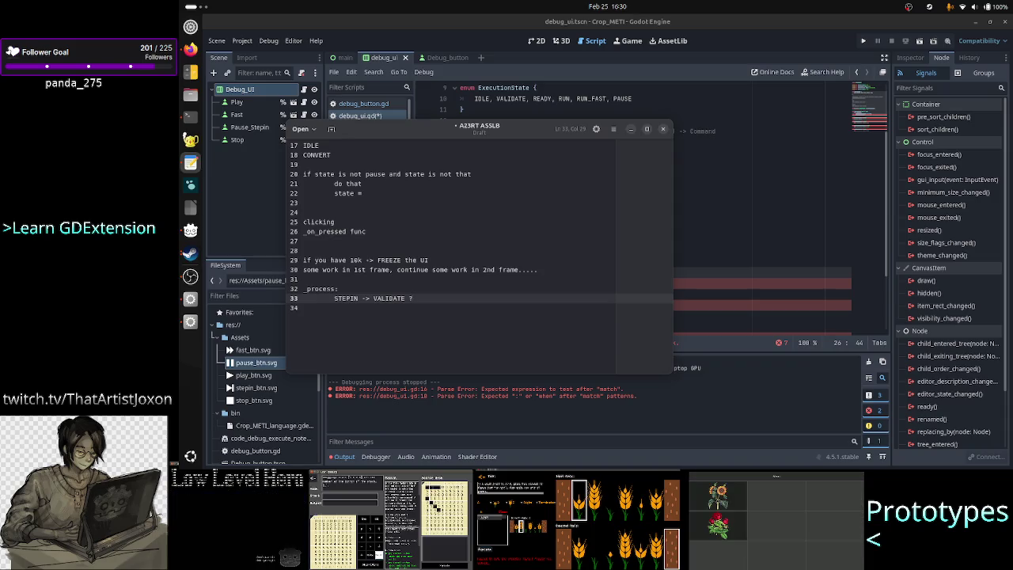
pyautogui.press('BackSpace')
pyautogui.press('BackSpace')
# Step: Add 'play -> VALIDATE' and 'fast play -> VALIDATE' lines, then switch to TIS-100
pyautogui.press('Return')
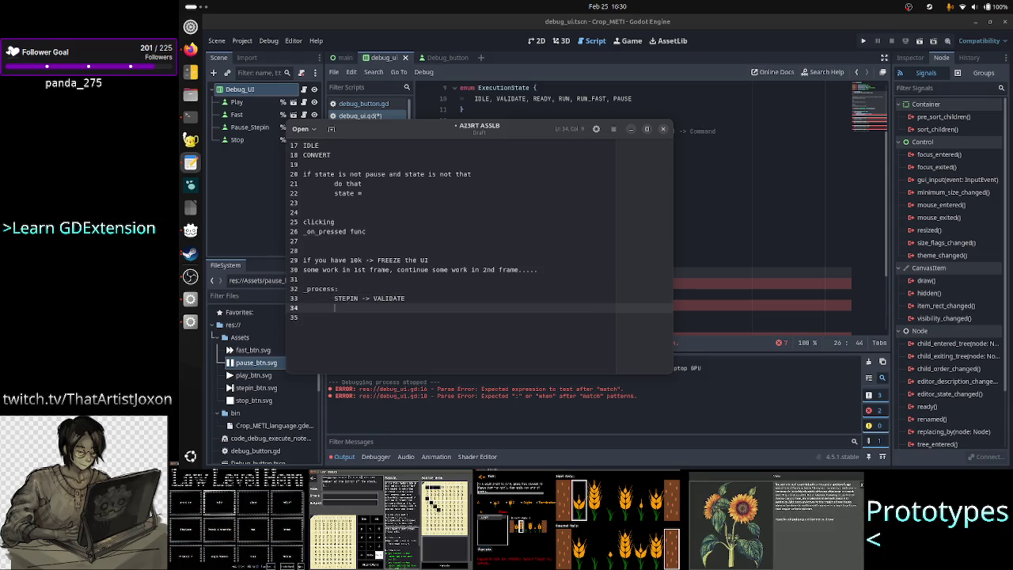
pyautogui.write('play -')
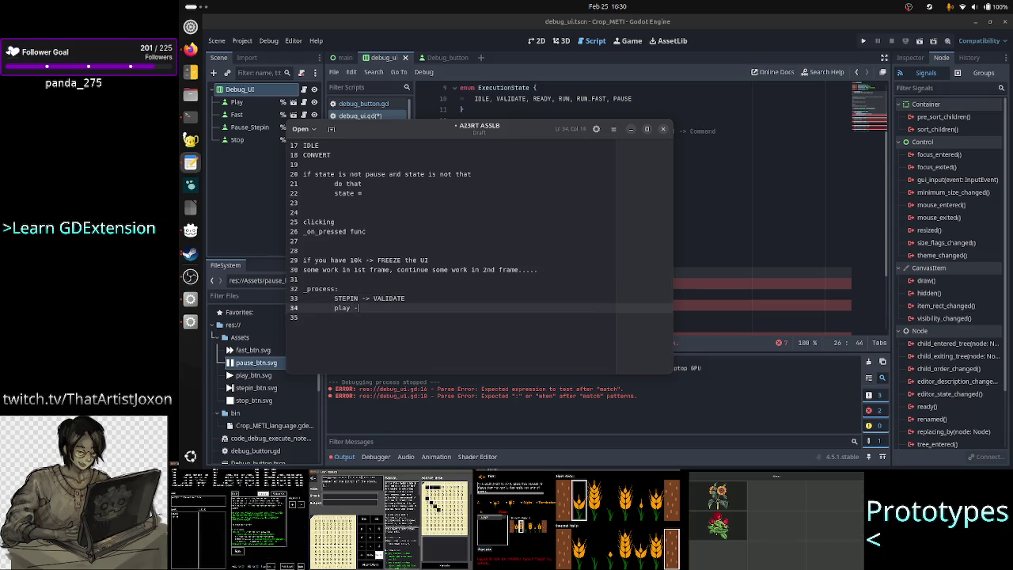
pyautogui.write('> ')
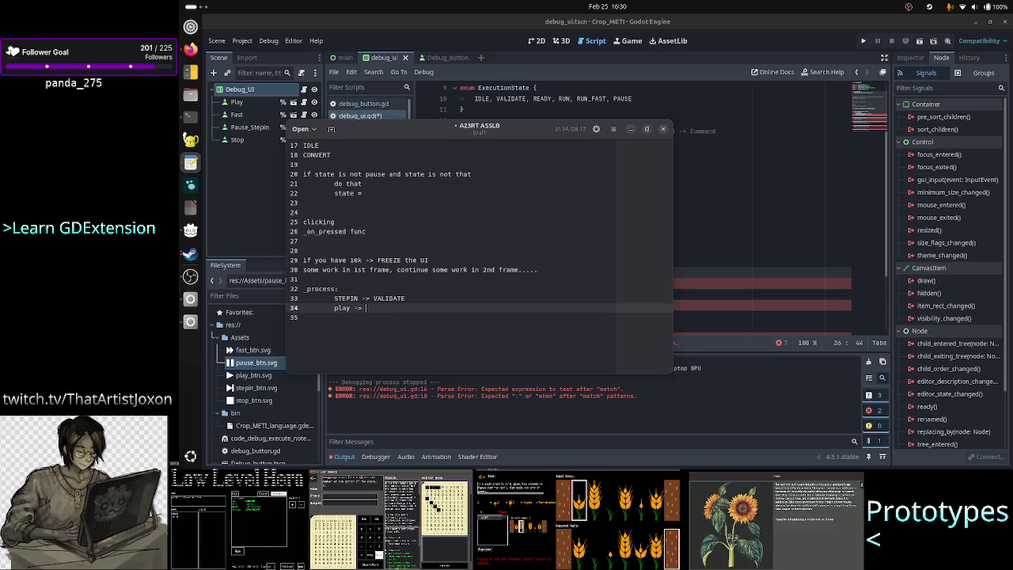
pyautogui.write('VALIDATE')
pyautogui.press('Return')
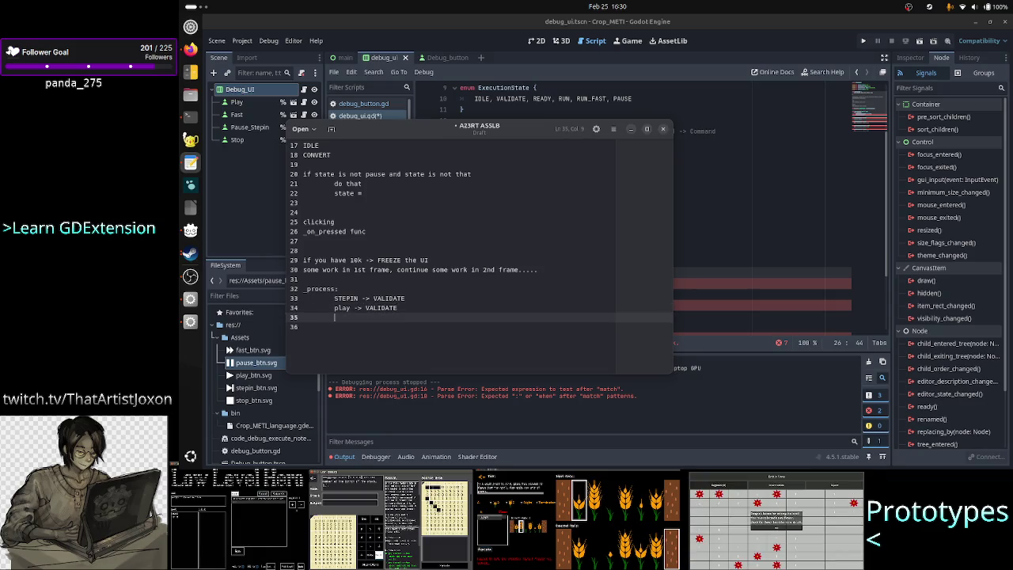
pyautogui.write('fast play ')
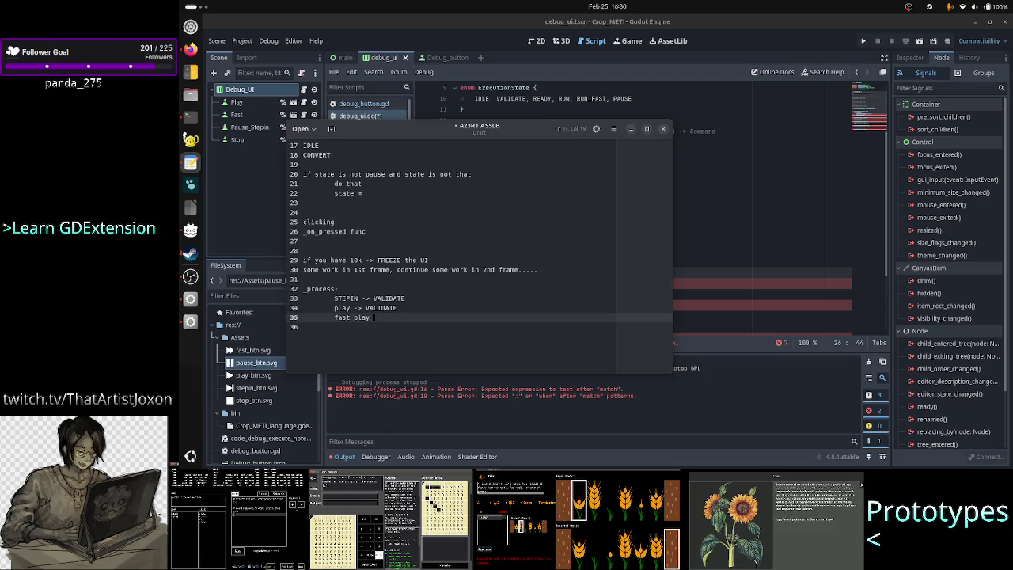
pyautogui.write('-> VALIDATE')
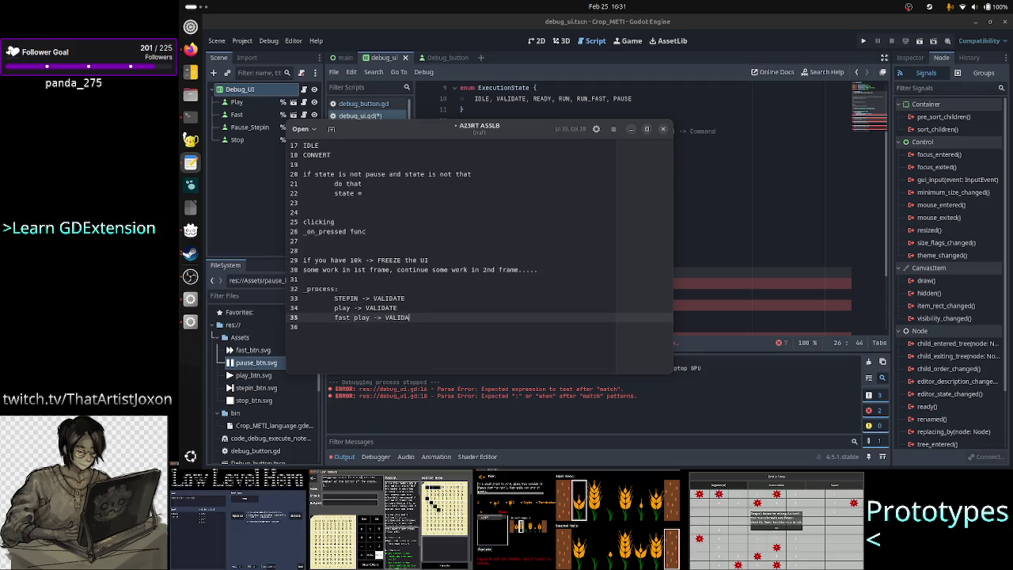
pyautogui.hotkey('alt', 'Tab')
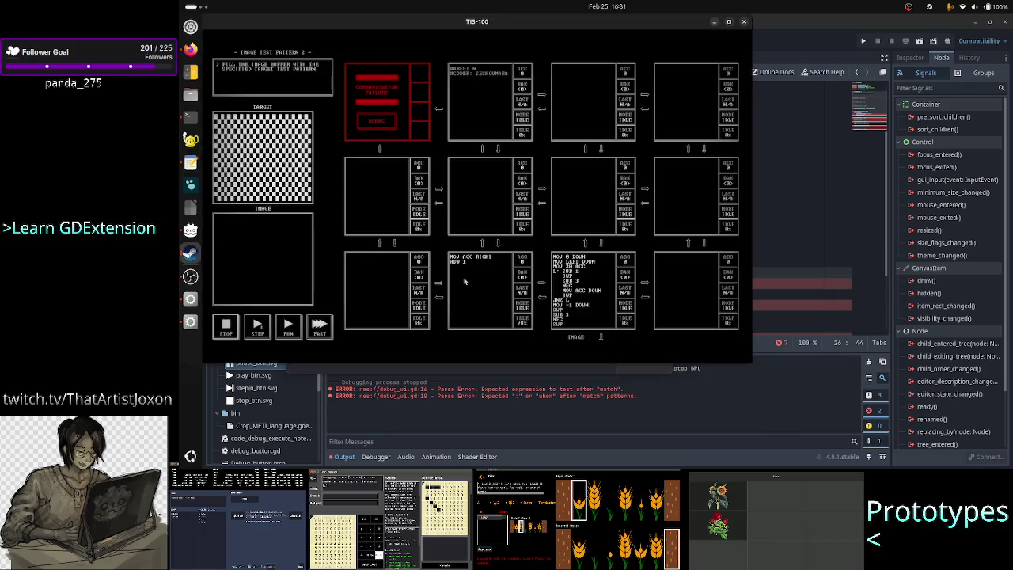
# Step: Step, run, then pause the Image Test Pattern 2 simulation in TIS-100
pyautogui.click(257, 327)
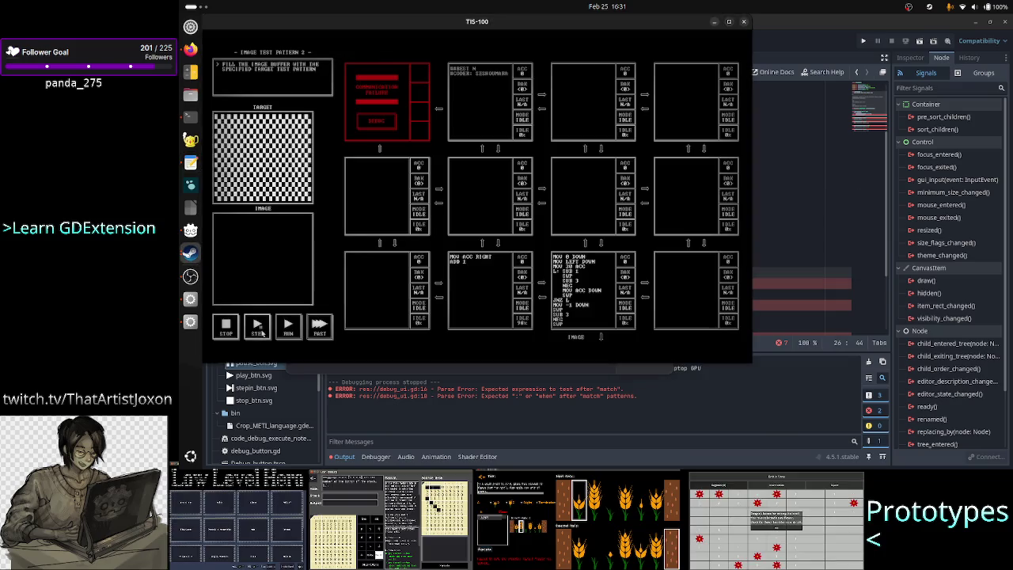
pyautogui.click(287, 333)
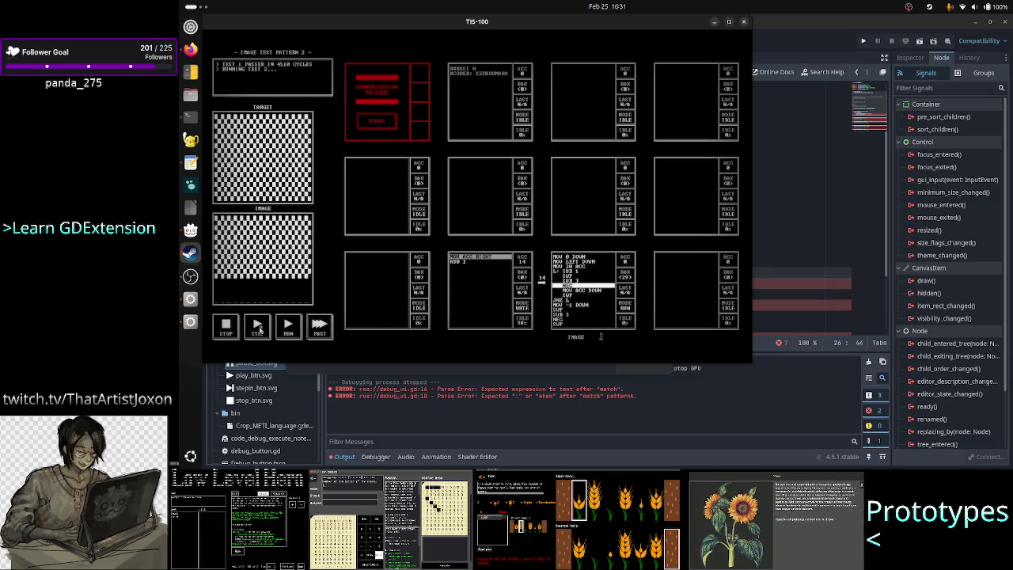
pyautogui.click(259, 327)
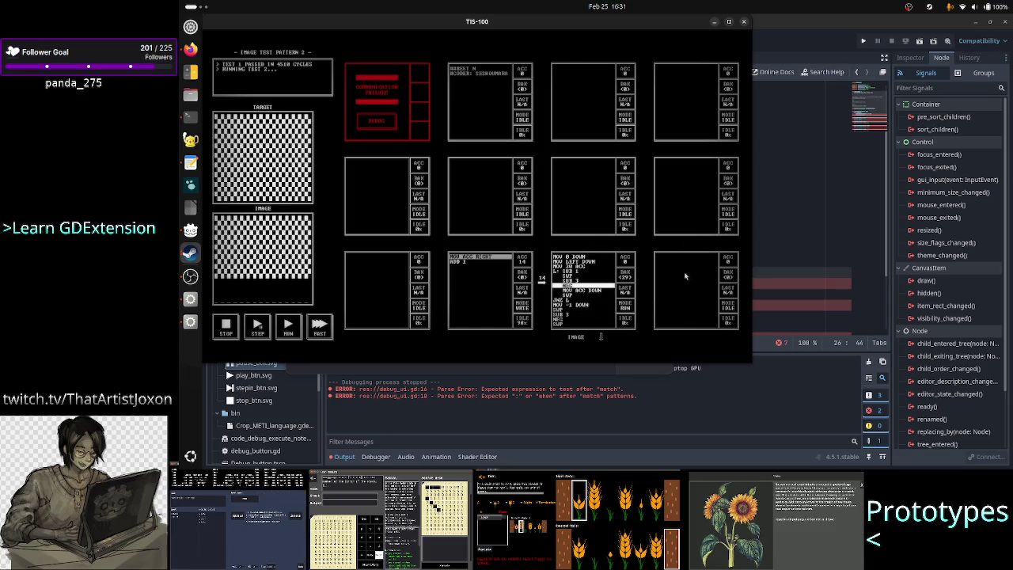
# Step: Look over script lines 20 to 25 in Godot, then bring the notes back
pyautogui.click(783, 267)
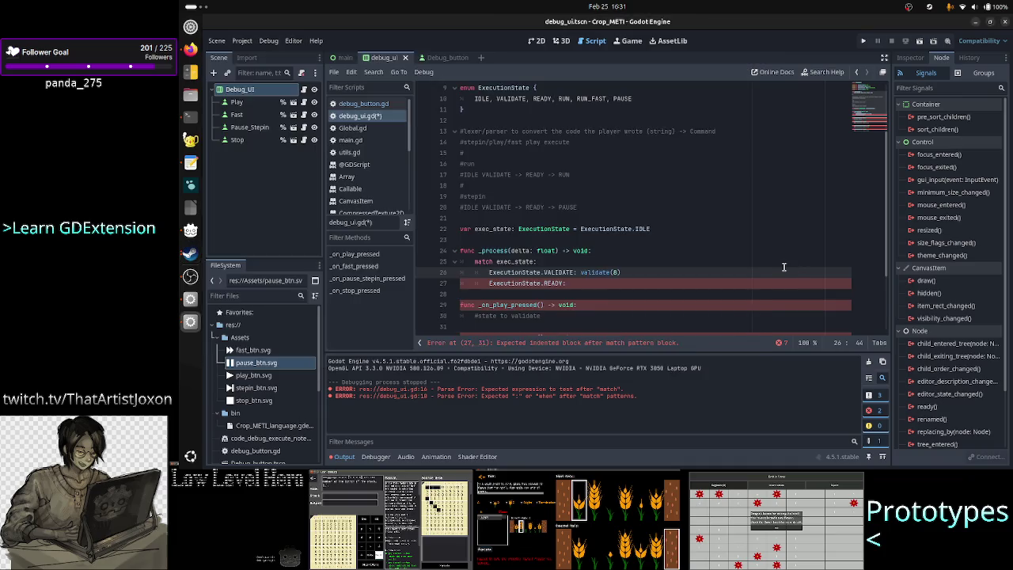
pyautogui.click(782, 262)
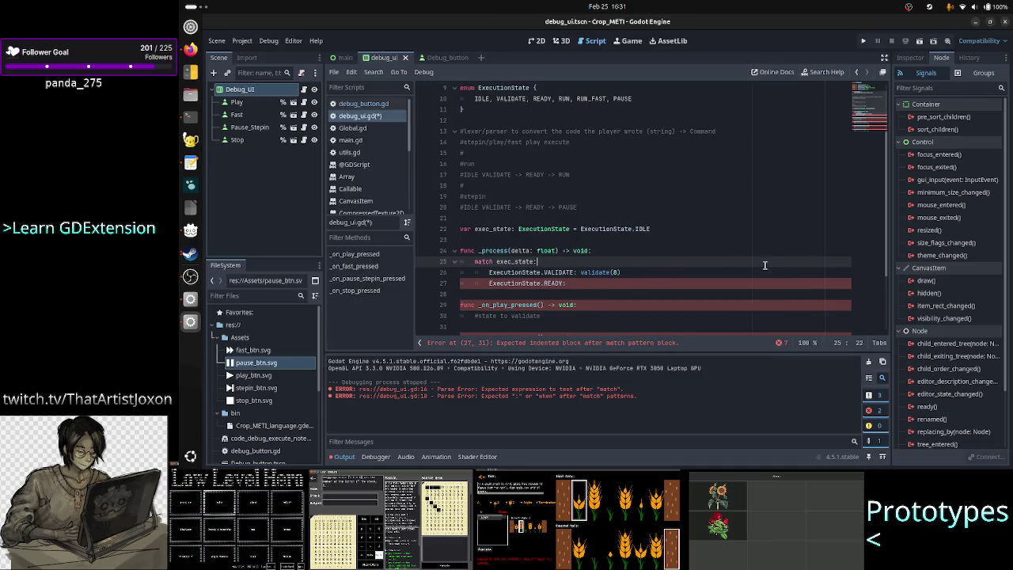
pyautogui.moveTo(764, 265); pyautogui.dragTo(592, 208)
pyautogui.click(590, 207)
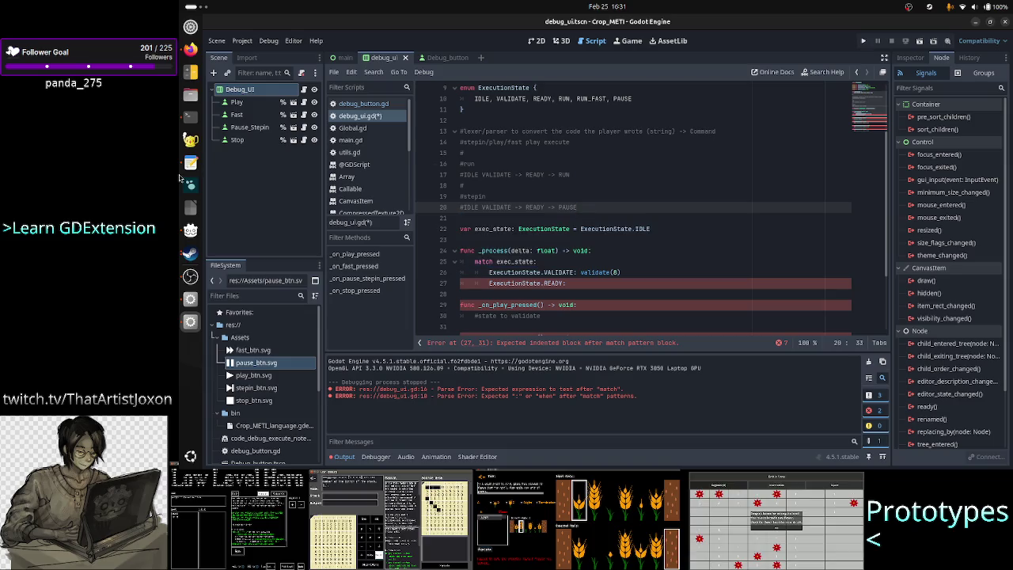
pyautogui.click(191, 161)
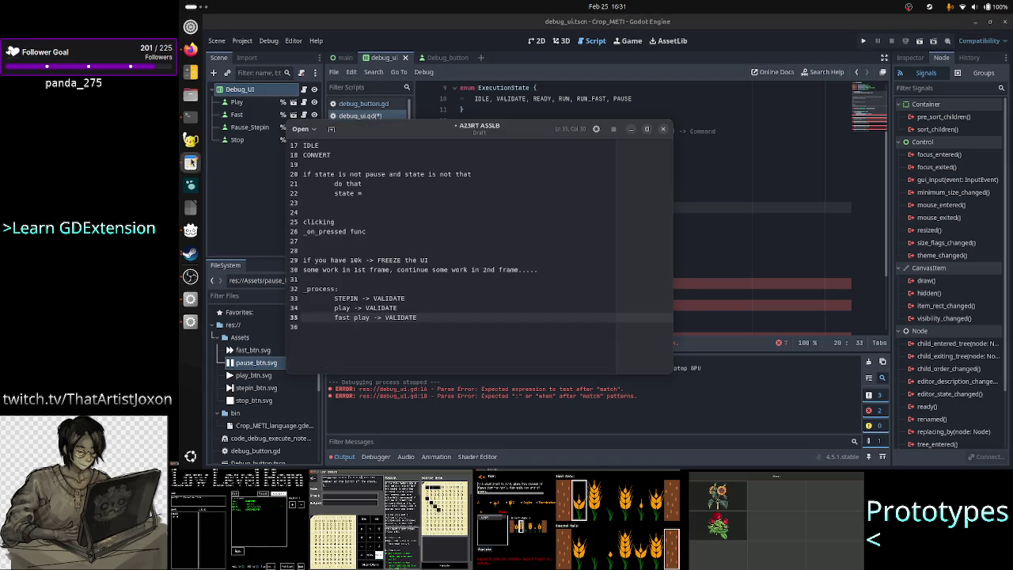
# Step: Extend the STEPIN, play and fast play transitions with '-> READY'
pyautogui.press('Up')
pyautogui.press('Up')
pyautogui.write('-> ')
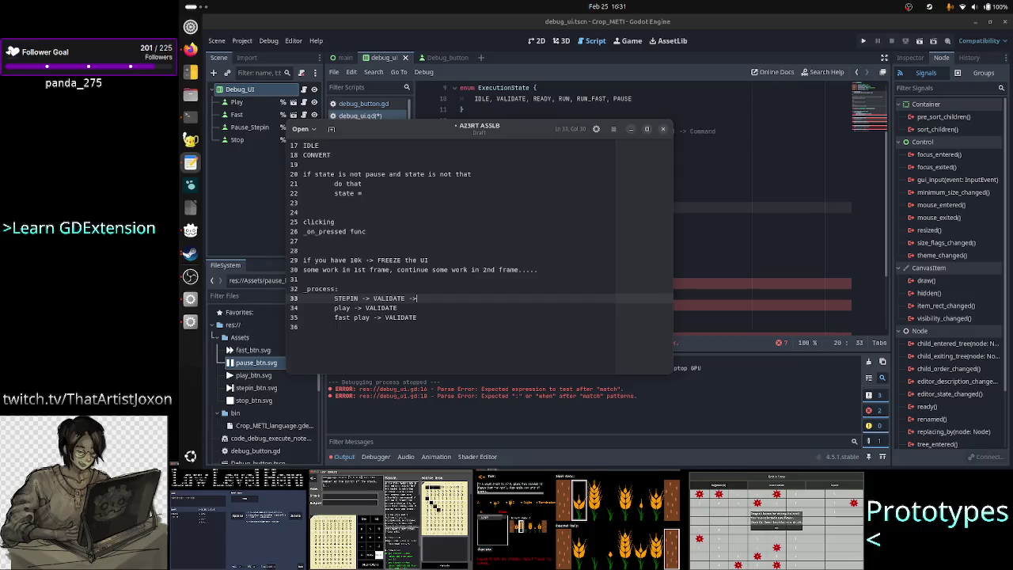
pyautogui.write('?')
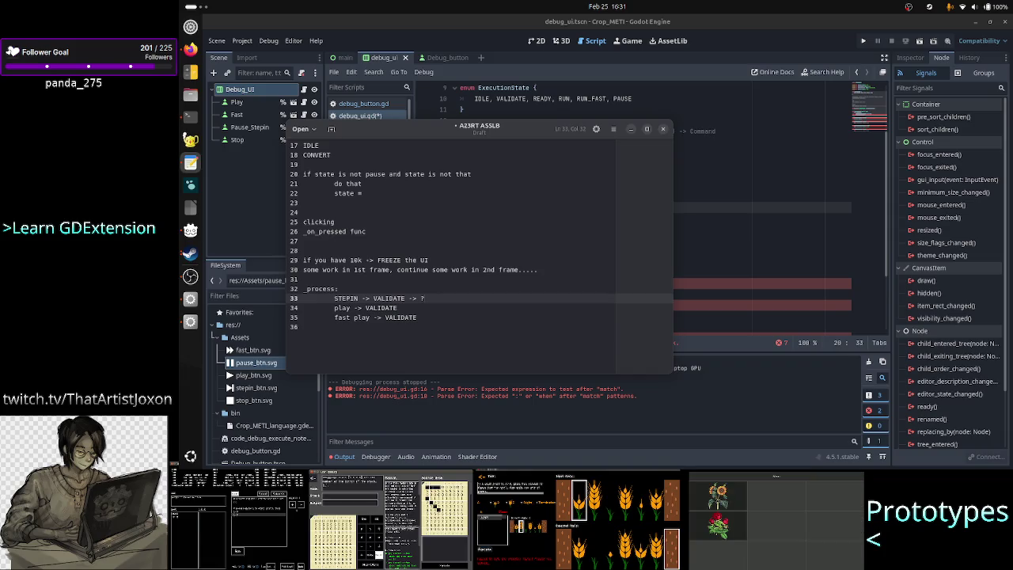
pyautogui.press('BackSpace')
pyautogui.write('READY')
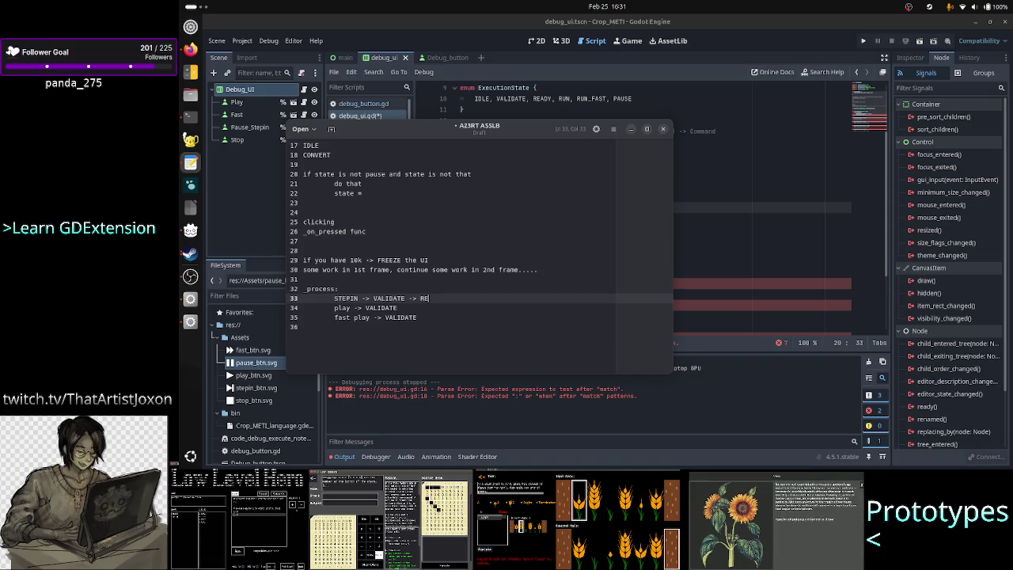
pyautogui.click(397, 307)
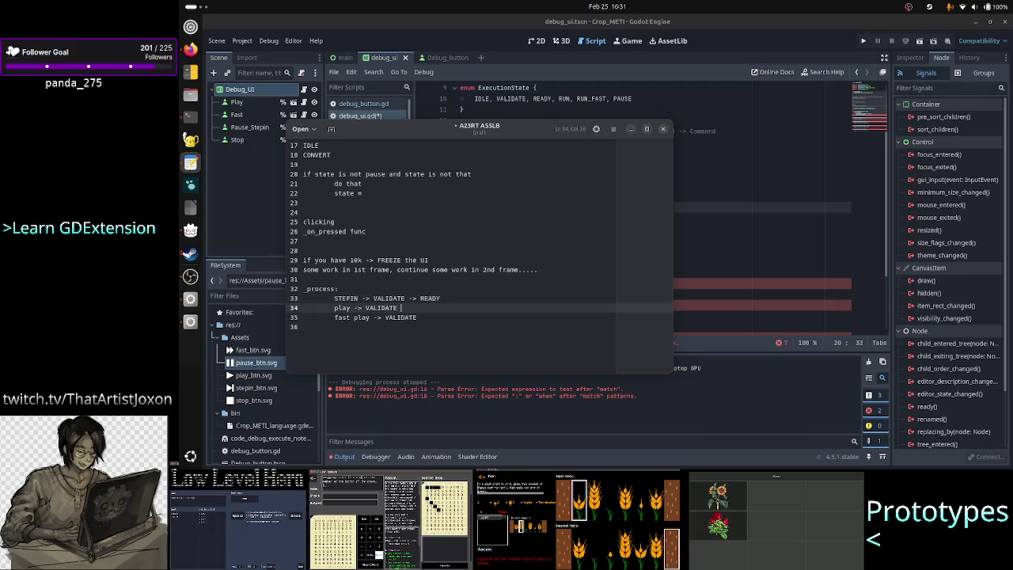
pyautogui.write('-> READY')
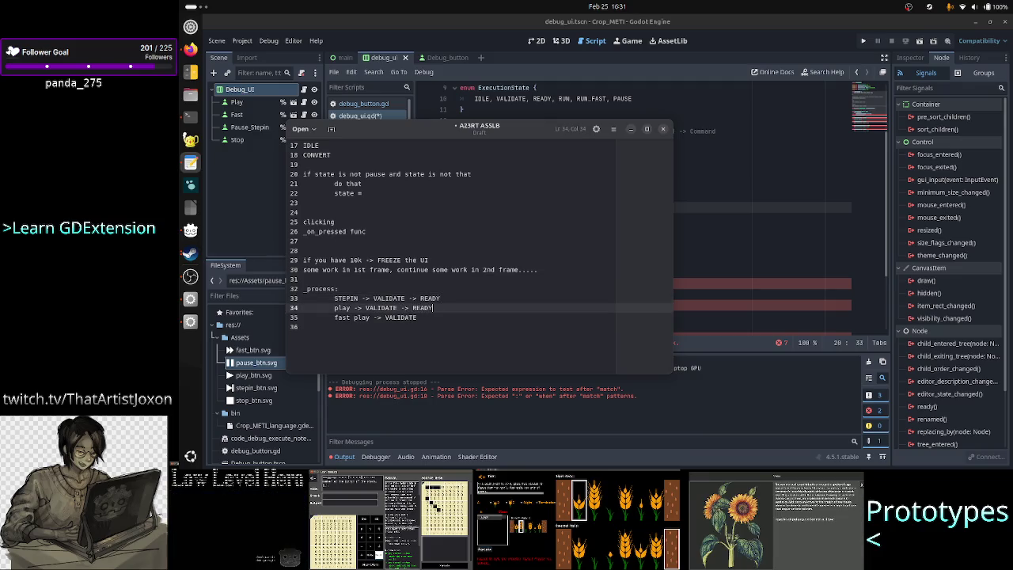
pyautogui.click(417, 316)
pyautogui.write('-')
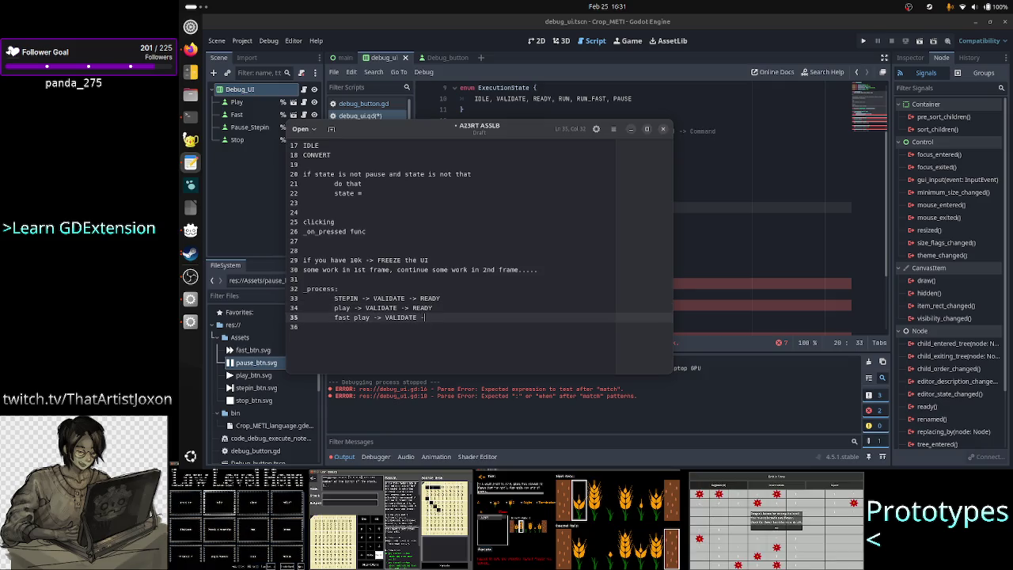
pyautogui.write('> READY')
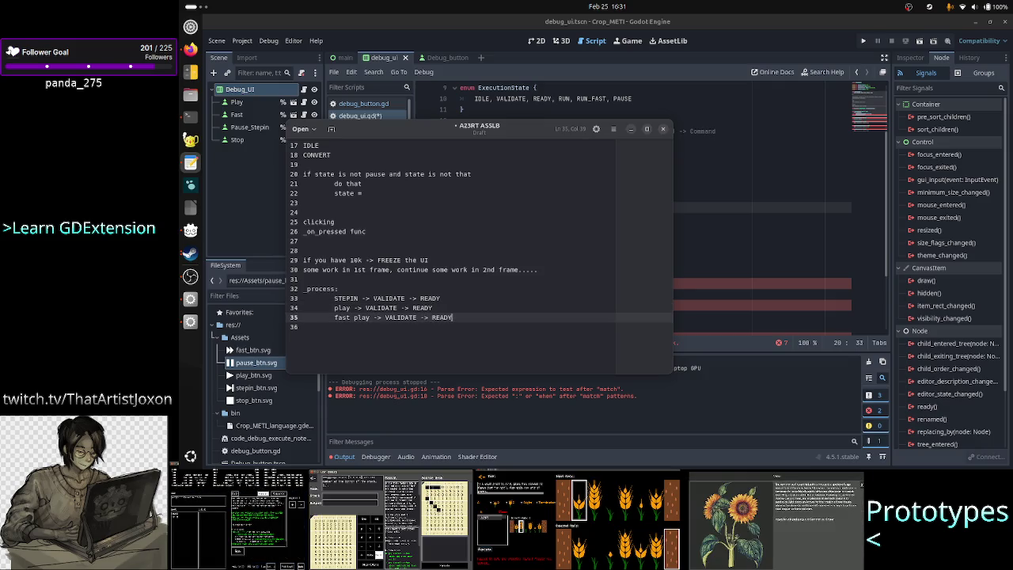
pyautogui.click(441, 297)
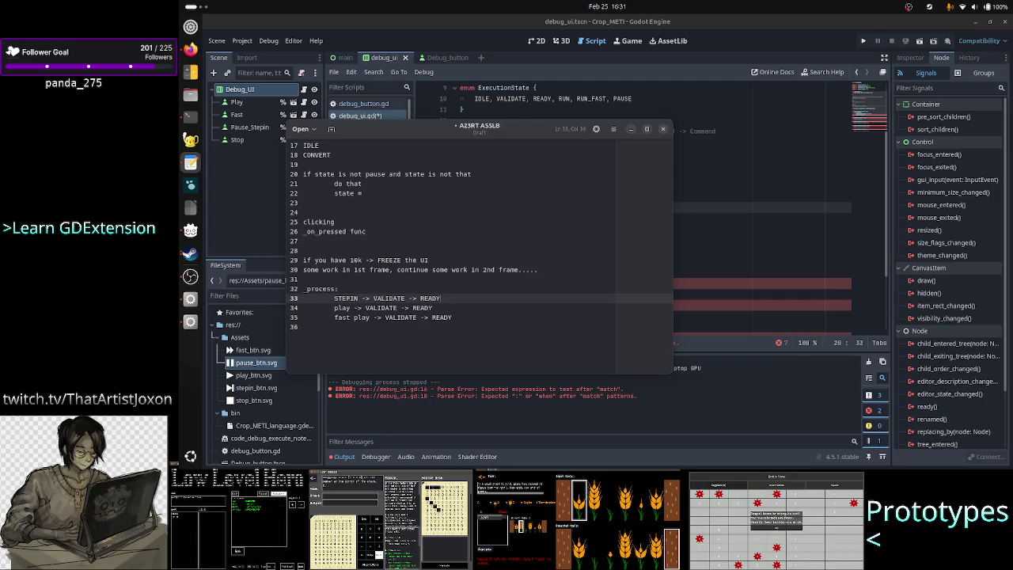
pyautogui.press('Down')
pyautogui.press('Down')
pyautogui.press('End')
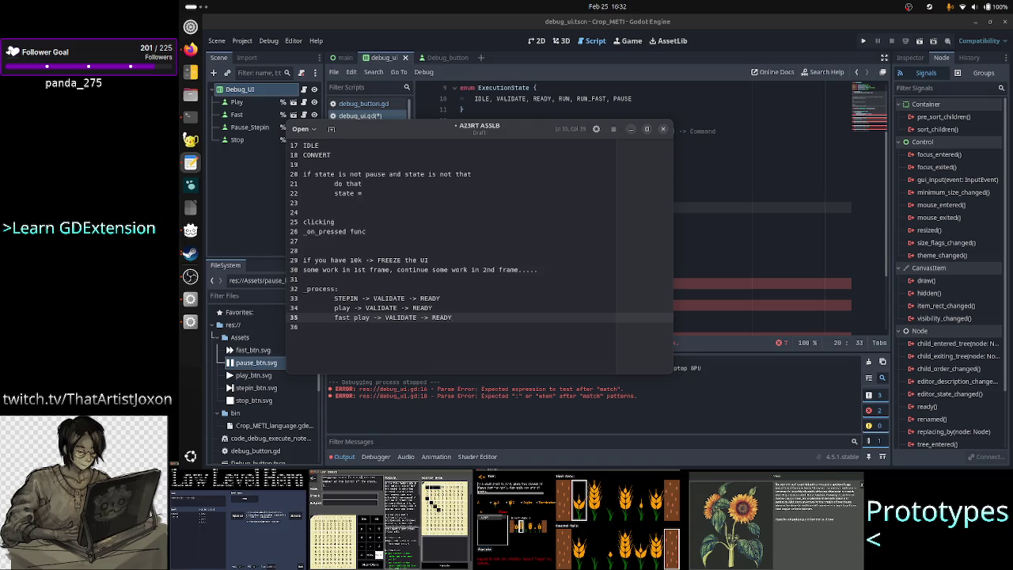
# Step: Add 'READY -> PAUSE' and 'READY -> RUN/FAST RUN' lines below the fast play line
pyautogui.press('Return')
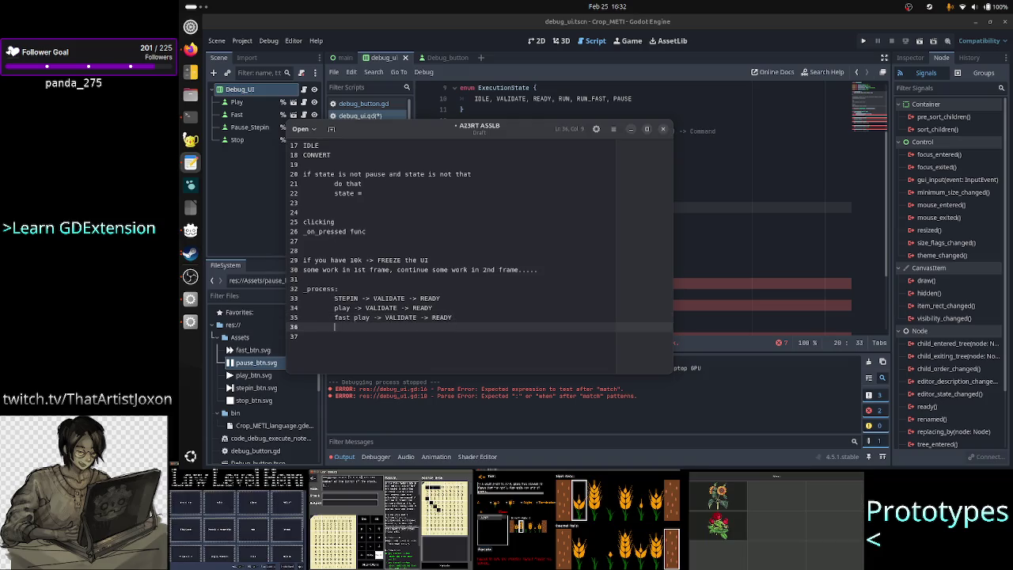
pyautogui.write('READY')
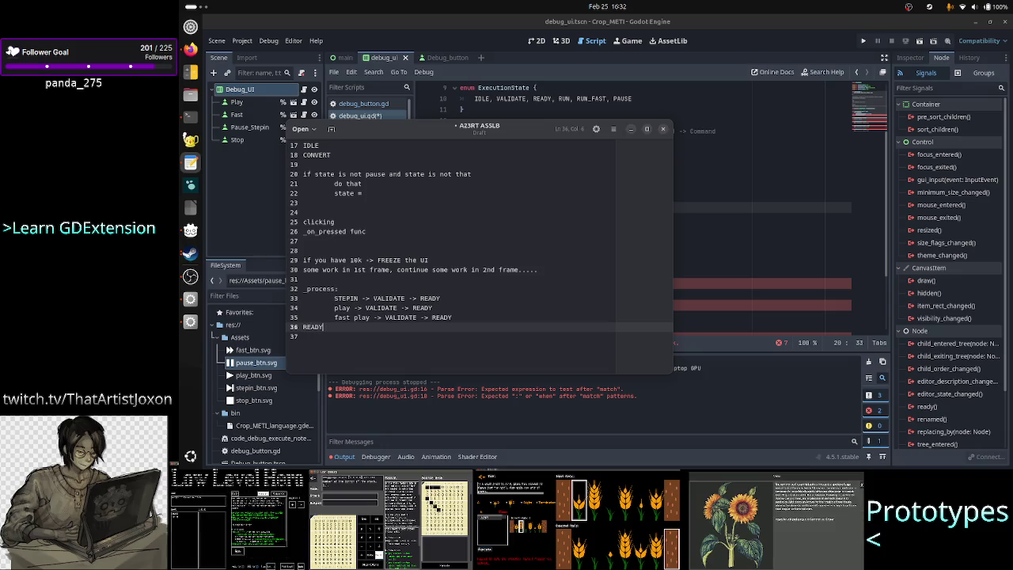
pyautogui.write(' ->')
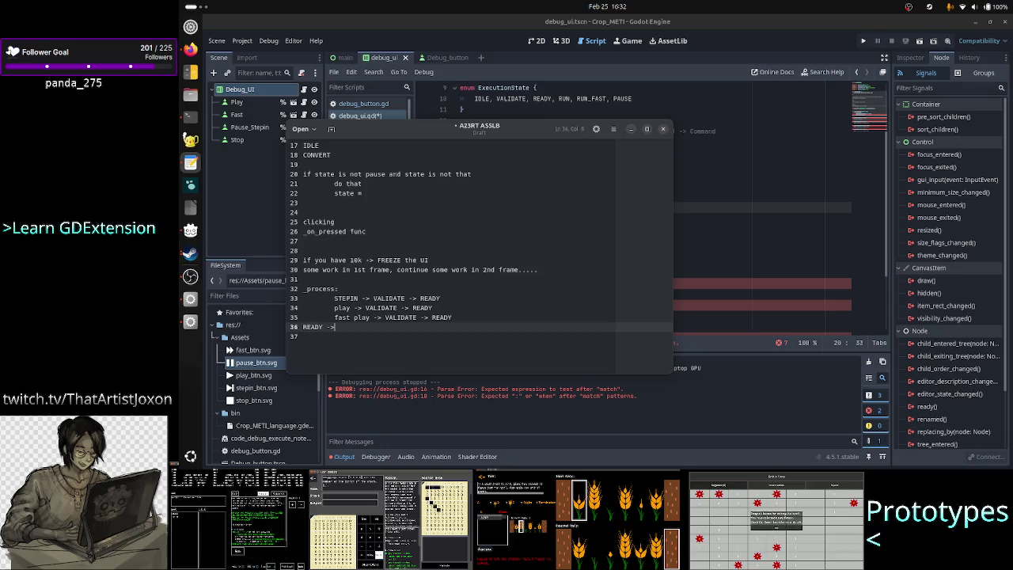
pyautogui.write(' PAUSE')
pyautogui.click(355, 318)
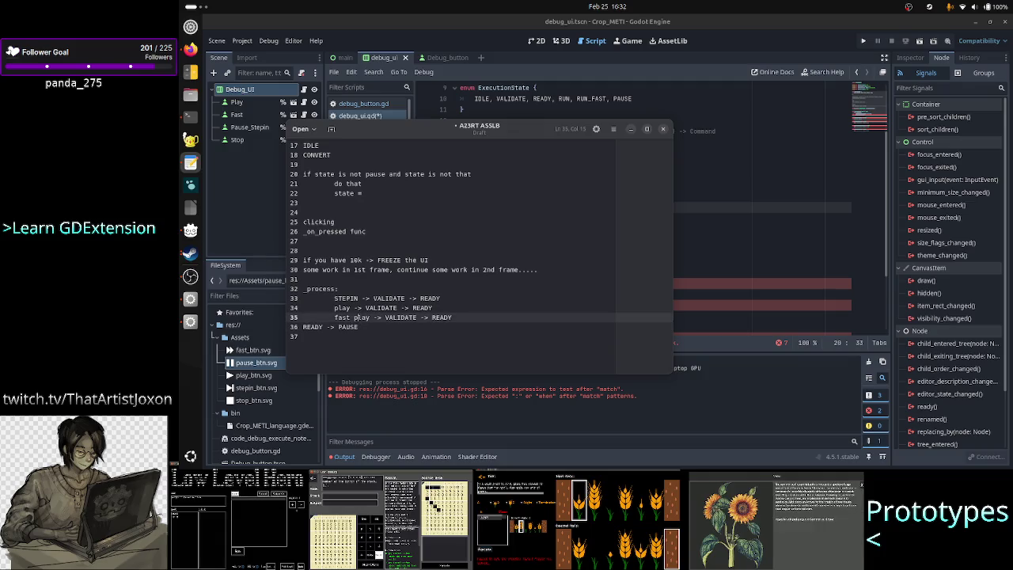
pyautogui.press('Up')
pyautogui.press('Up')
pyautogui.press('Down')
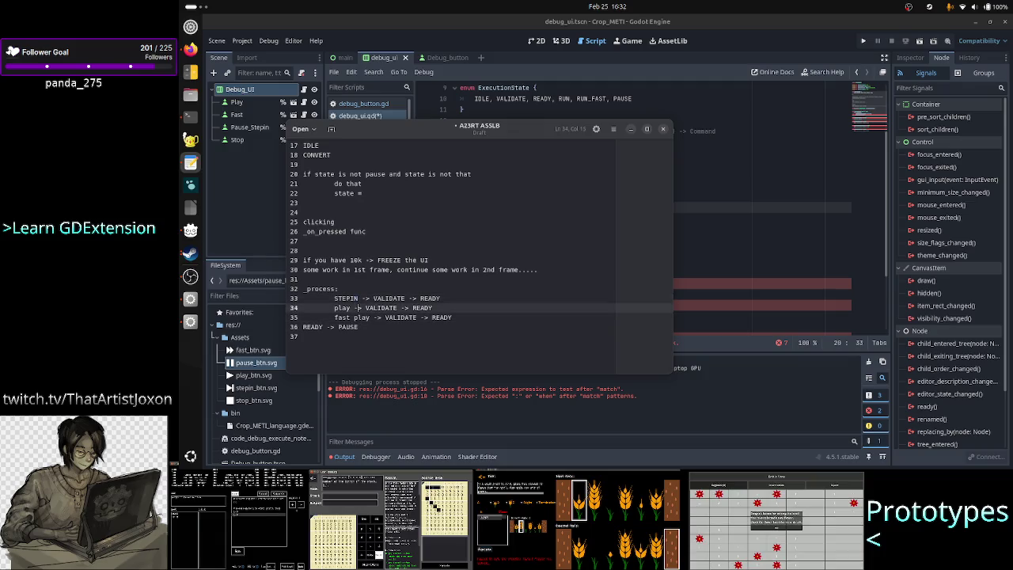
pyautogui.press('Down')
pyautogui.press('Down')
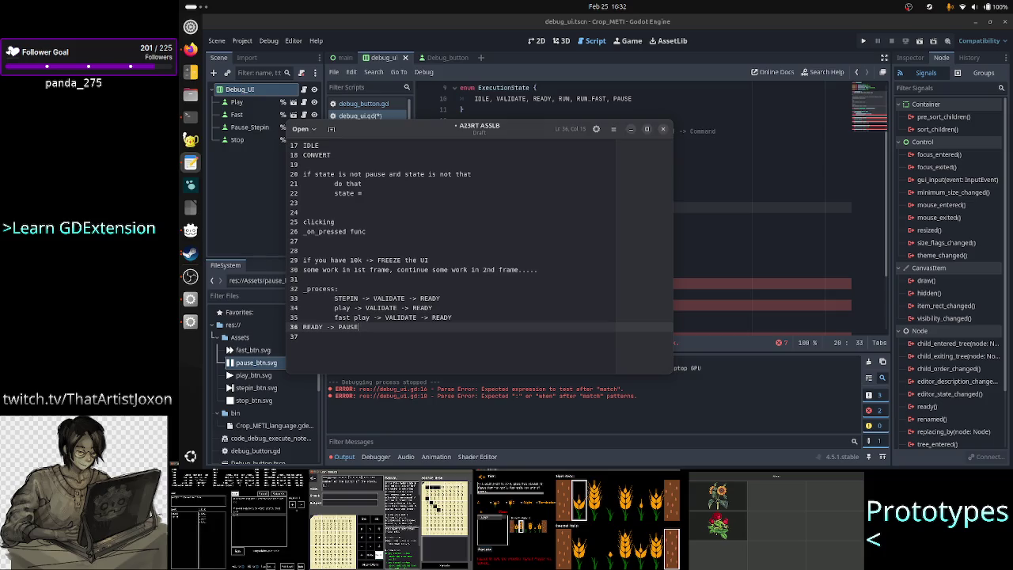
pyautogui.press('Return')
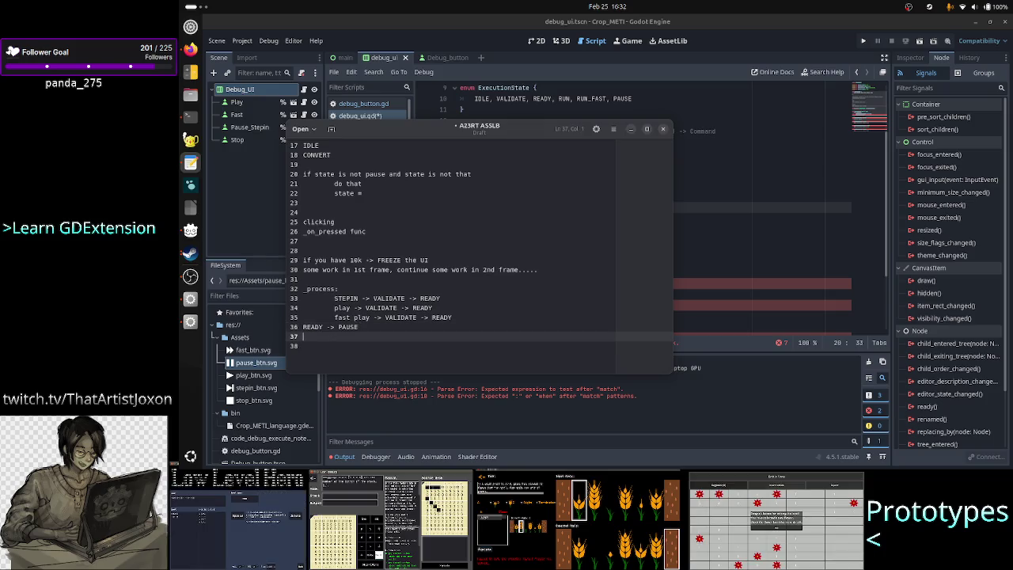
pyautogui.press('BackSpace')
pyautogui.write('READY -')
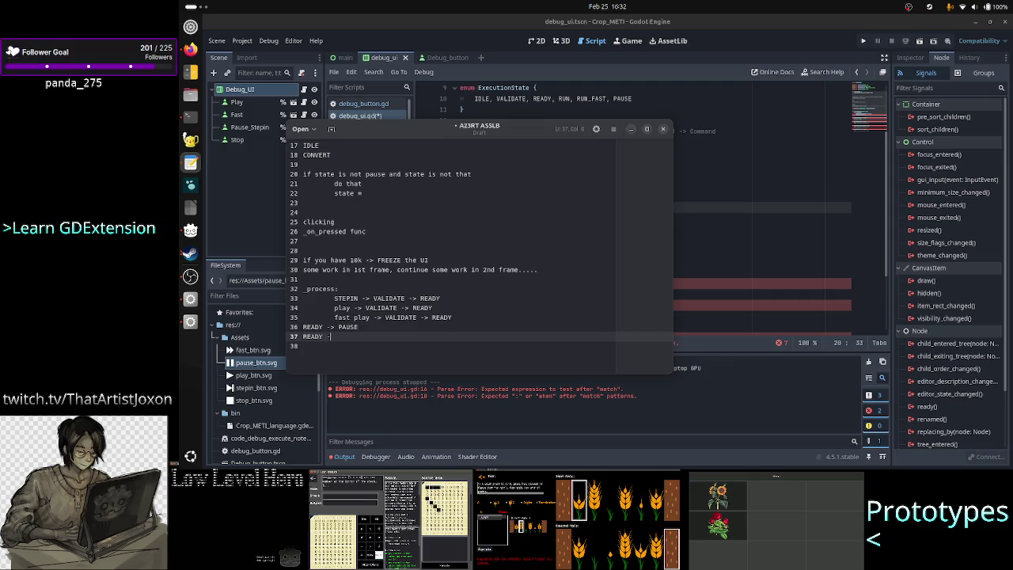
pyautogui.write('> RUN')
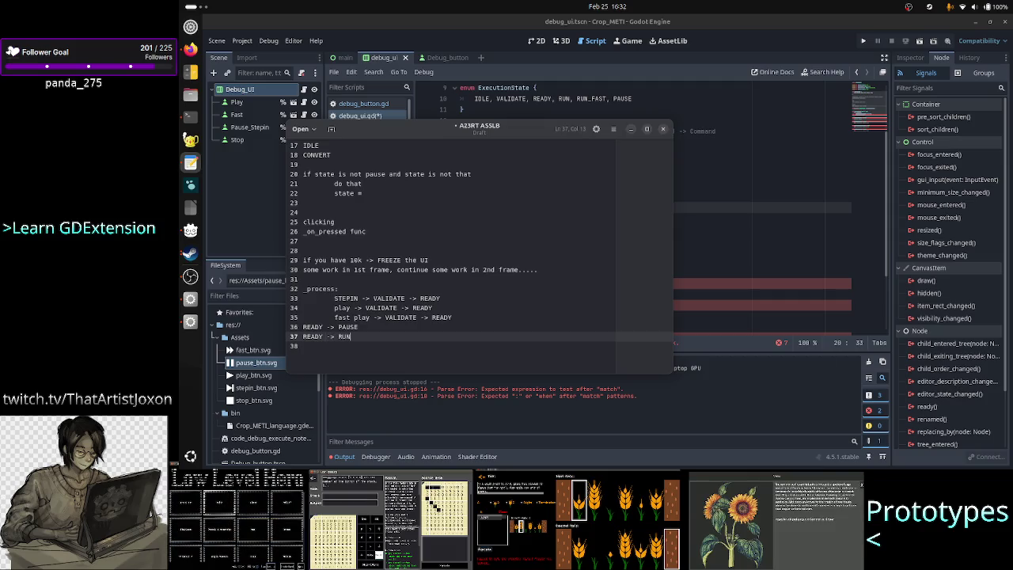
pyautogui.write('/FAST R')
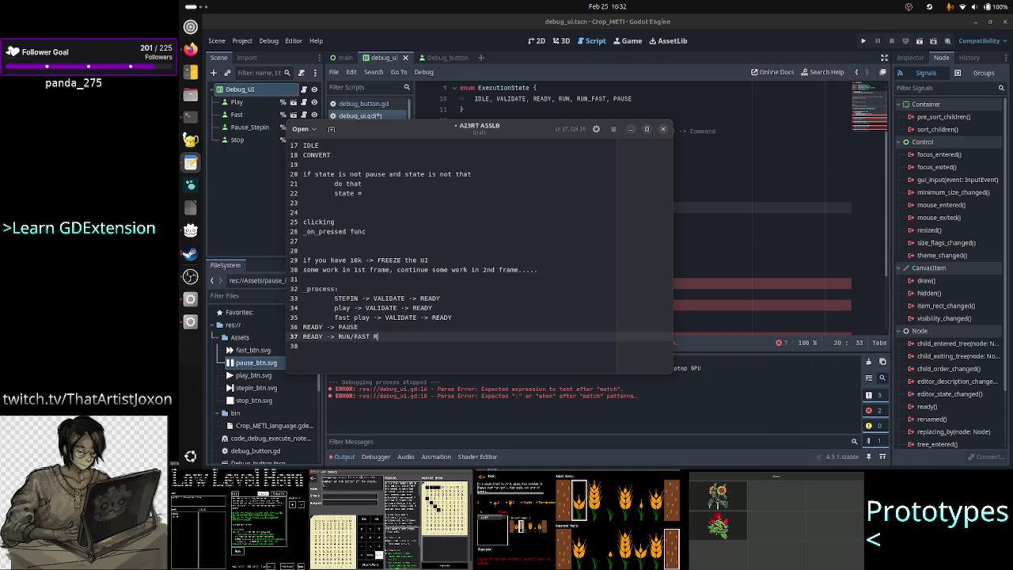
pyautogui.write('UN')
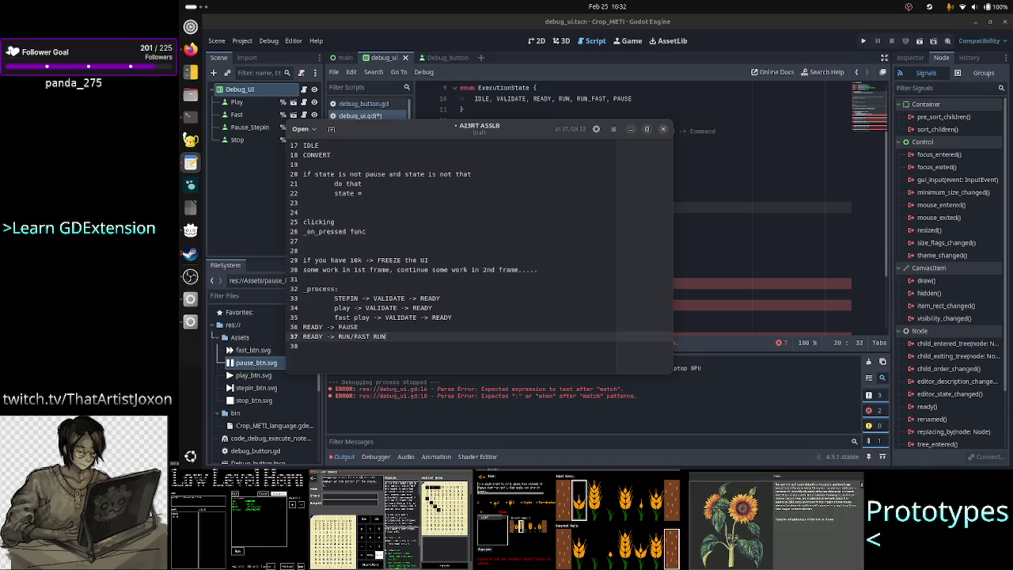
# Step: Append '/run' after play and fast play, then insert blank lines above _process
pyautogui.press('Up')
pyautogui.press('Up')
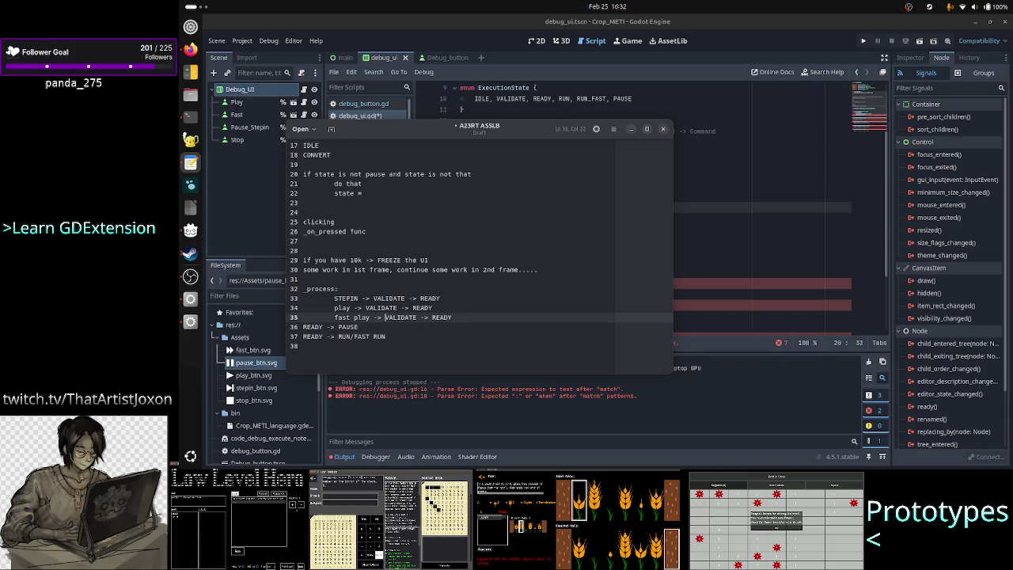
pyautogui.click(366, 308)
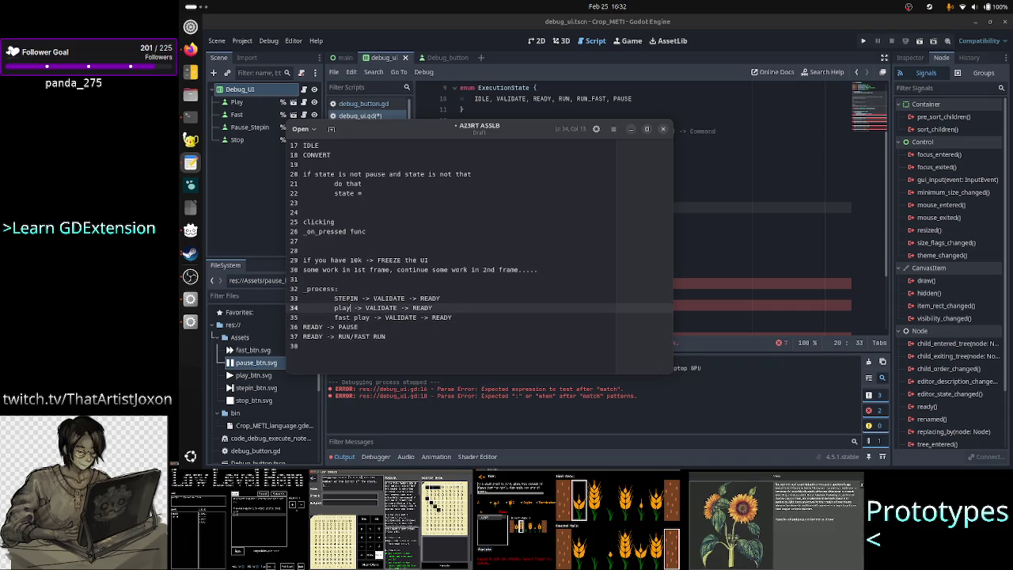
pyautogui.write('/run')
pyautogui.press('Down')
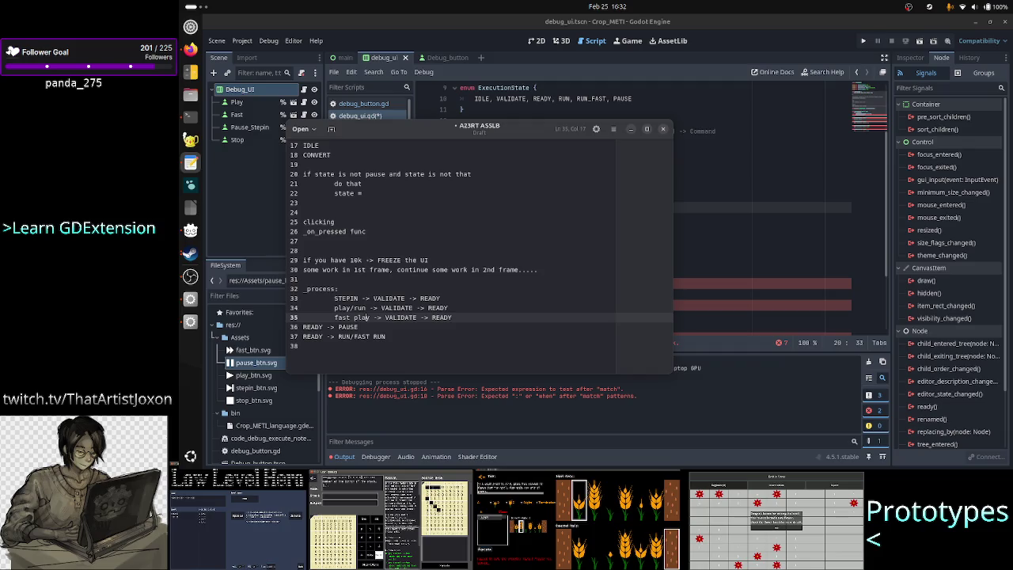
pyautogui.write('/run')
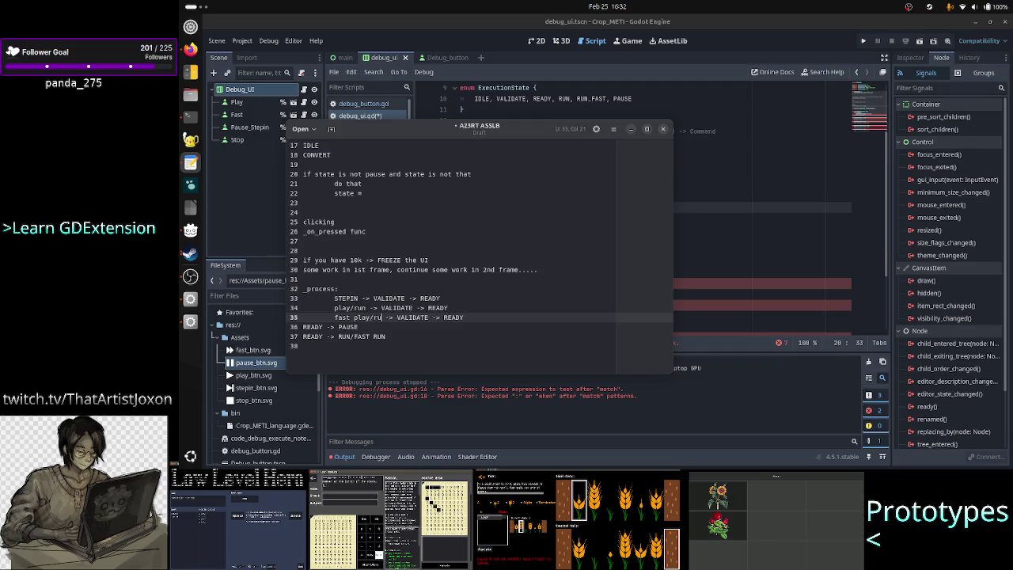
pyautogui.press('Down')
pyautogui.press('Down')
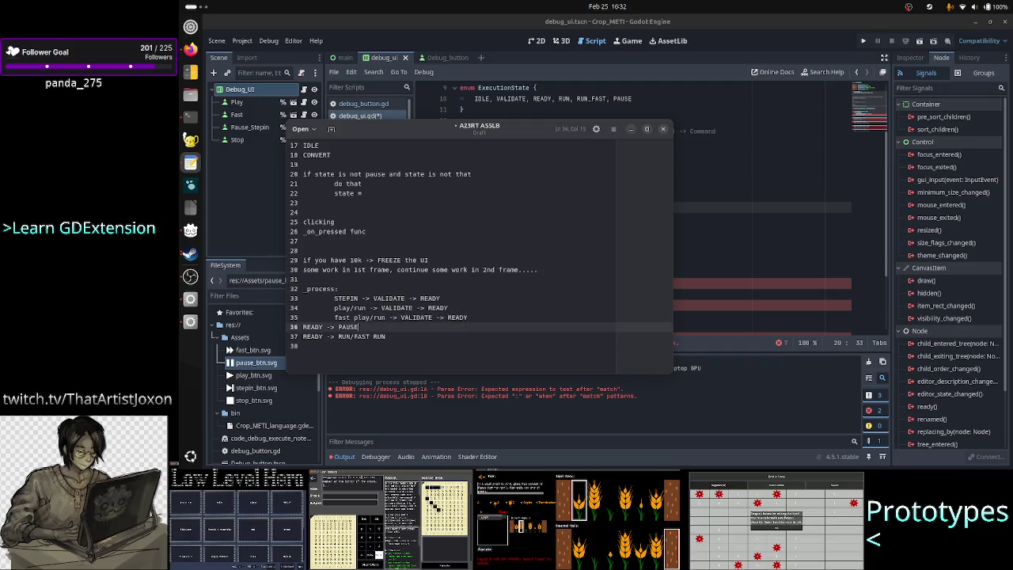
pyautogui.press('Home')
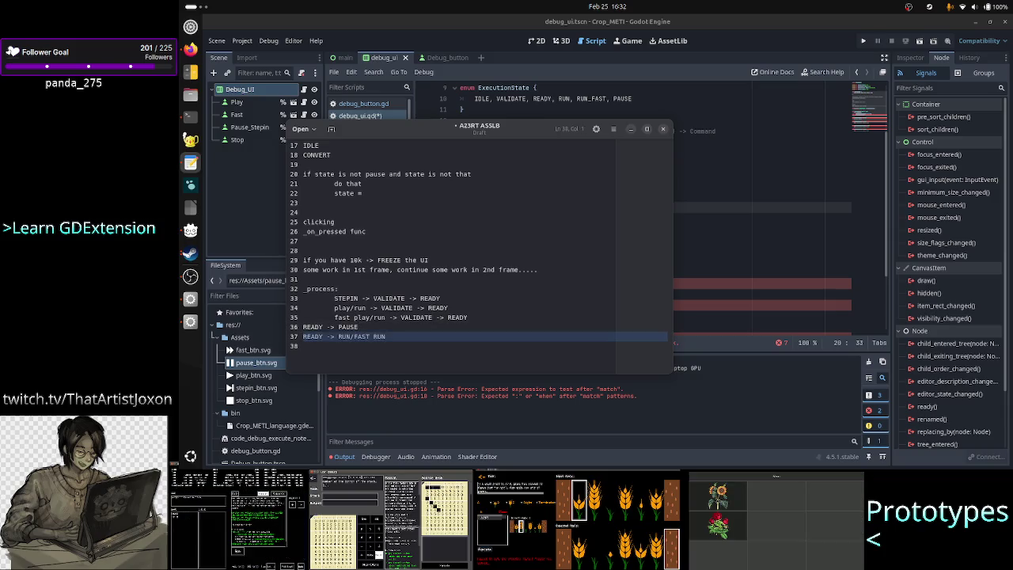
pyautogui.click(304, 326)
pyautogui.hotkey('shift', 'Down')
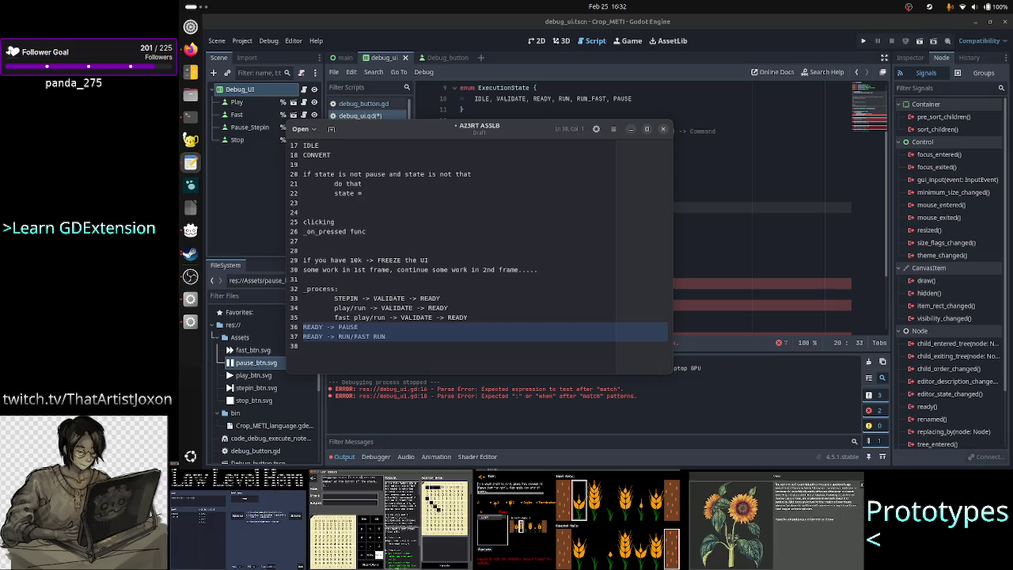
pyautogui.press('Up')
pyautogui.press('Up')
pyautogui.press('Up')
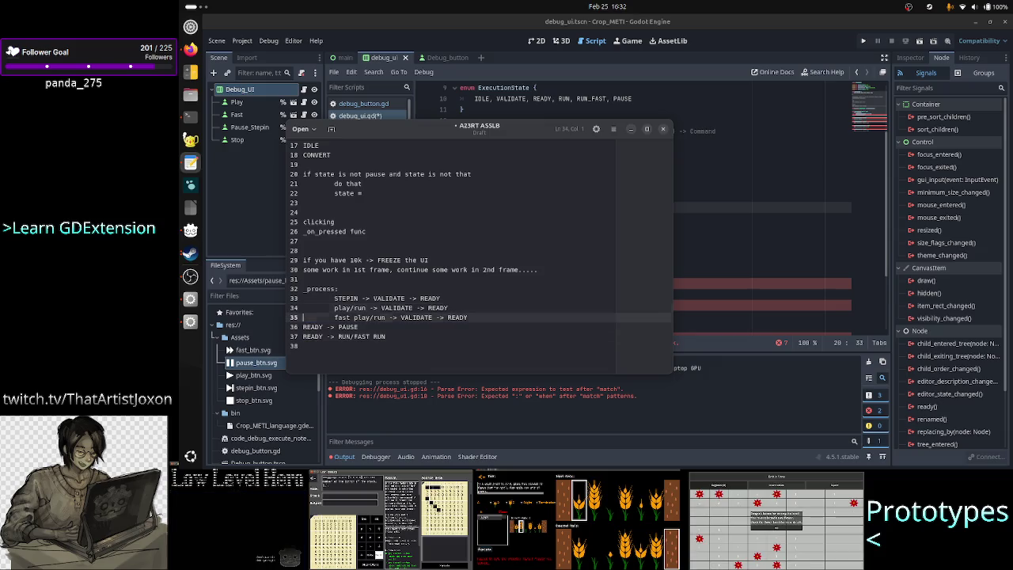
pyautogui.press('Return')
pyautogui.press('Up')
pyautogui.press('Return')
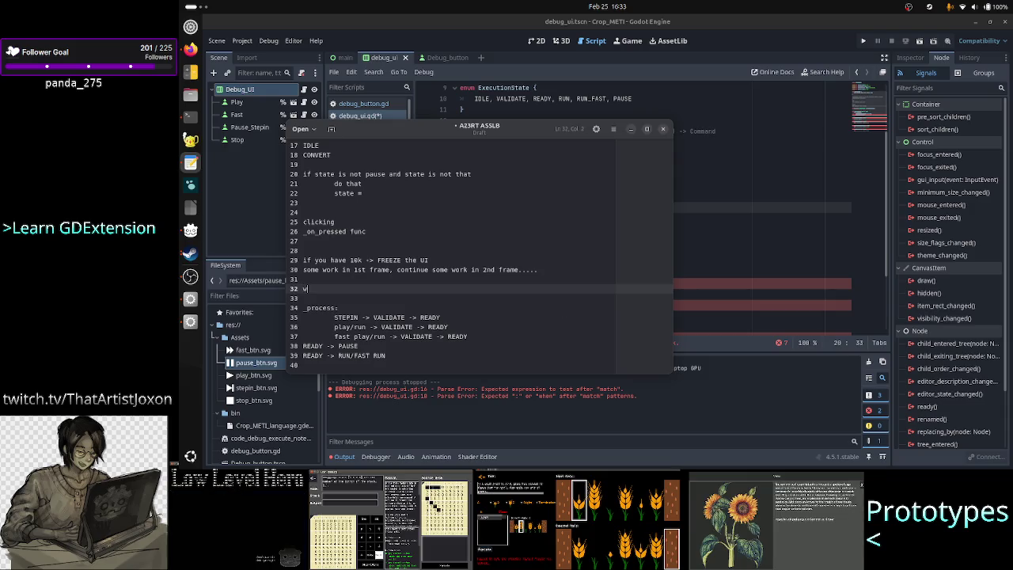
# Step: Add a 'work_type = stepin' line heading the _process block
pyautogui.press('Down')
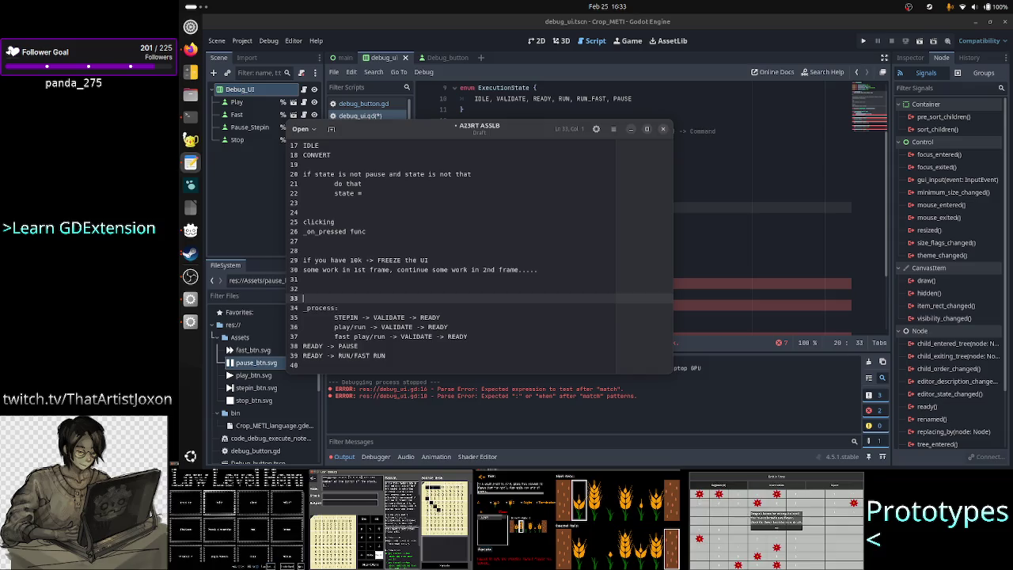
pyautogui.write('wor')
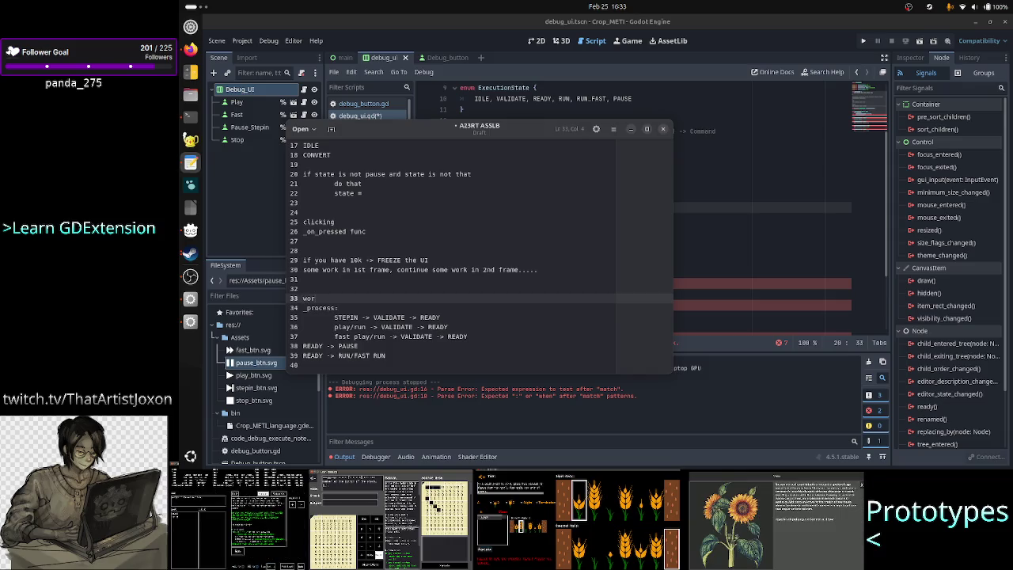
pyautogui.press('BackSpace')
pyautogui.press('BackSpace')
pyautogui.write('ork_t')
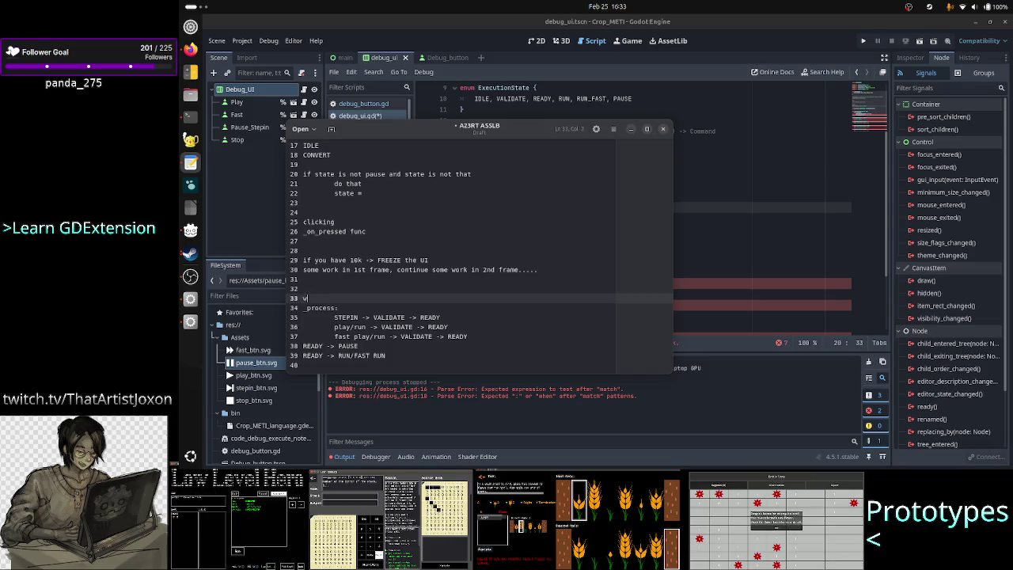
pyautogui.write('ype')
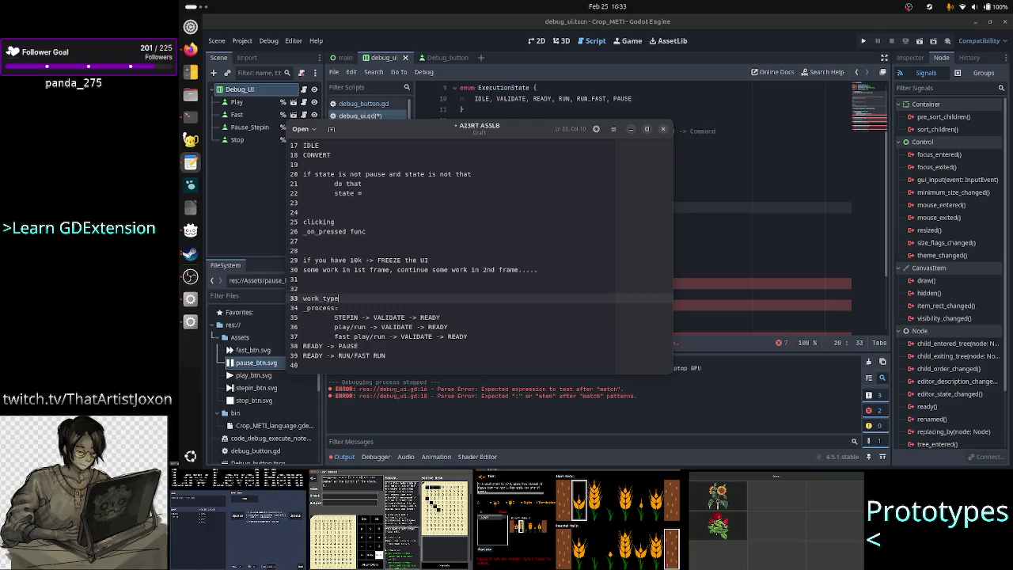
pyautogui.press('BackSpace')
pyautogui.press('BackSpace')
pyautogui.press('BackSpace')
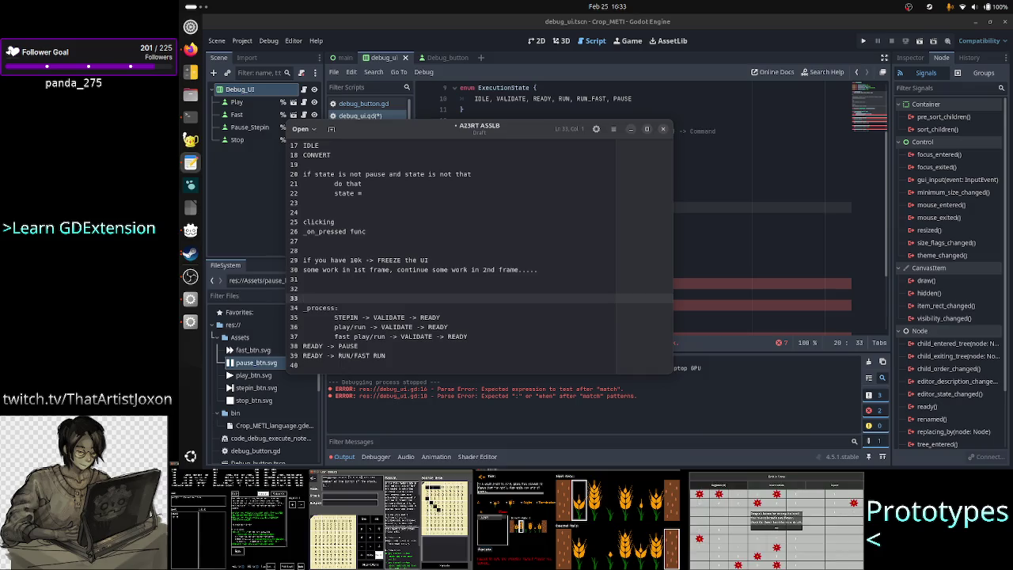
pyautogui.write('wo')
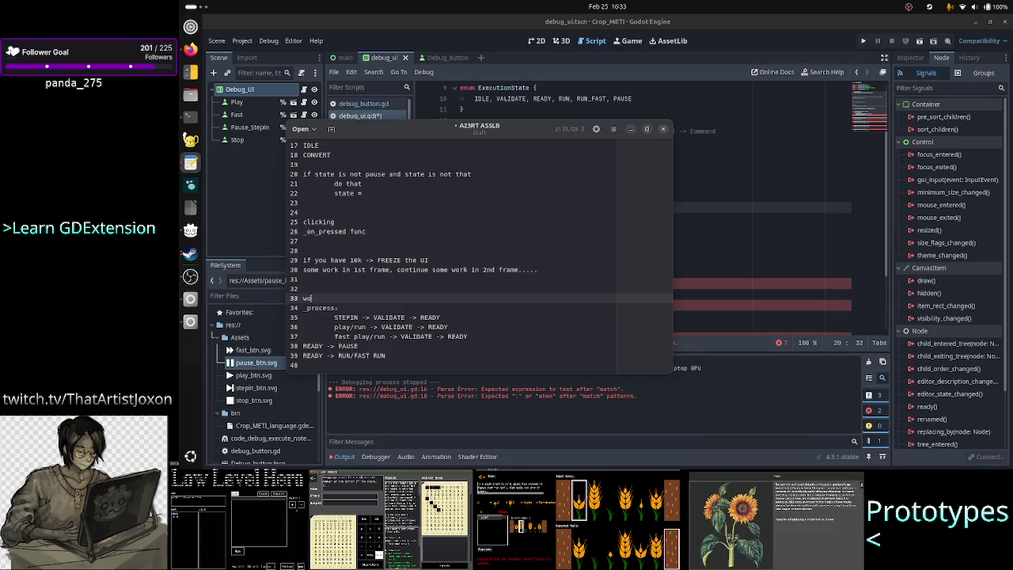
pyautogui.write('rk_type =')
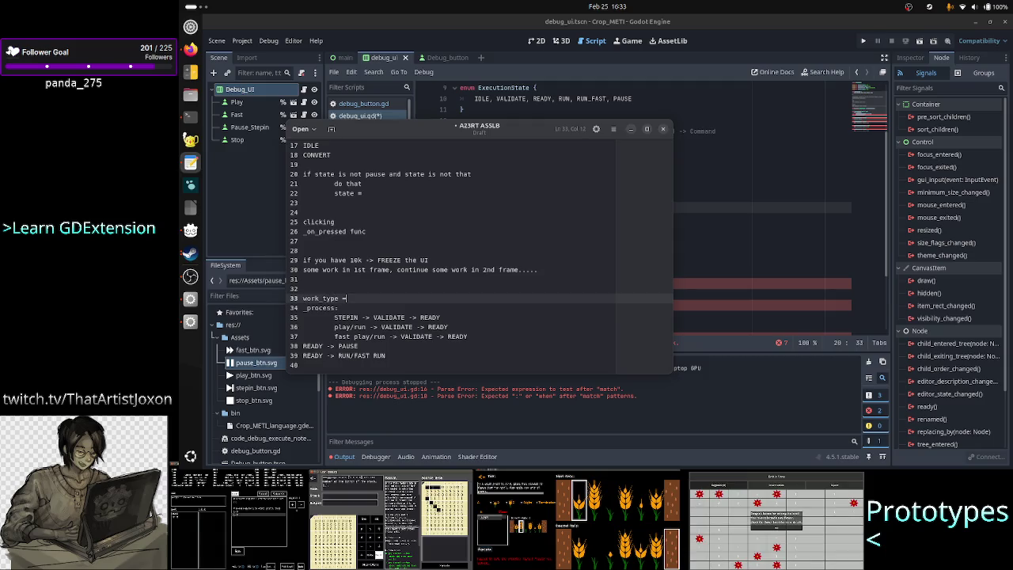
pyautogui.write(' stepin')
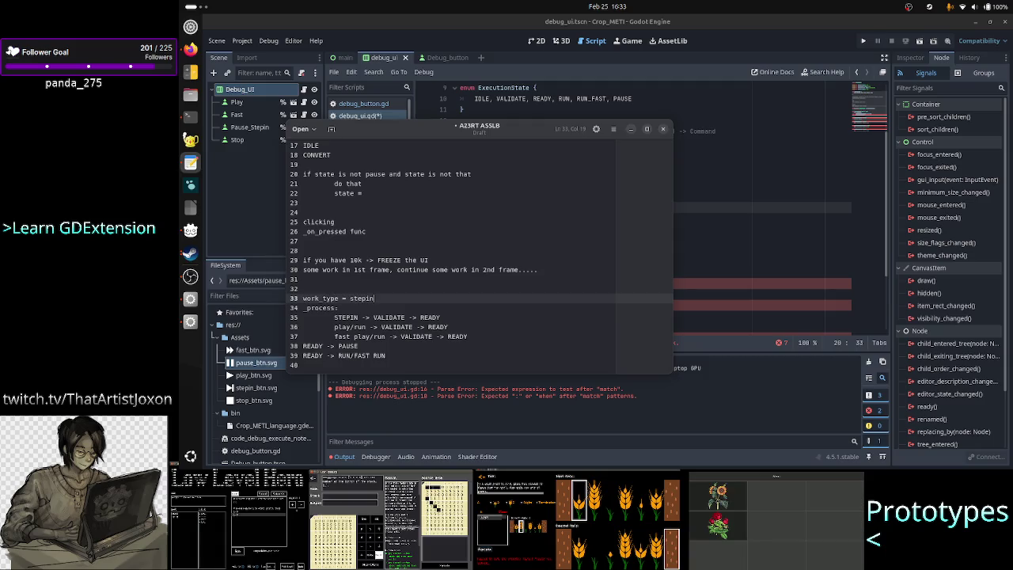
pyautogui.press('Down')
pyautogui.press('Down')
pyautogui.press('Down')
pyautogui.press('Down')
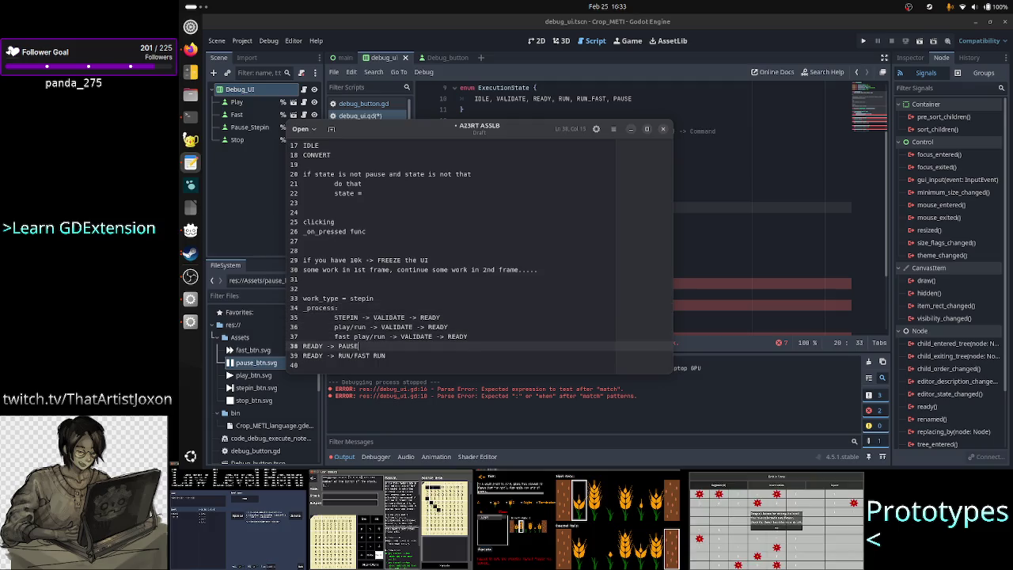
# Step: Review the READY -> PAUSE and READY -> RUN/FAST RUN transition lines
pyautogui.click(317, 346)
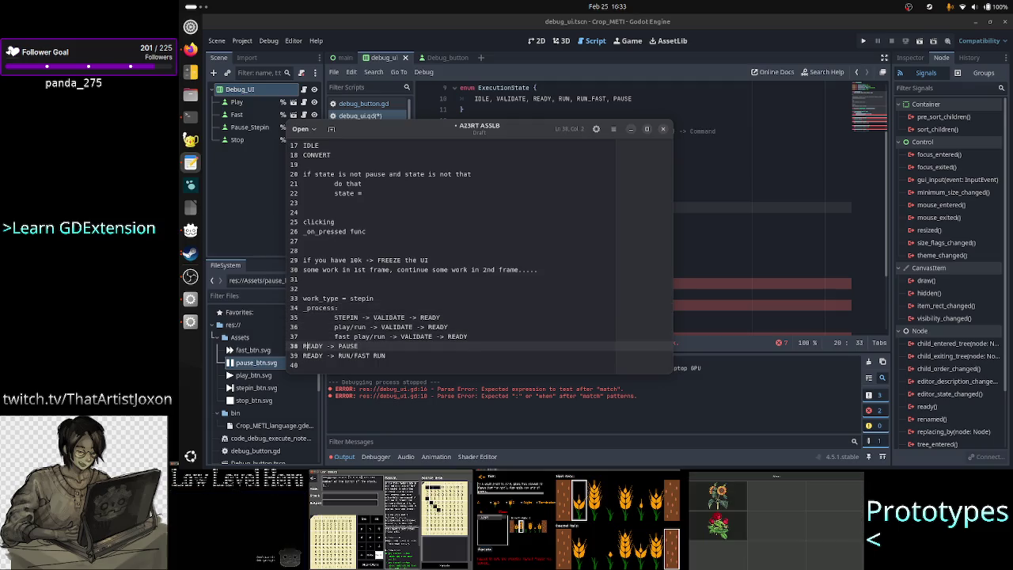
pyautogui.press('Home')
pyautogui.hotkey('shift', 'Right')
pyautogui.hotkey('shift', 'Right')
pyautogui.hotkey('shift', 'Right')
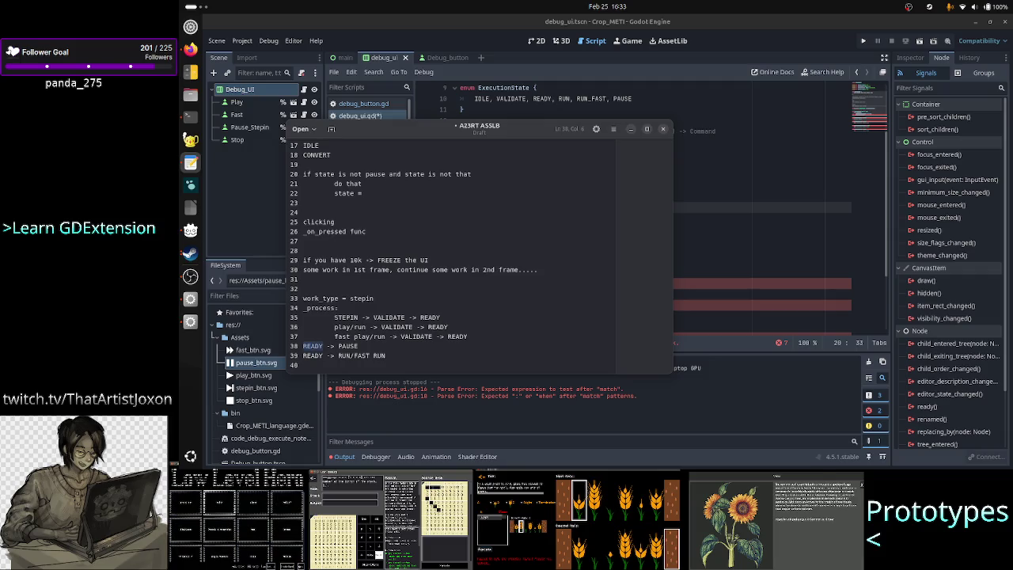
pyautogui.press('Right')
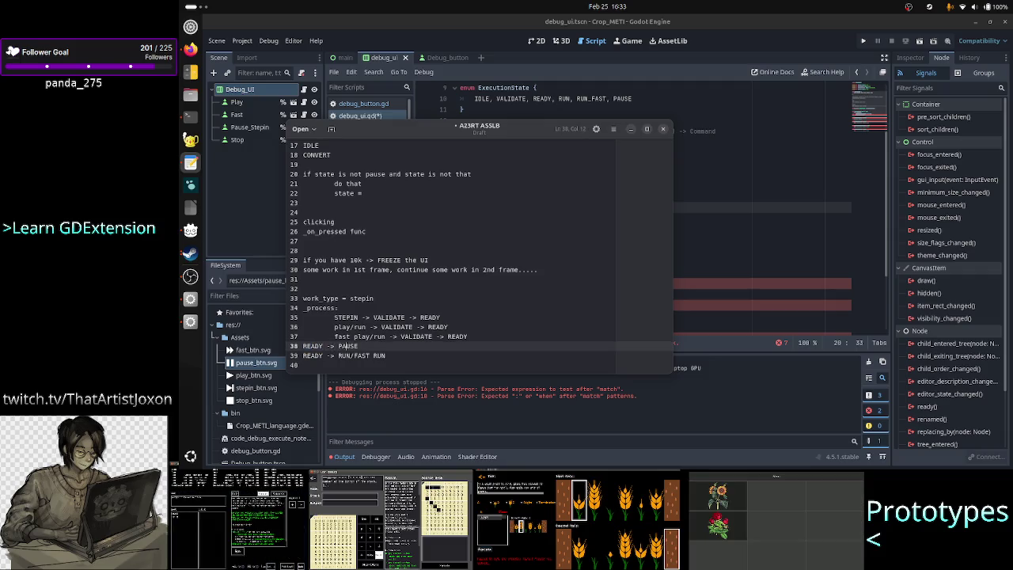
pyautogui.click(344, 298)
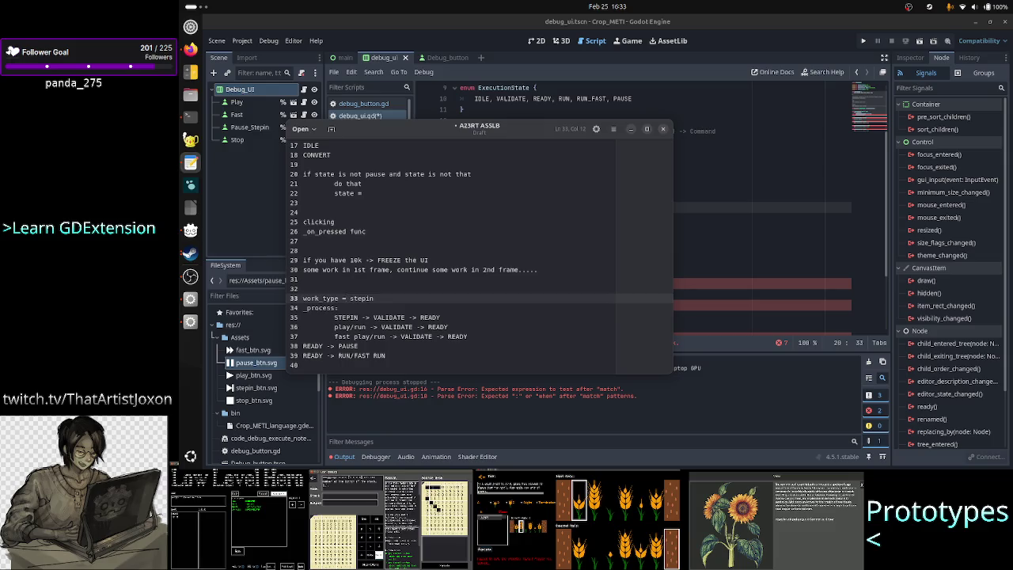
pyautogui.press('Down')
pyautogui.press('Down')
pyautogui.press('Down')
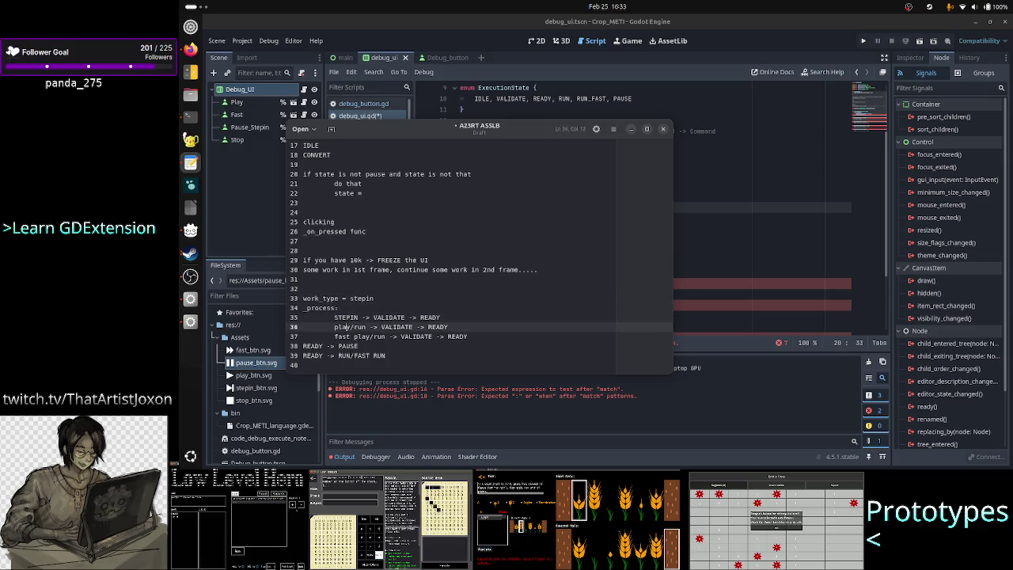
pyautogui.press('Down')
pyautogui.press('Down')
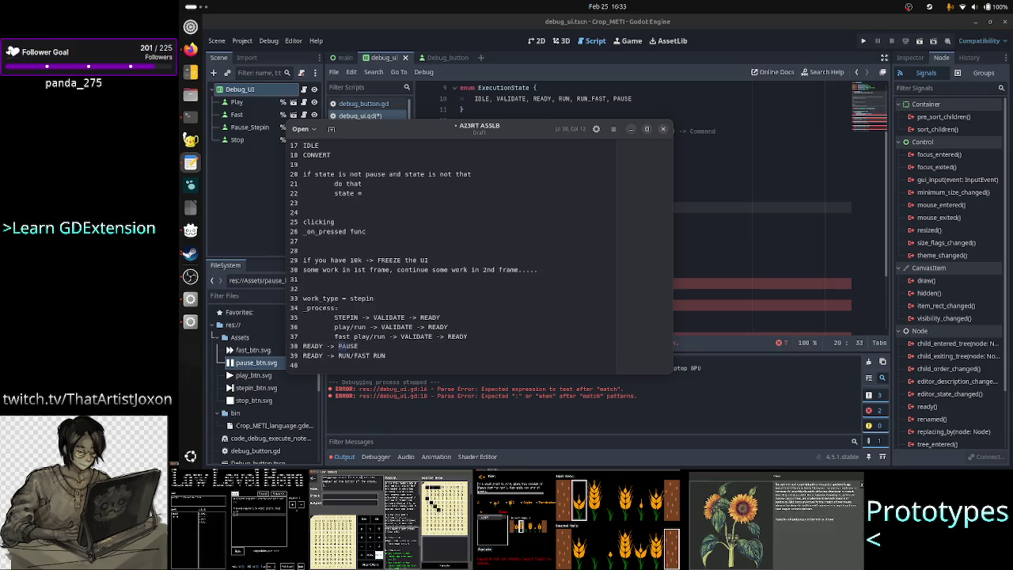
pyautogui.press('Right')
pyautogui.press('Right')
pyautogui.press('Right')
pyautogui.press('Up')
pyautogui.press('Up')
pyautogui.press('Up')
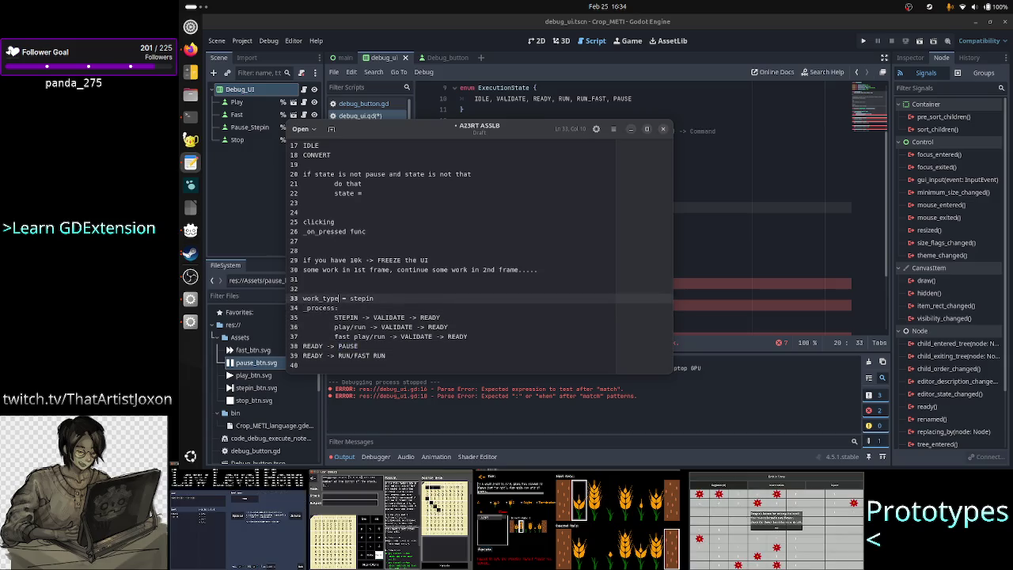
pyautogui.press('Down')
pyautogui.press('Down')
pyautogui.press('Down')
pyautogui.press('Down')
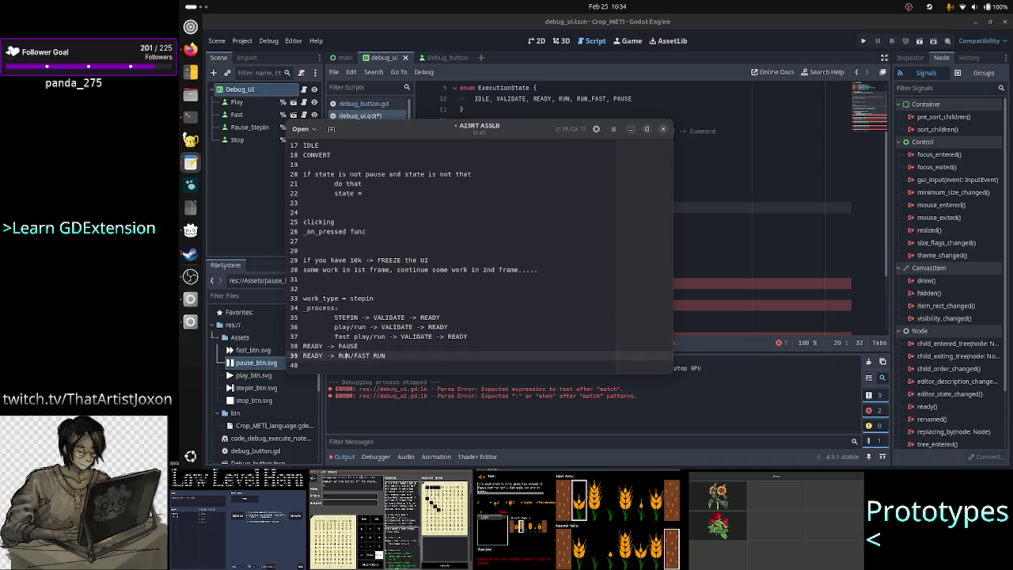
pyautogui.press('Right')
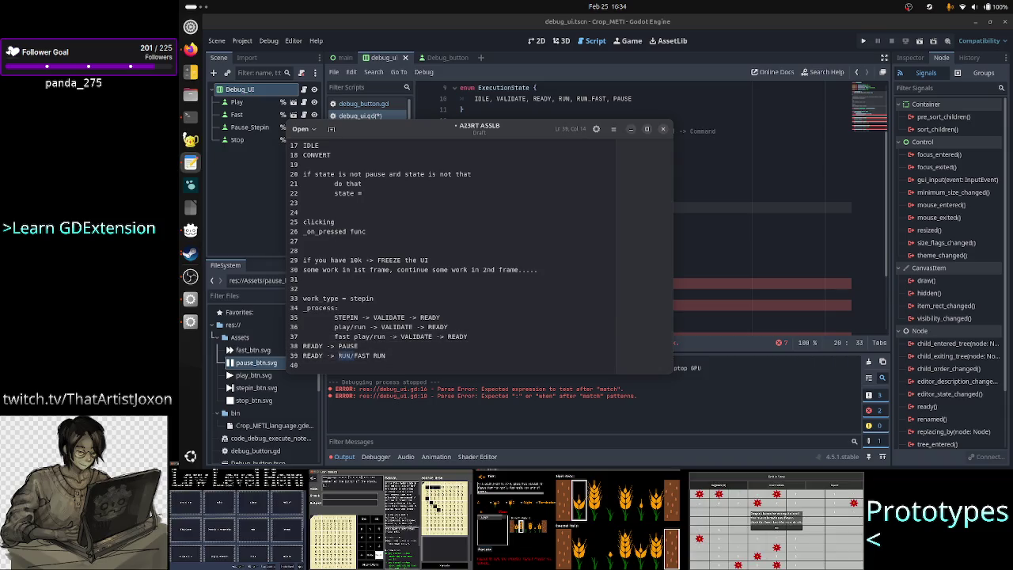
# Step: Select the work_type = stepin line, then add blank lines below the transitions
pyautogui.press('Up')
pyautogui.press('Up')
pyautogui.press('Up')
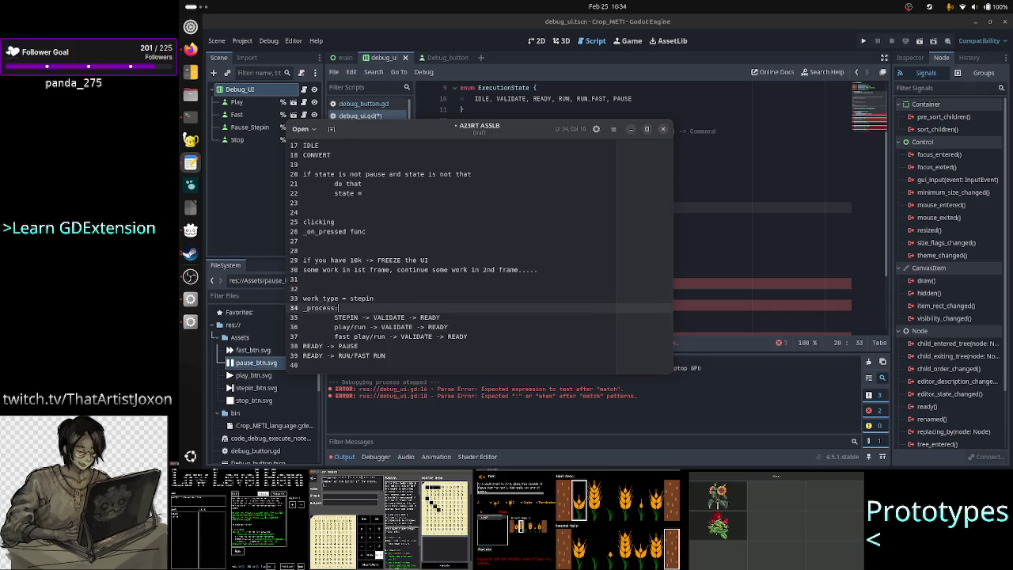
pyautogui.press('Home')
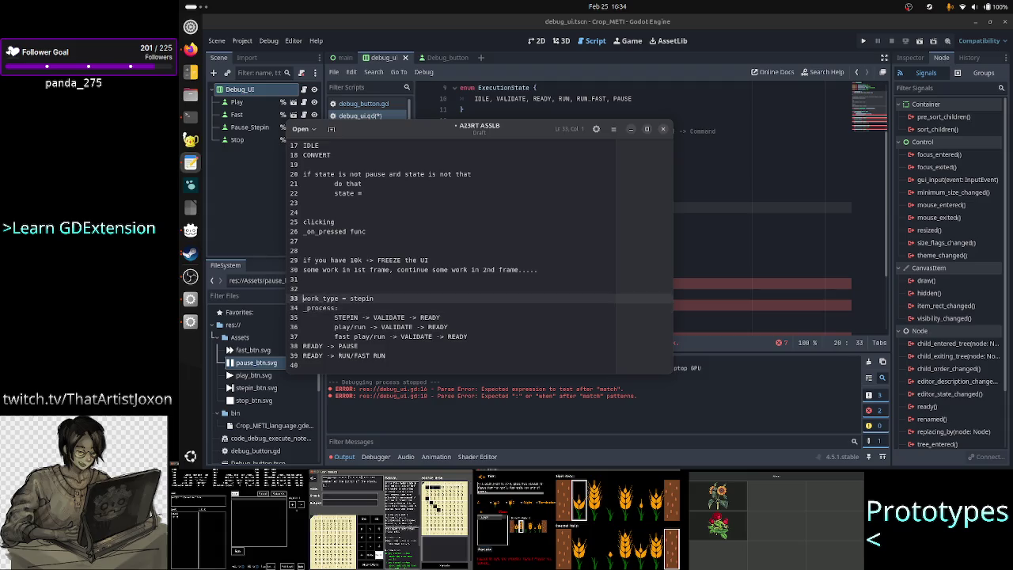
pyautogui.hotkey('shift', 'End')
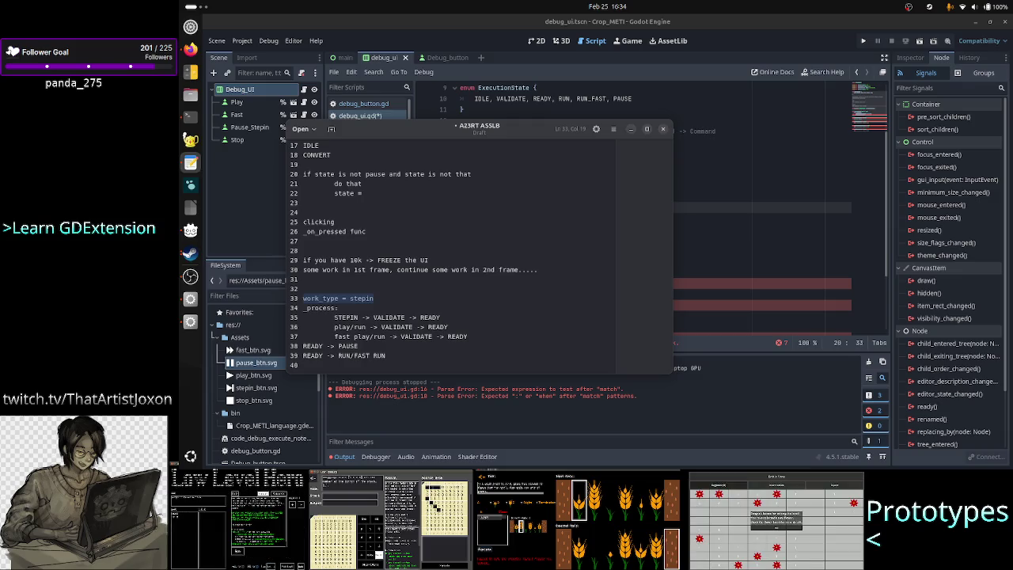
pyautogui.press('Down')
pyautogui.press('Down')
pyautogui.press('Down')
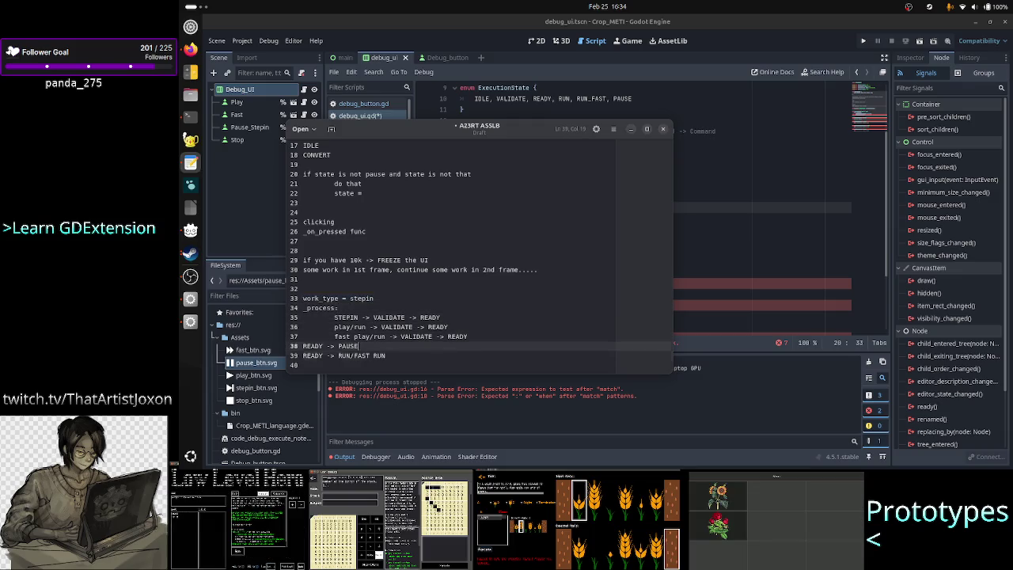
pyautogui.press('Down')
pyautogui.press('Return')
pyautogui.press('Return')
pyautogui.press('Return')
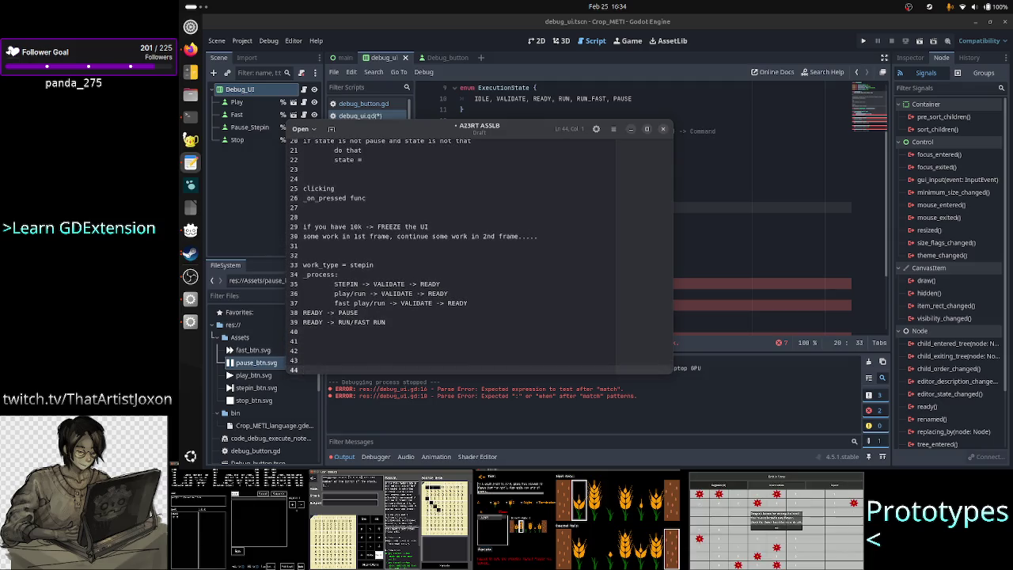
# Step: Write 'event loop' on line 43 with an indented 'looking for input events' beneath it
pyautogui.press('Up')
pyautogui.write('event loop')
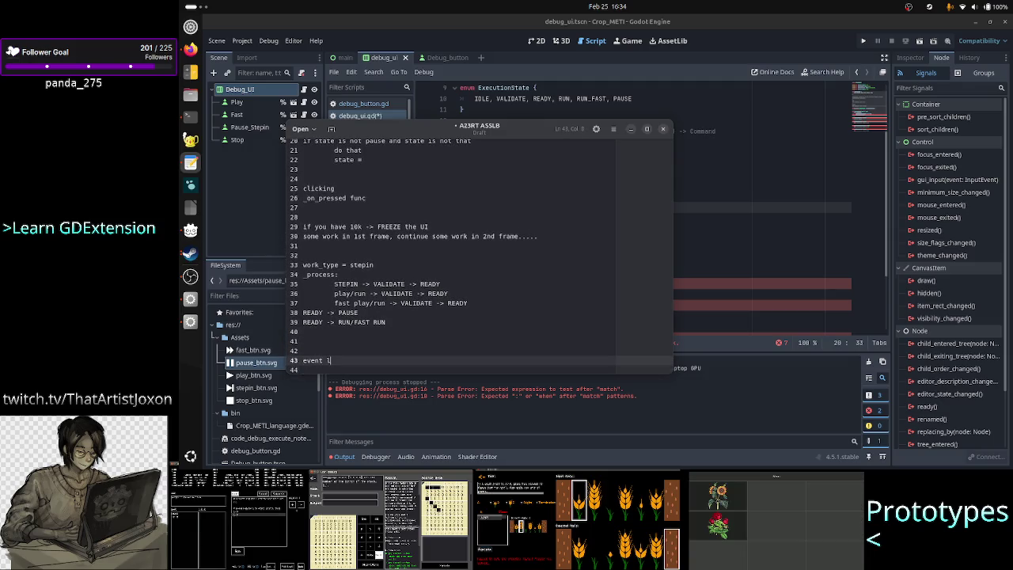
pyautogui.press('Return')
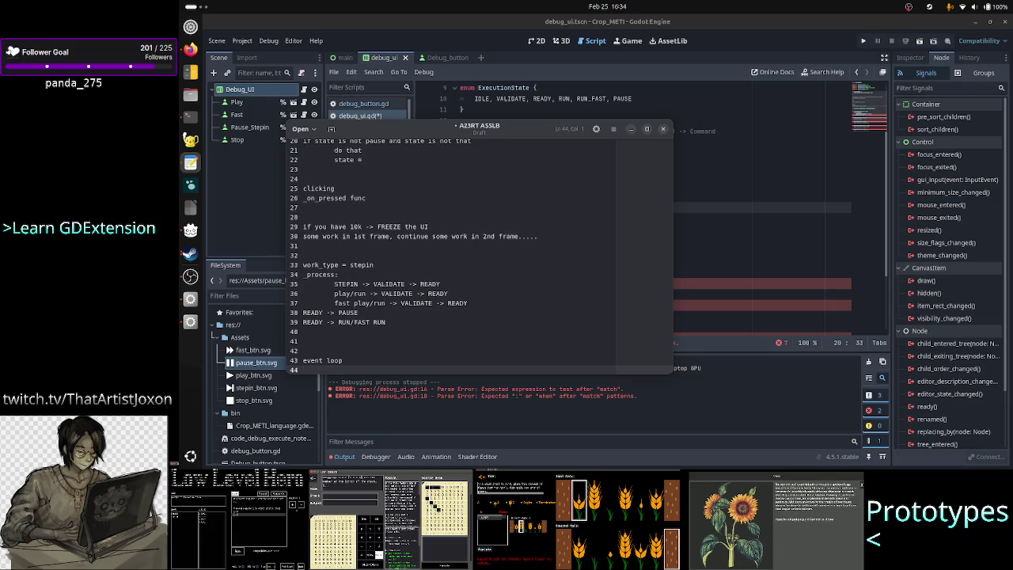
pyautogui.press('Tab')
pyautogui.scroll(-5, 541, 283)
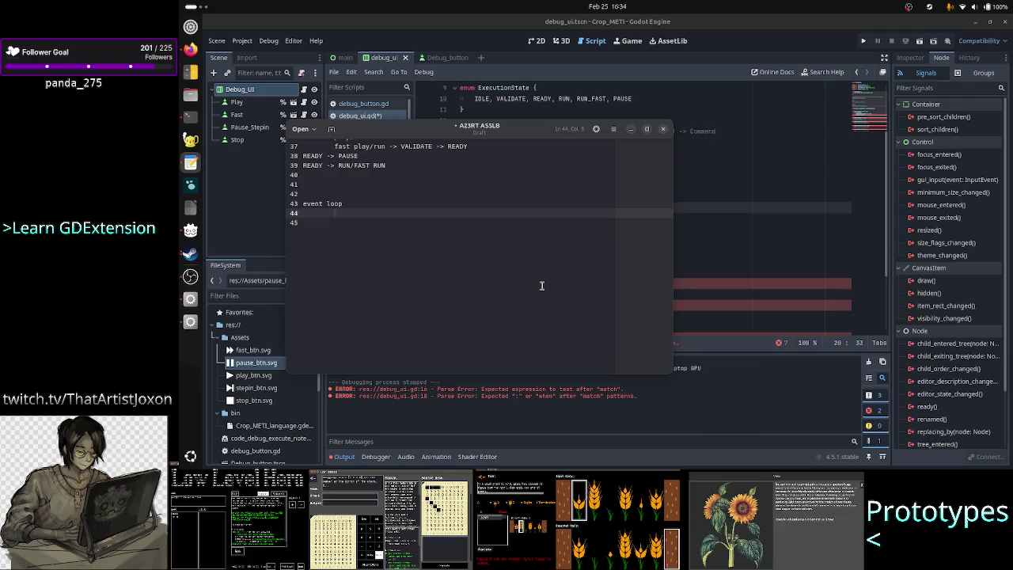
pyautogui.write('looking for inp')
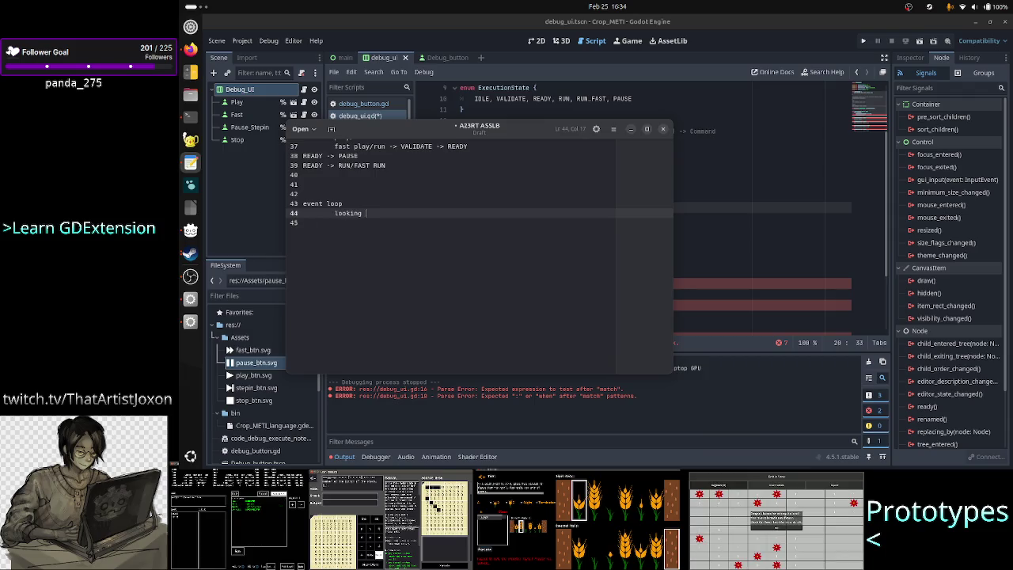
pyautogui.write('ut events')
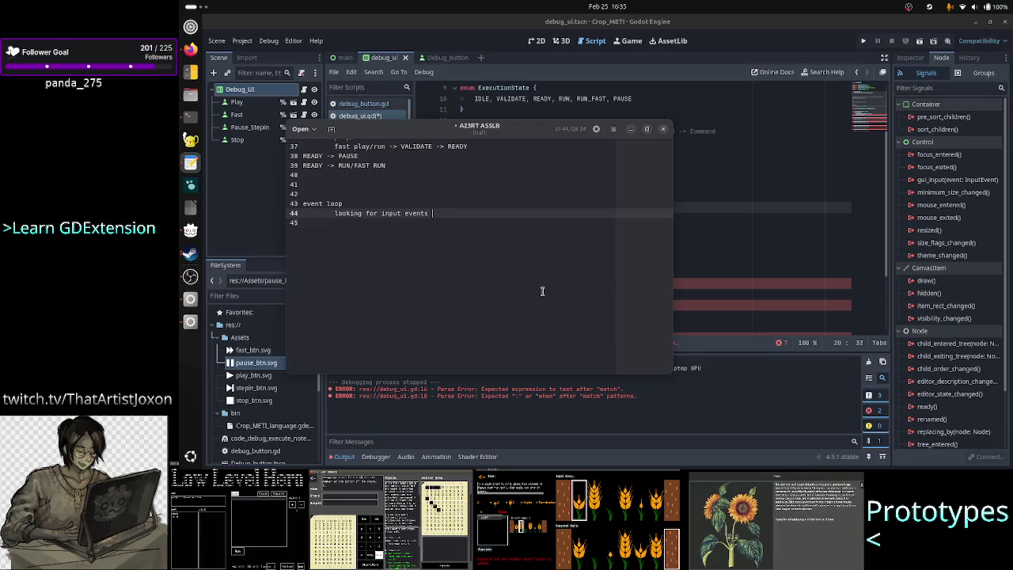
pyautogui.press('Return')
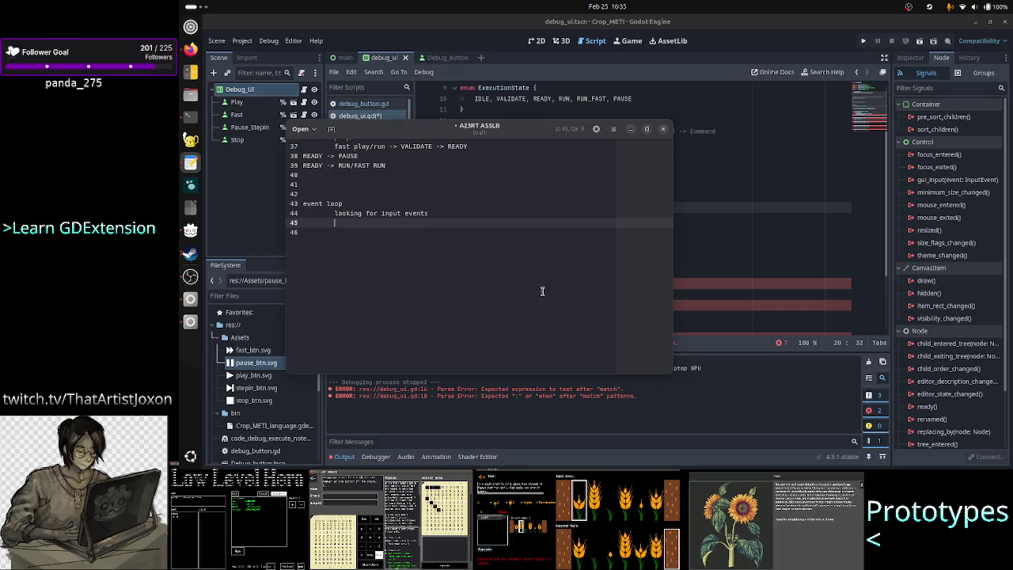
# Step: Add the lines '....', 'funct execute_command()', '....' and 'phys' below the event-loop notes
pyautogui.write('....')
pyautogui.press('Return')
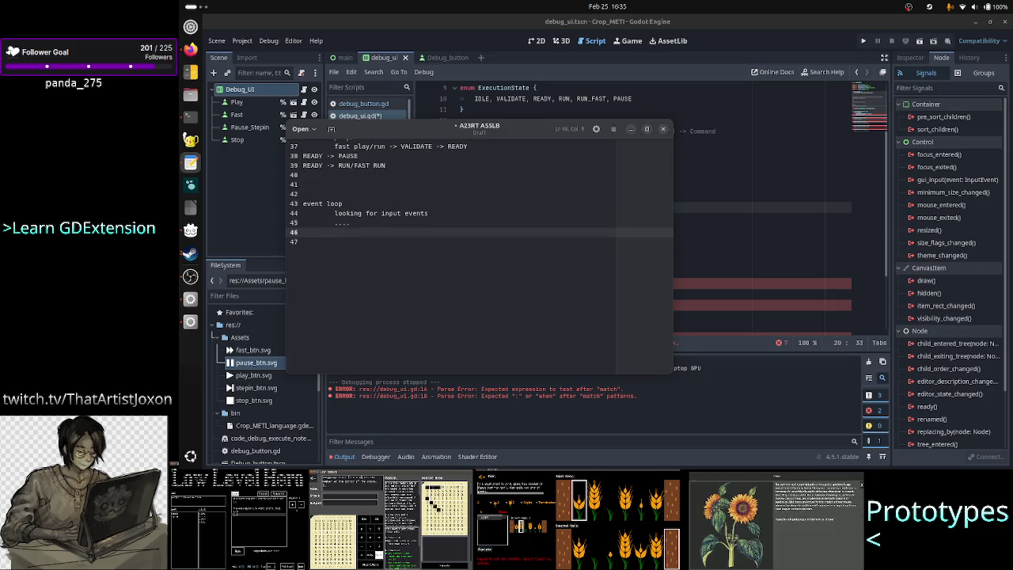
pyautogui.write('funct')
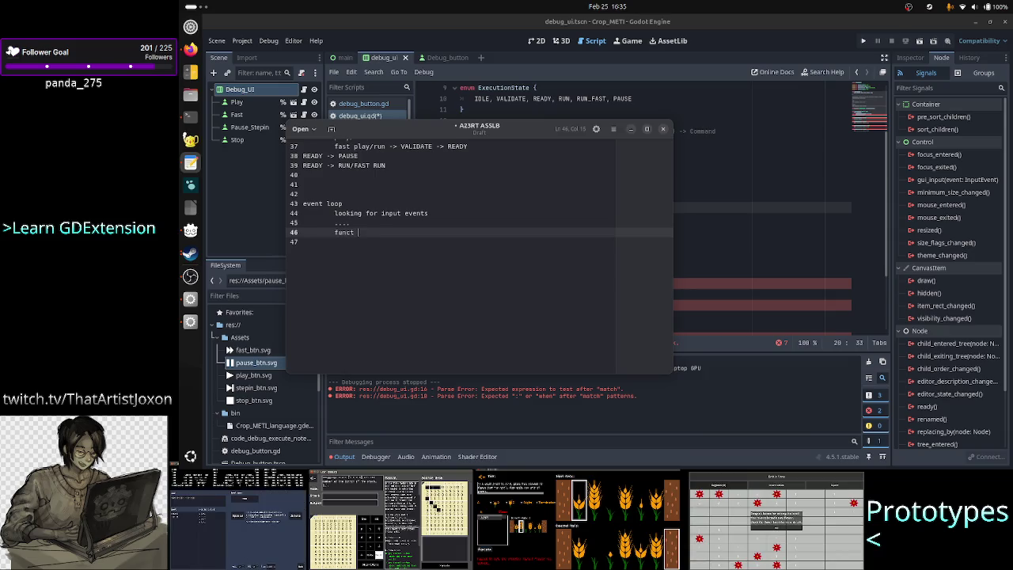
pyautogui.write(' execute_co')
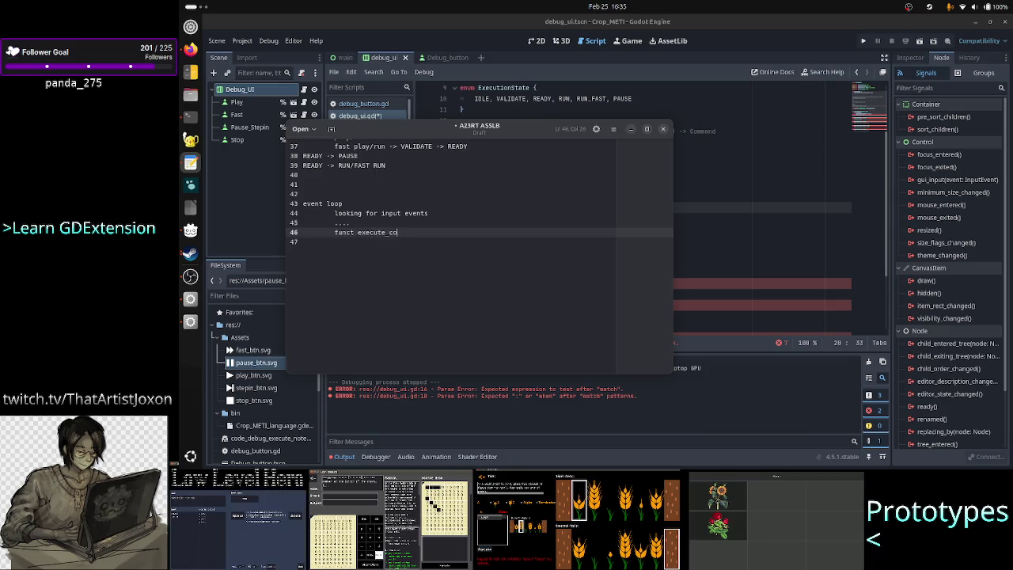
pyautogui.press('BackSpace')
pyautogui.press('BackSpace')
pyautogui.write('command()')
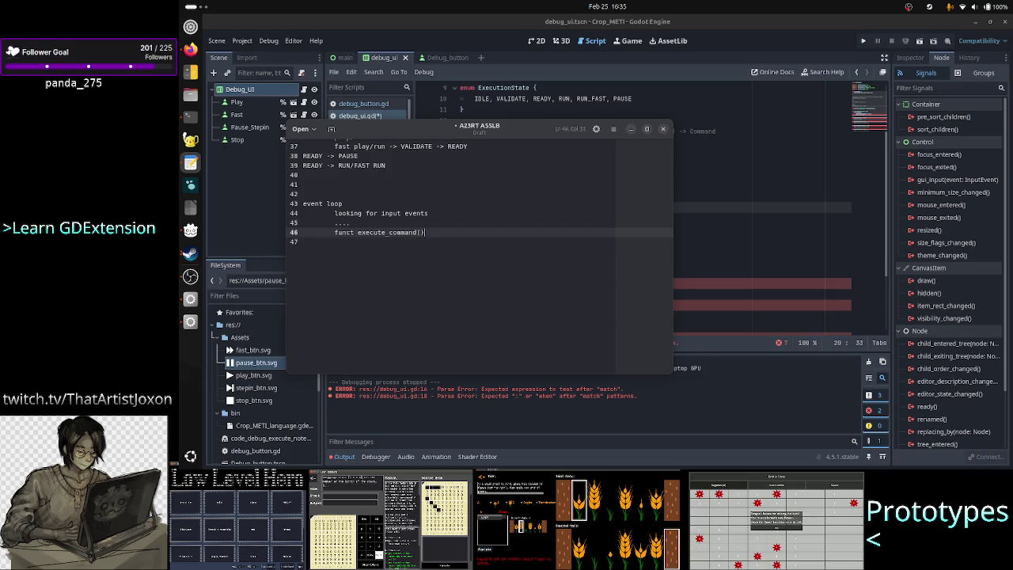
pyautogui.press('Return')
pyautogui.write('...')
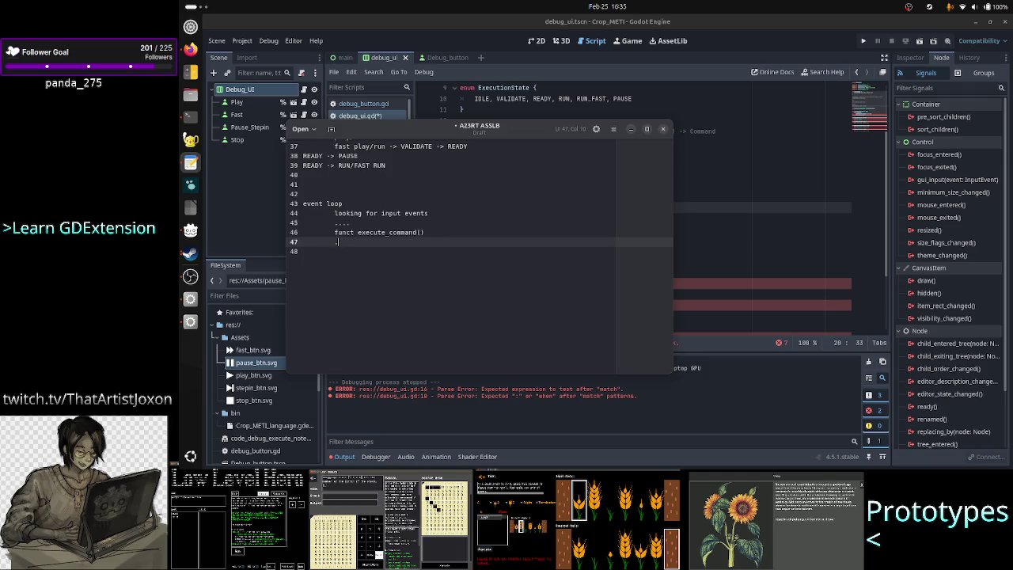
pyautogui.write('.')
pyautogui.press('Return')
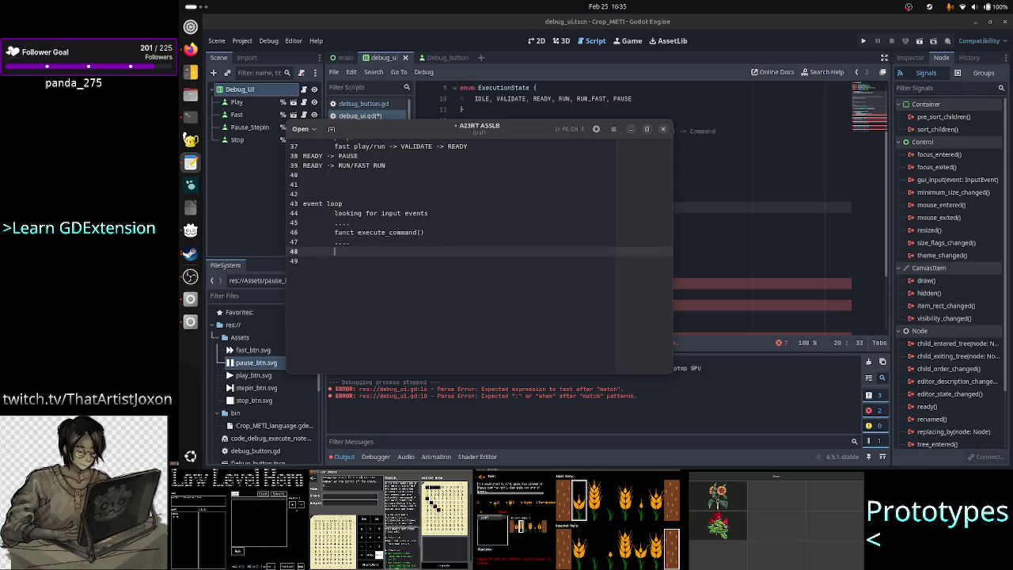
pyautogui.write('physic')
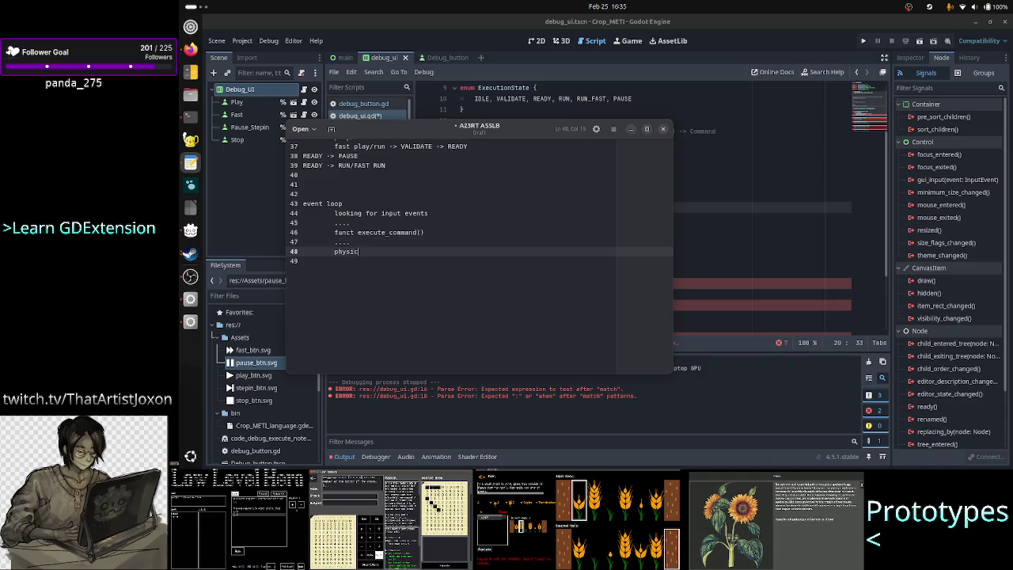
pyautogui.press('BackSpace')
pyautogui.press('BackSpace')
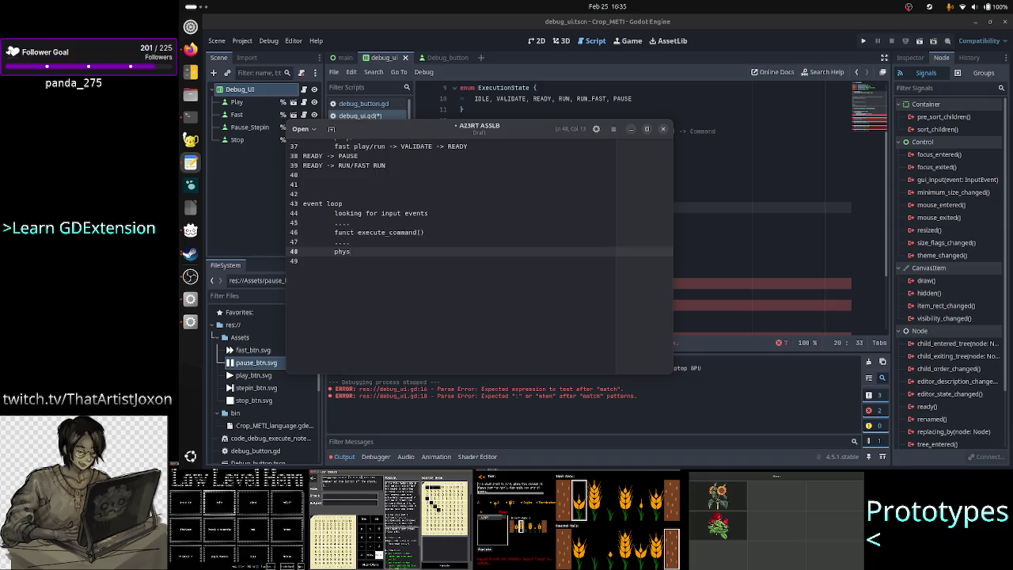
# Step: Extend the event loop heading with ': all of this needs to run in each frame'
pyautogui.click(336, 232)
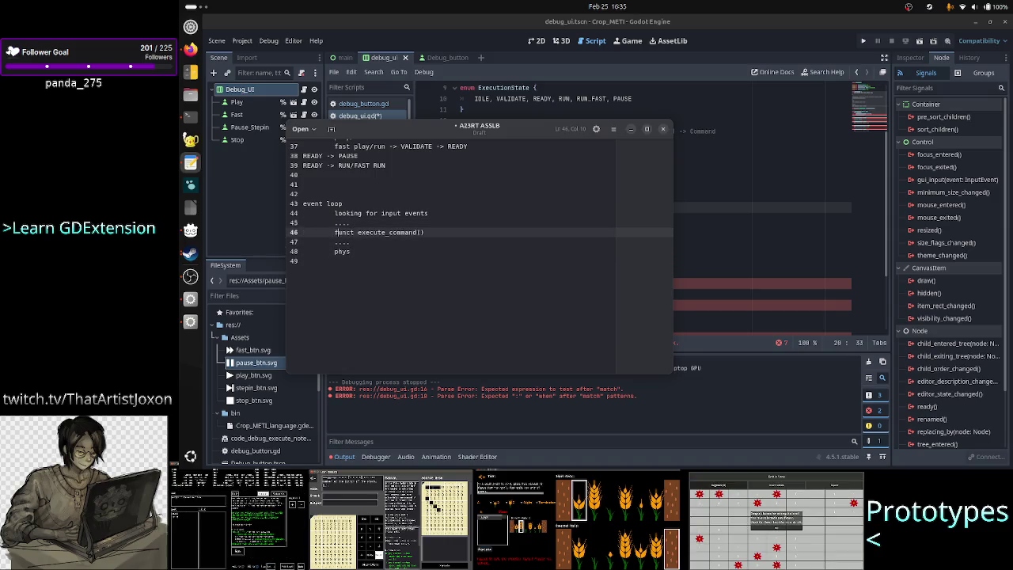
pyautogui.hotkey('shift', 'End')
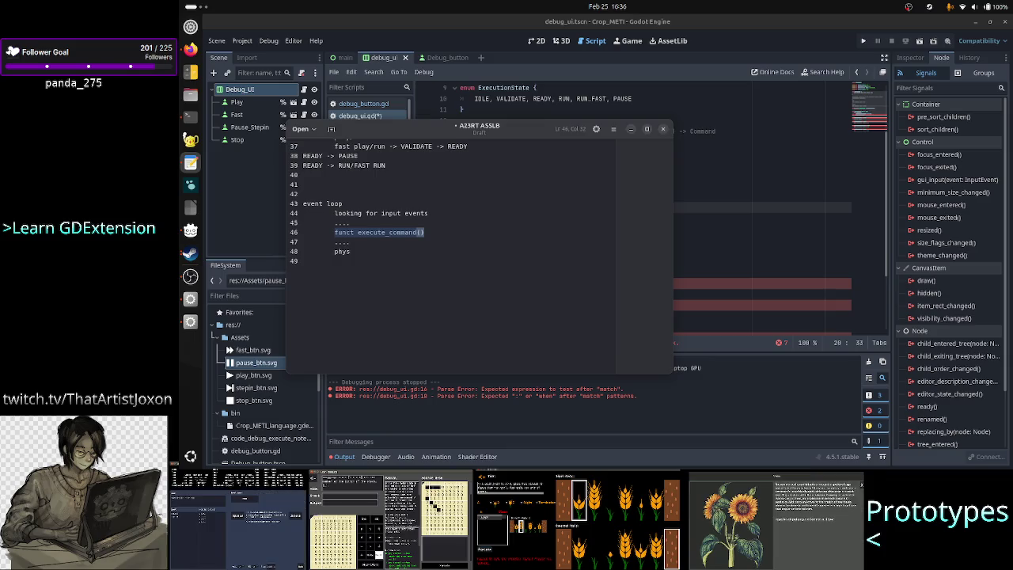
pyautogui.click(303, 212)
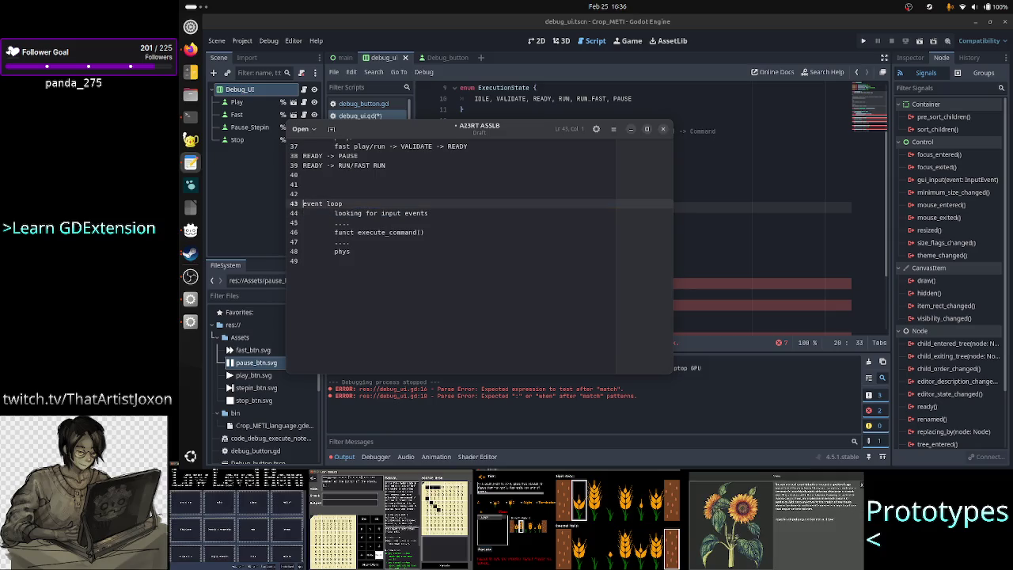
pyautogui.click(343, 203)
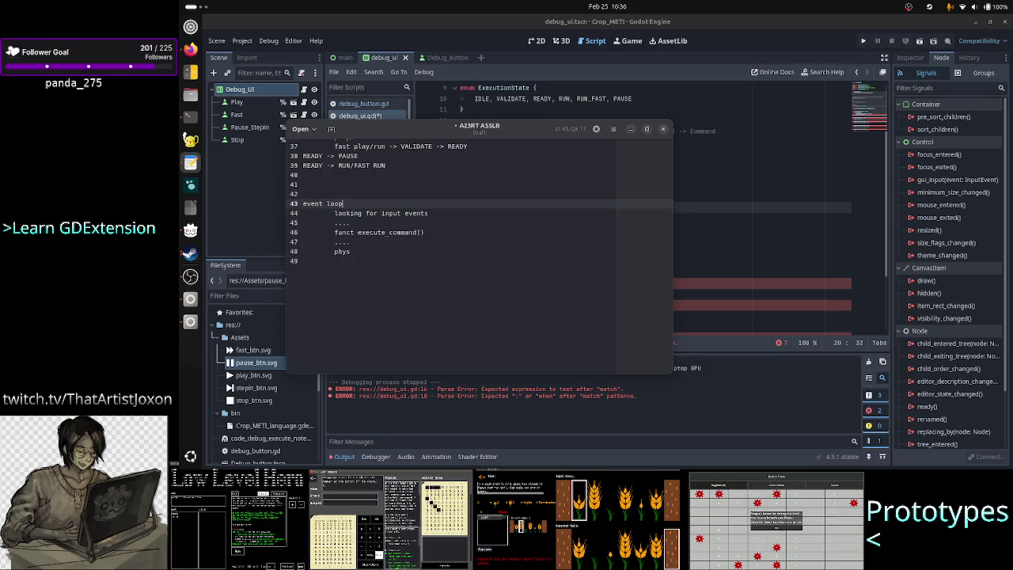
pyautogui.write(': all of this ')
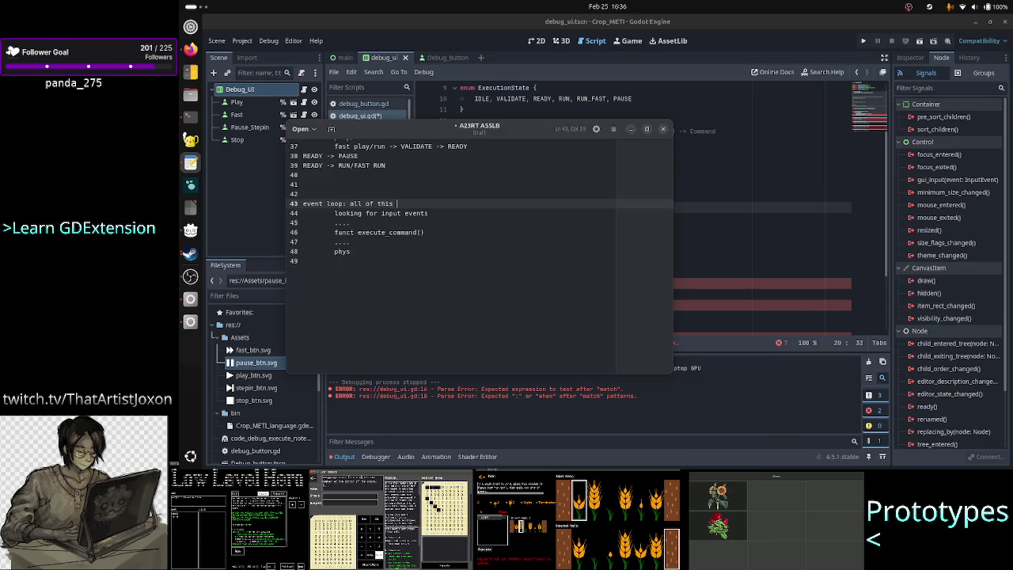
pyautogui.write('needs to run ')
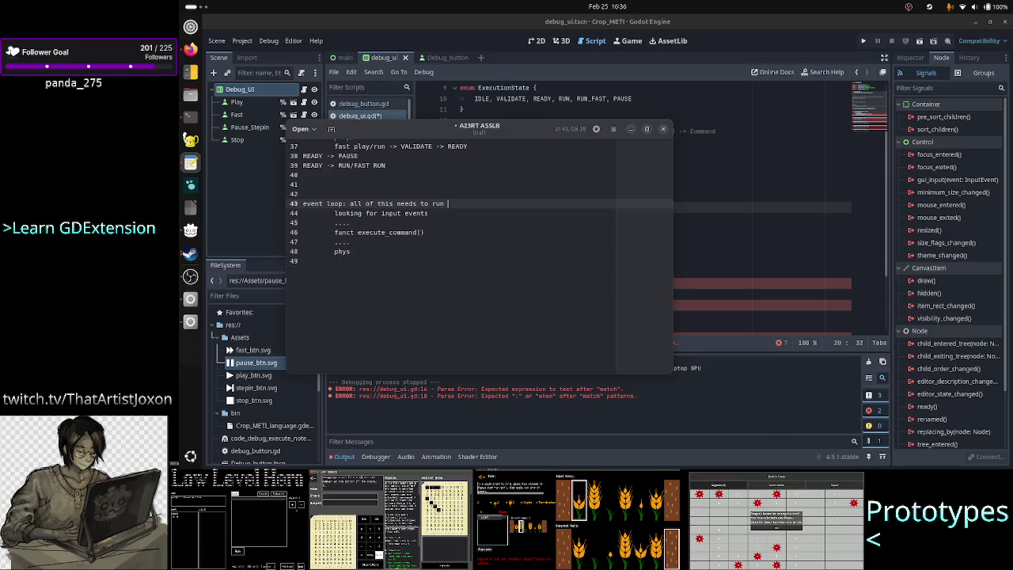
pyautogui.write('in each fr')
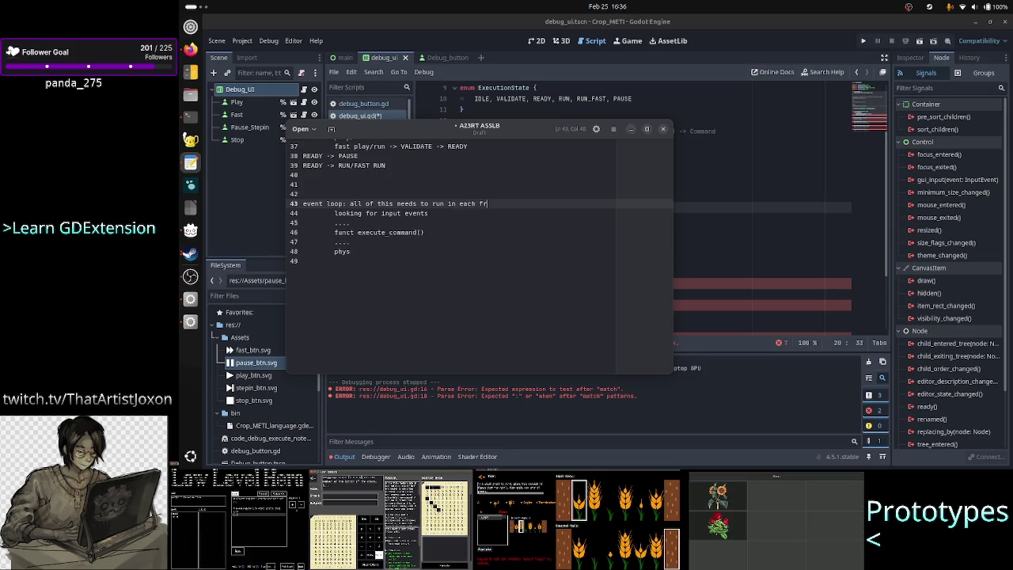
pyautogui.write('ame')
pyautogui.press('Down')
pyautogui.press('Down')
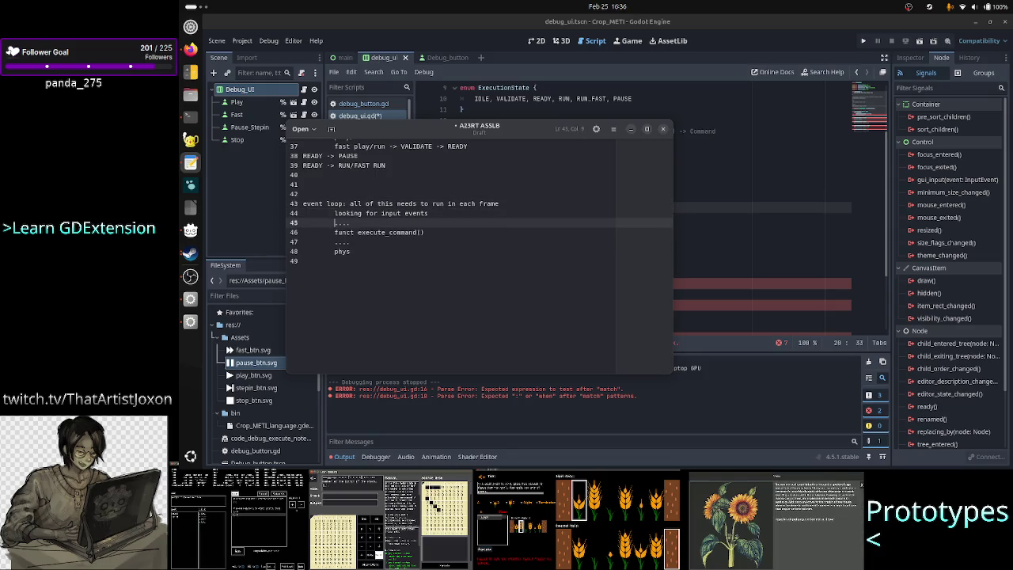
pyautogui.press('Down')
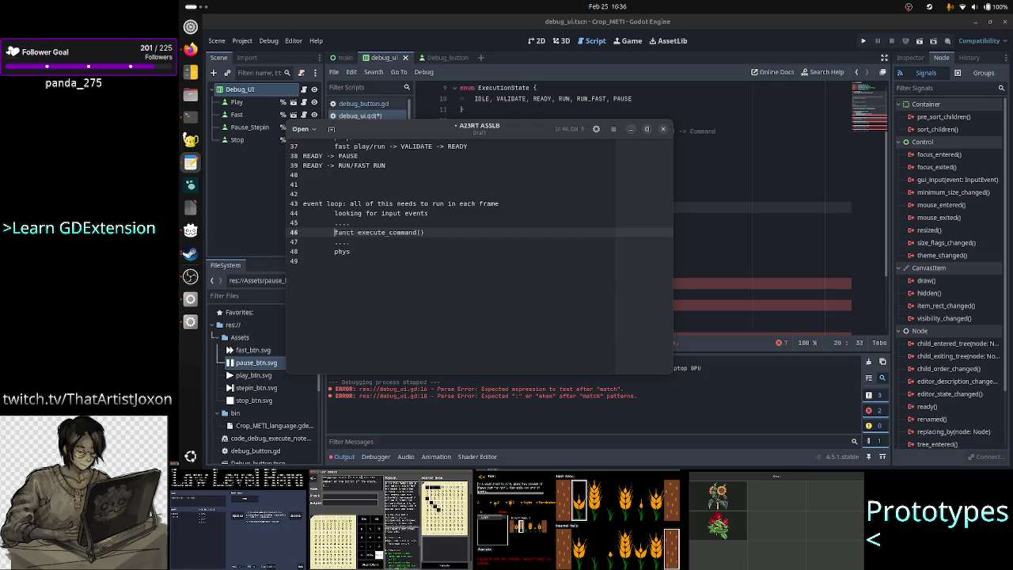
pyautogui.hotkey('shift', 'End')
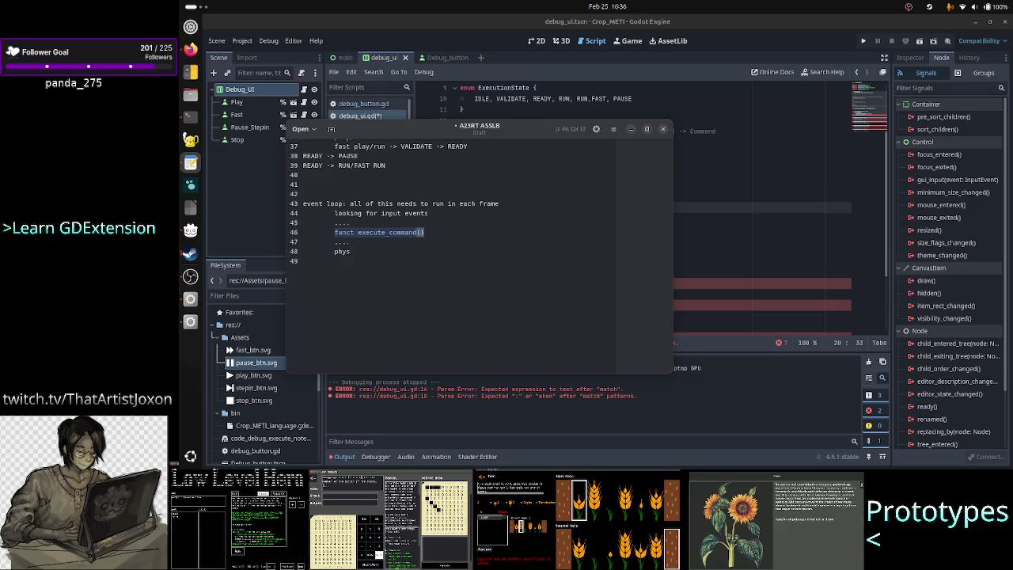
pyautogui.press('End')
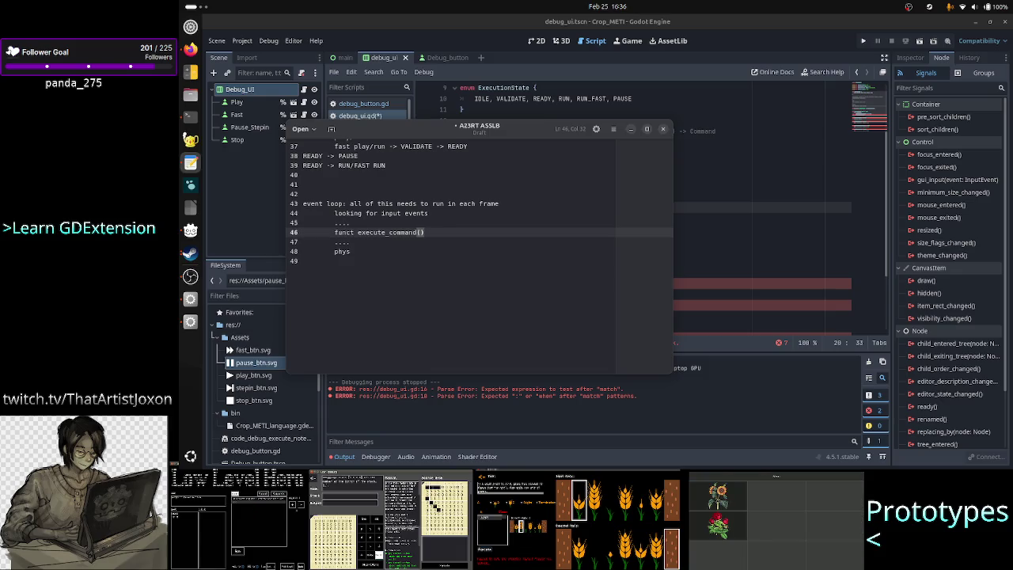
# Step: Complete 'physics update', then add 'UI update' and 'rendering' lines
pyautogui.press('Down')
pyautogui.press('Down')
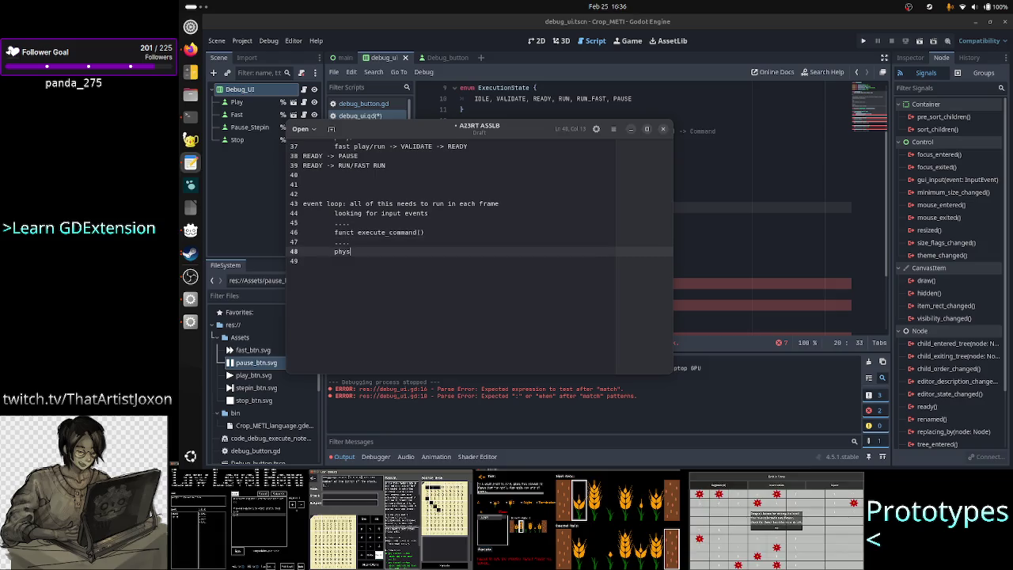
pyautogui.write('ics update')
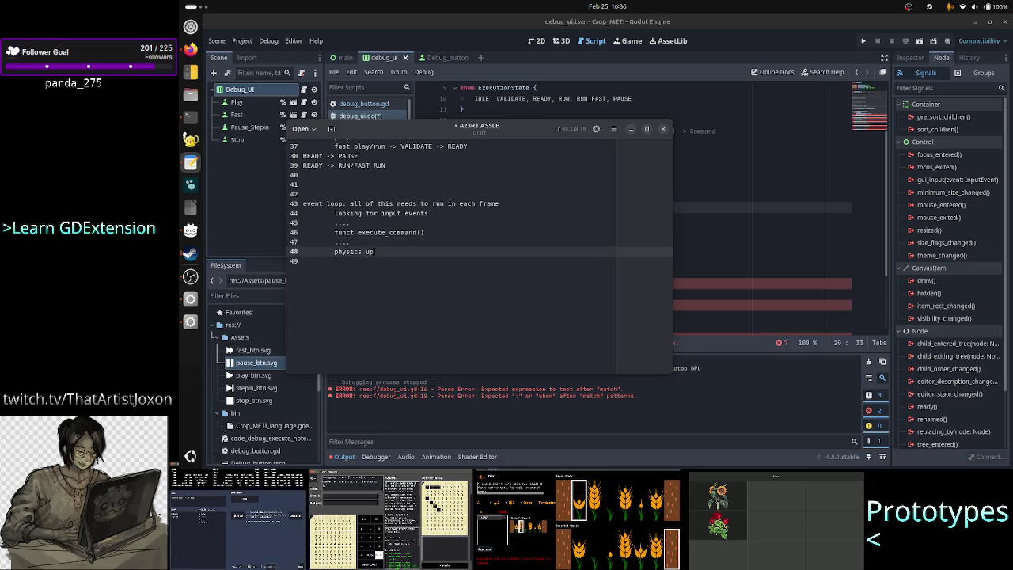
pyautogui.press('Return')
pyautogui.write('UI update')
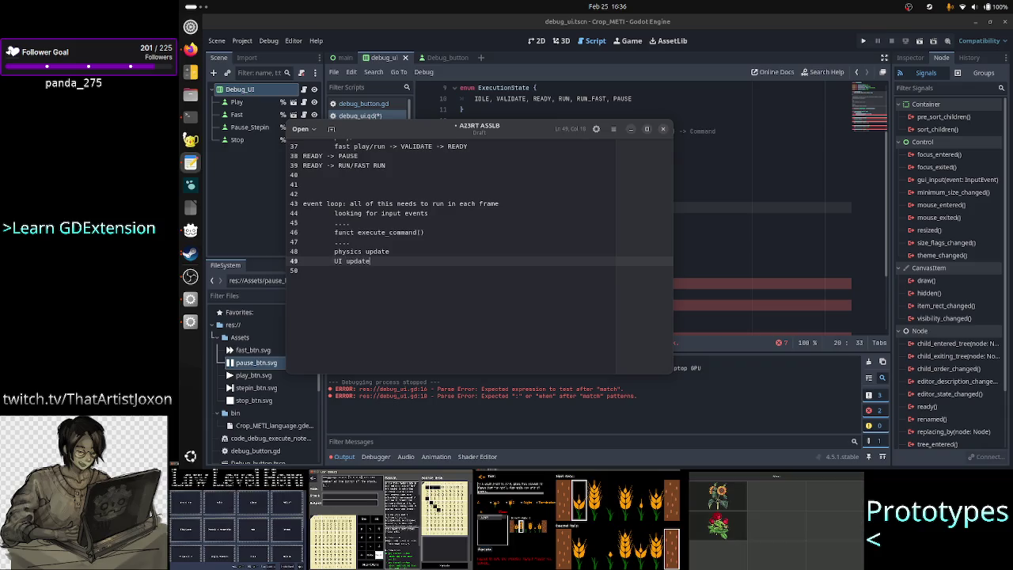
pyautogui.press('Return')
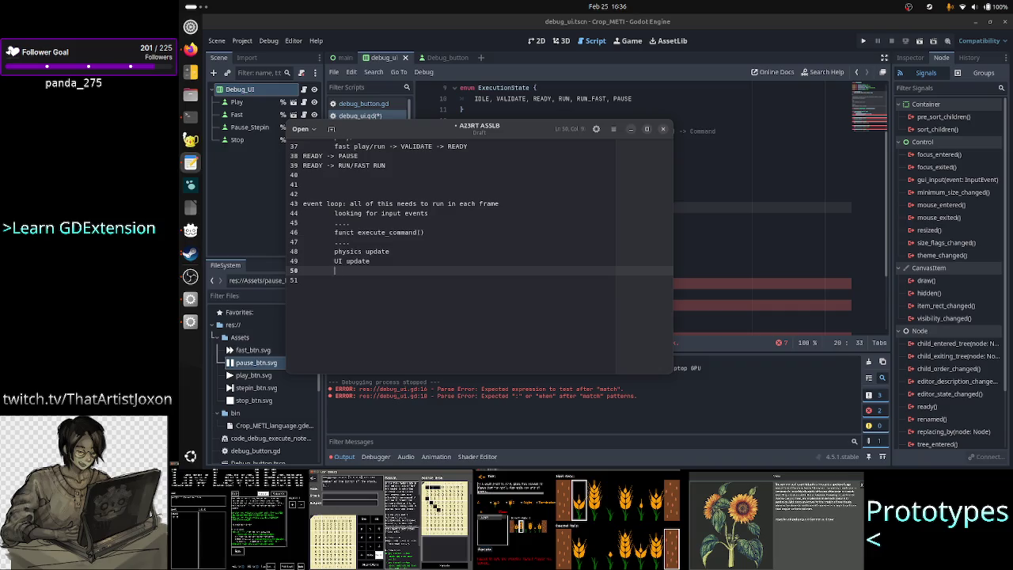
pyautogui.write('render')
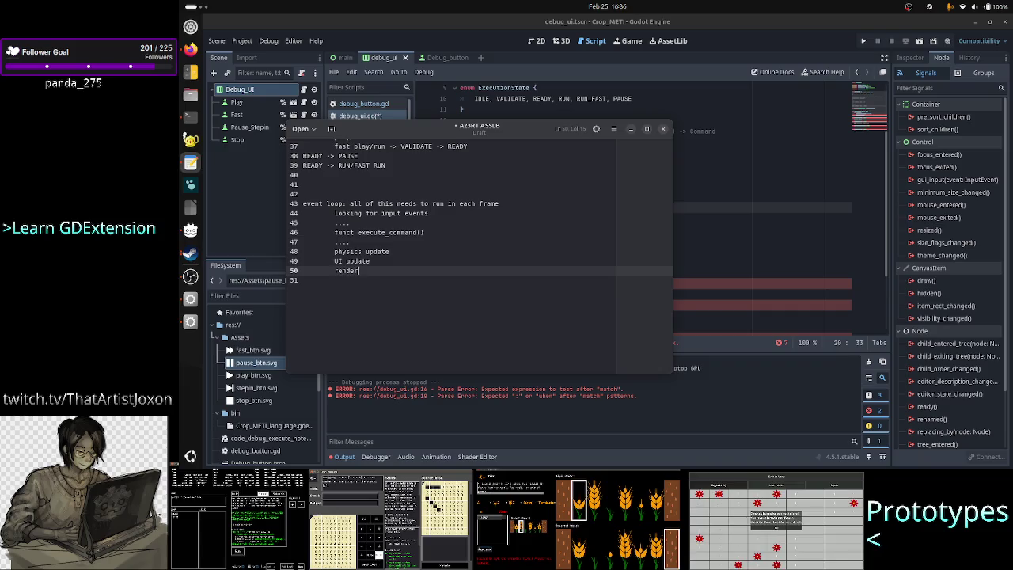
pyautogui.write('ing')
# Step: Add a '....' line directly below funct execute_command()
pyautogui.press('Up')
pyautogui.press('Up')
pyautogui.press('Up')
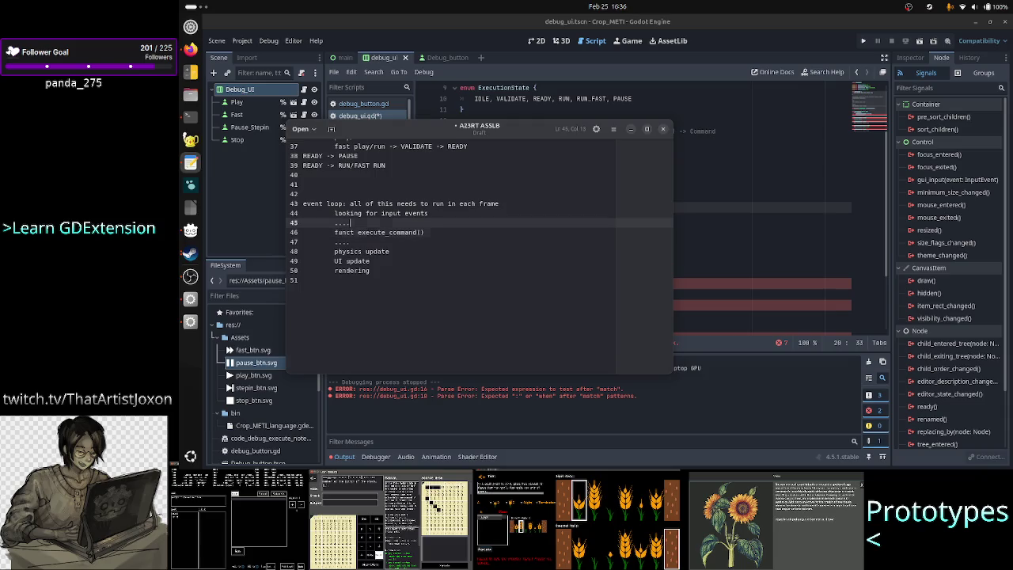
pyautogui.press('Down')
pyautogui.press('Down')
pyautogui.write('....')
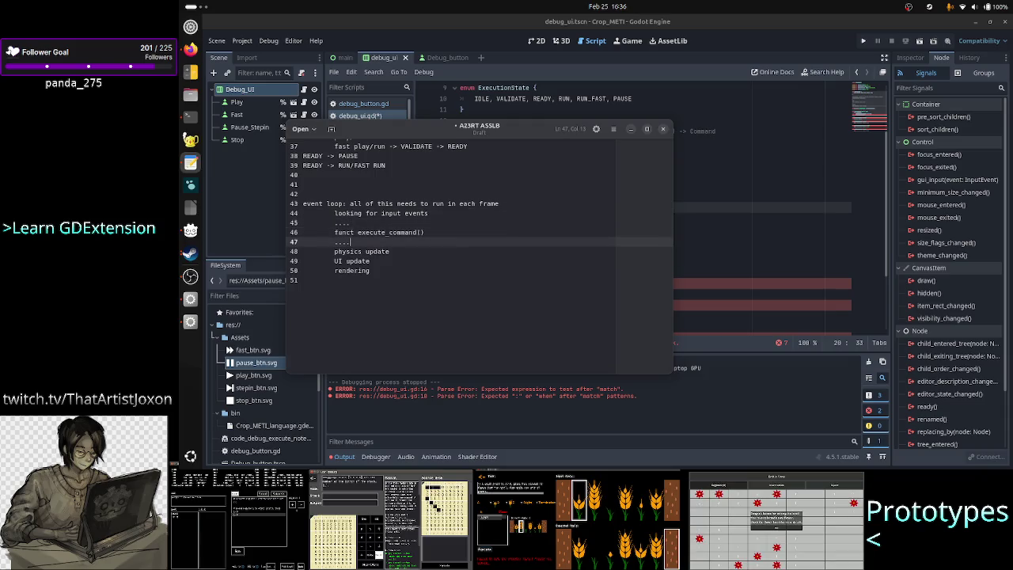
pyautogui.press('Up')
pyautogui.press('Up')
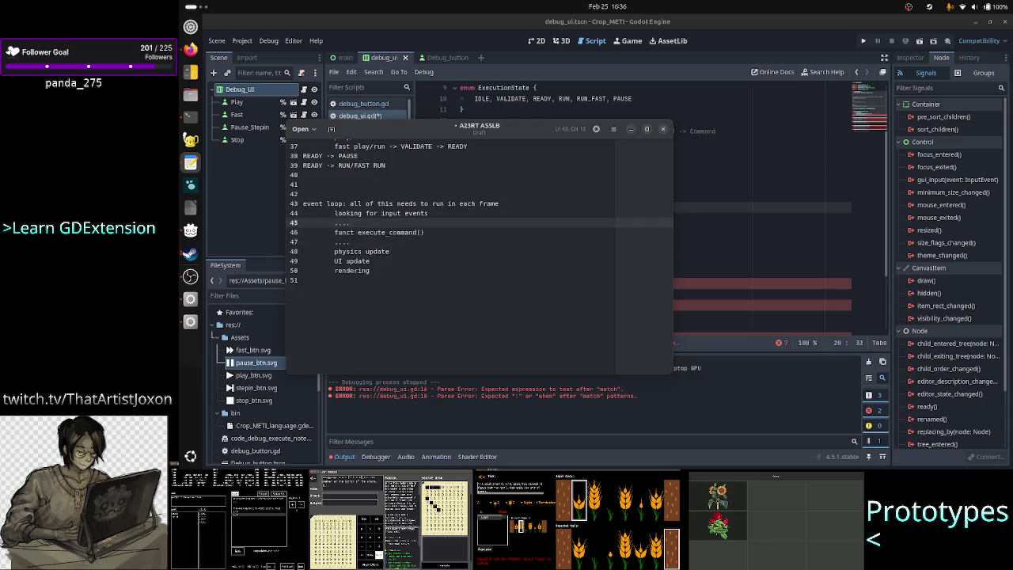
pyautogui.click(351, 241)
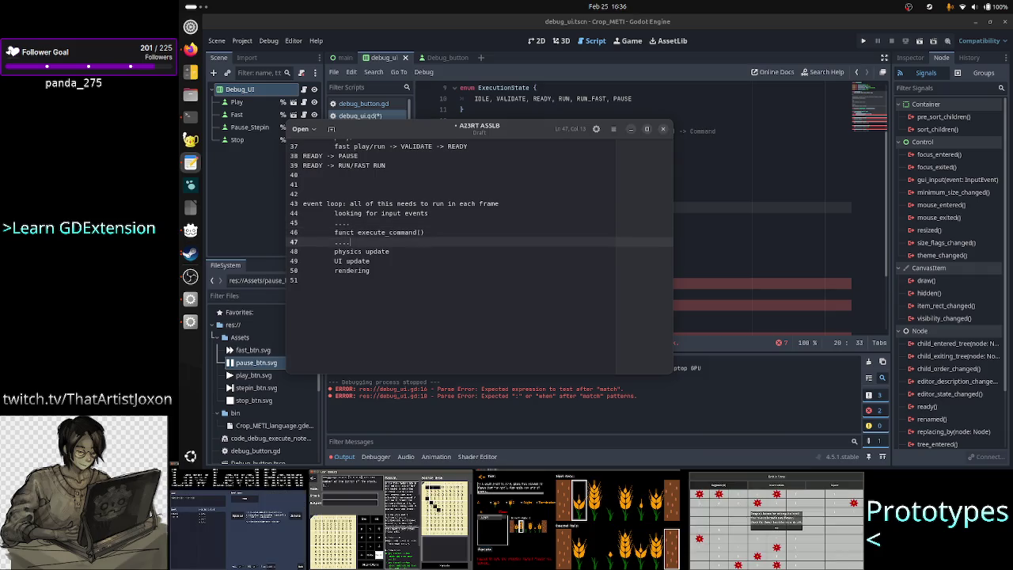
# Step: Annotate the funct execute_command() line with '-> way too long'
pyautogui.click(369, 232)
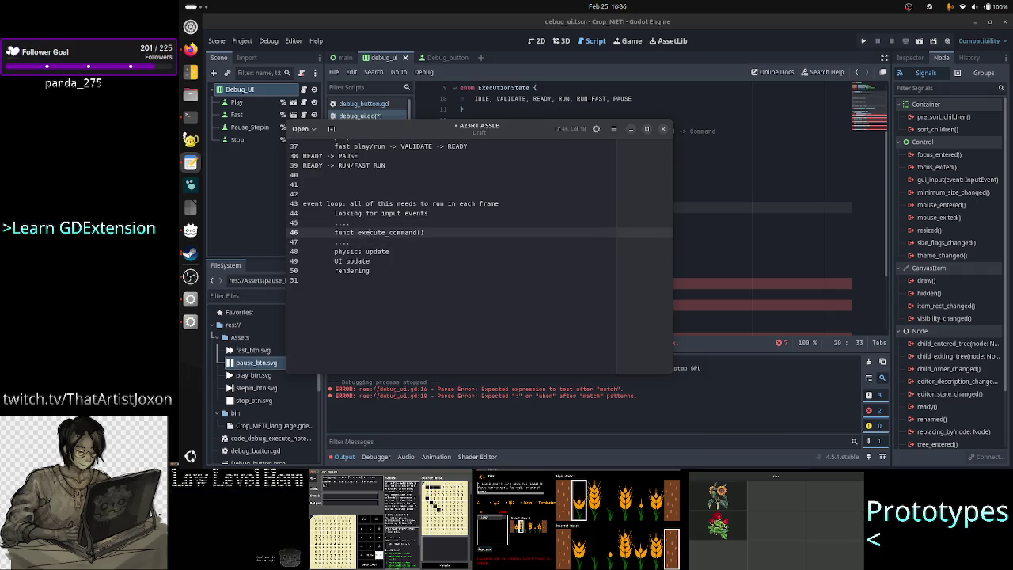
pyautogui.click(378, 232)
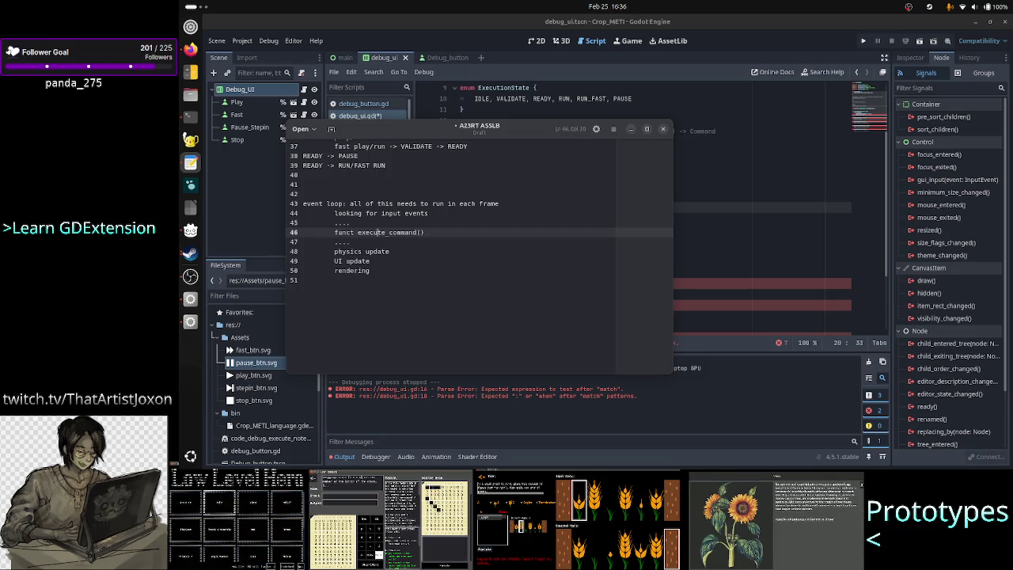
pyautogui.click(424, 232)
pyautogui.write('-')
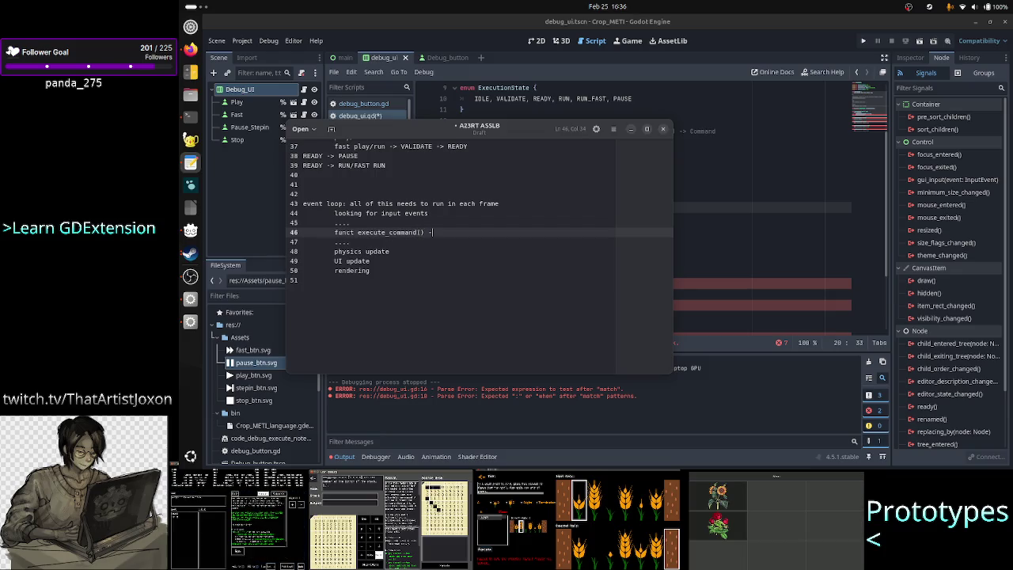
pyautogui.write('> way to')
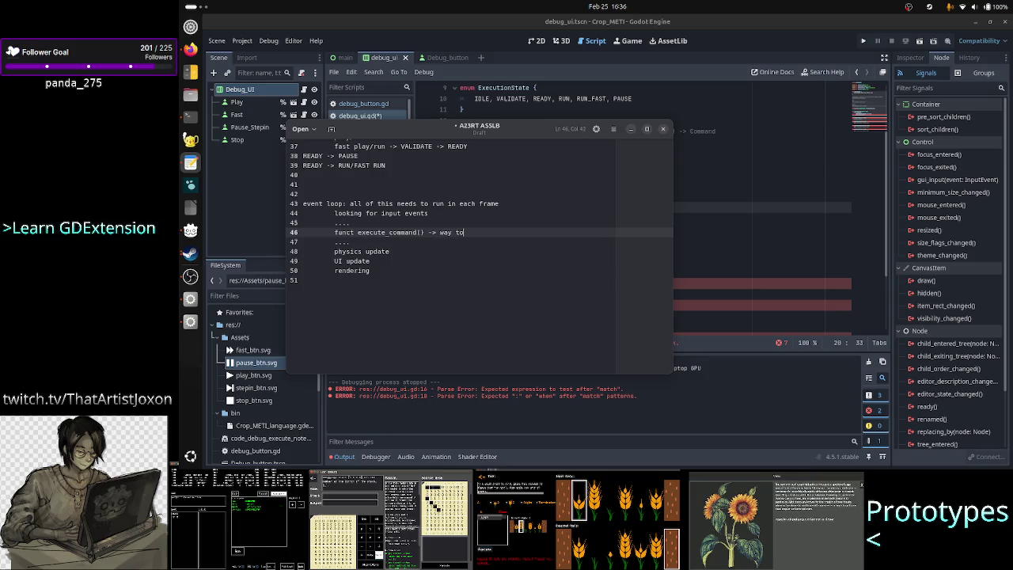
pyautogui.write('o long')
pyautogui.press('Up')
pyautogui.press('Up')
pyautogui.press('Up')
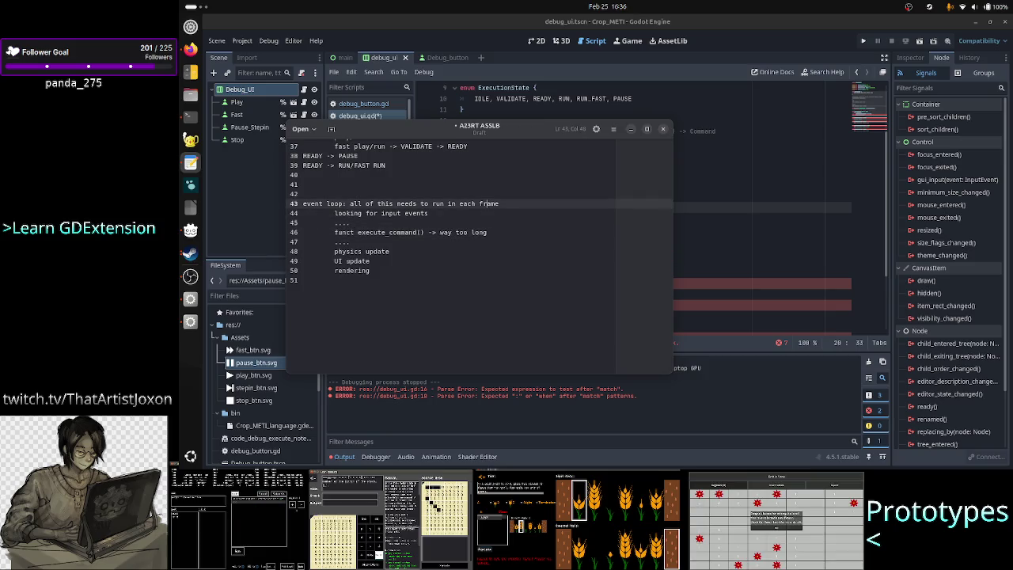
pyautogui.press('Up')
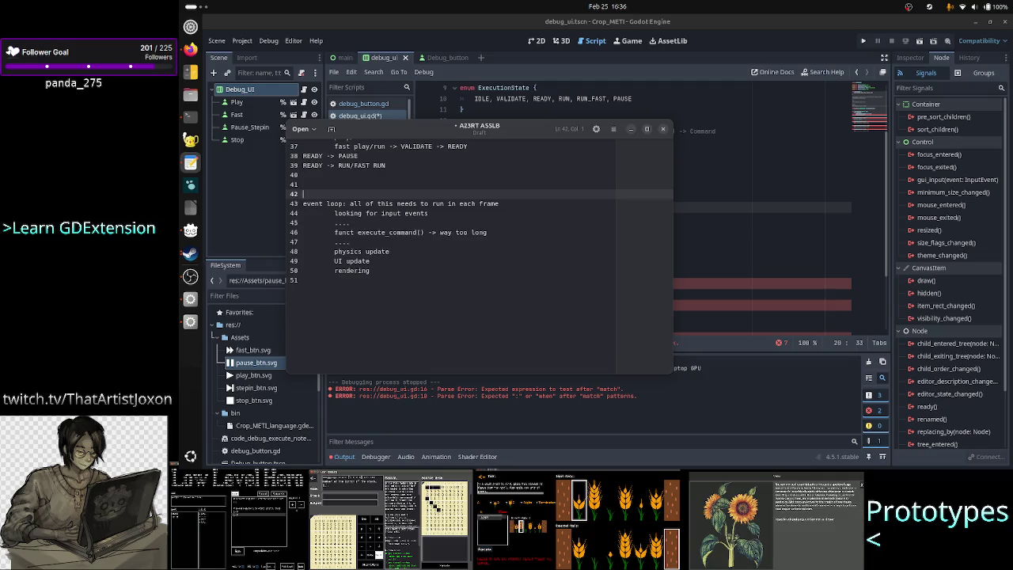
# Step: Write 'Godot game by default is running on a single thread!!!' above the event loop heading
pyautogui.write('Godot game ')
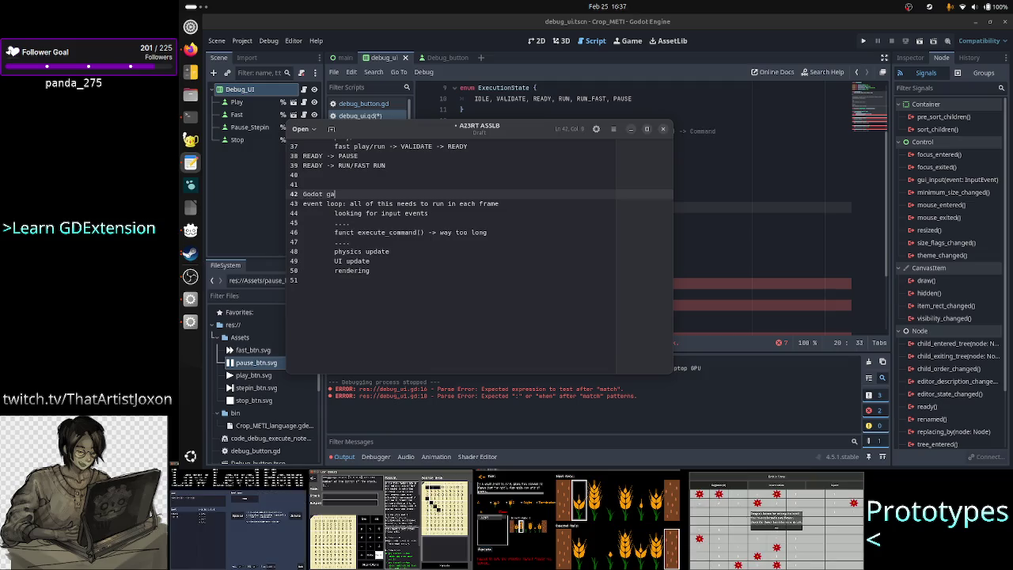
pyautogui.write('by defa')
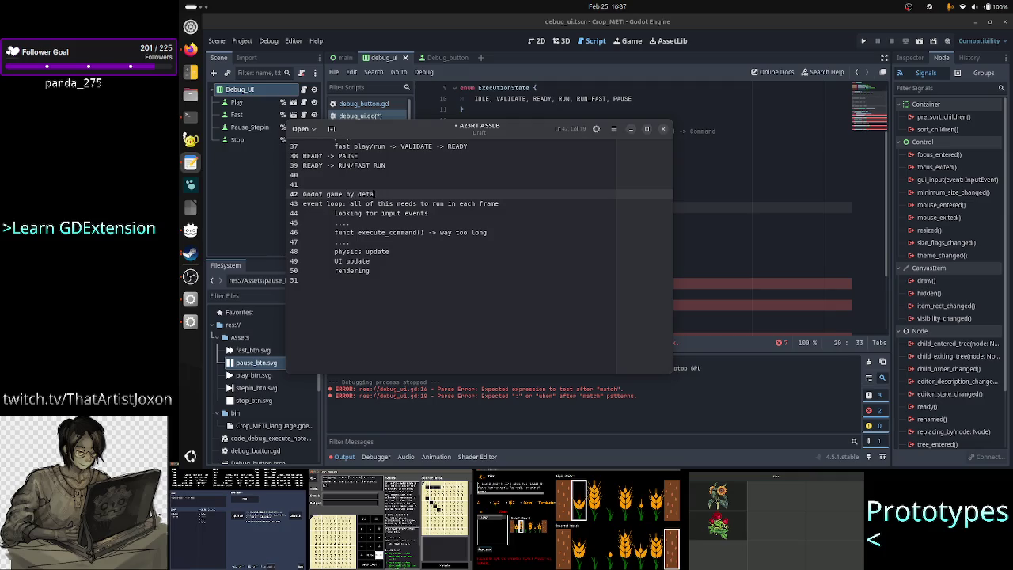
pyautogui.write('ult is runn')
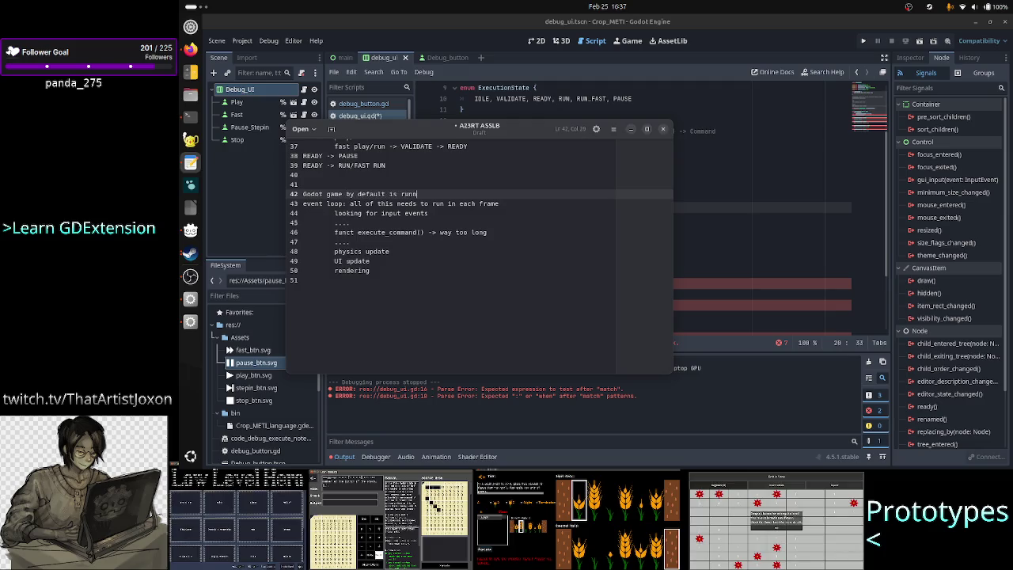
pyautogui.write('ing on a single str')
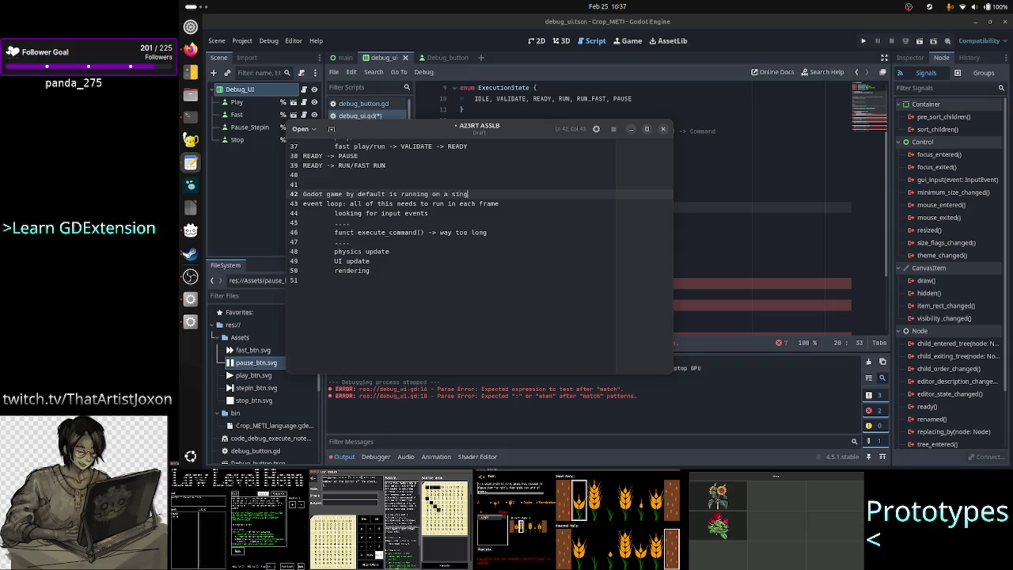
pyautogui.press('BackSpace')
pyautogui.press('BackSpace')
pyautogui.press('BackSpace')
pyautogui.write('t')
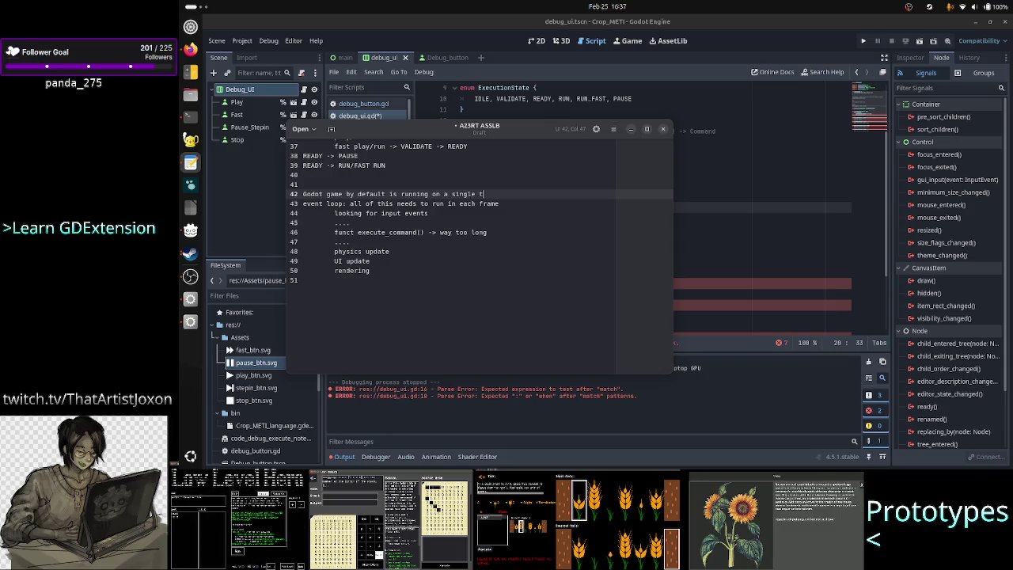
pyautogui.write('h')
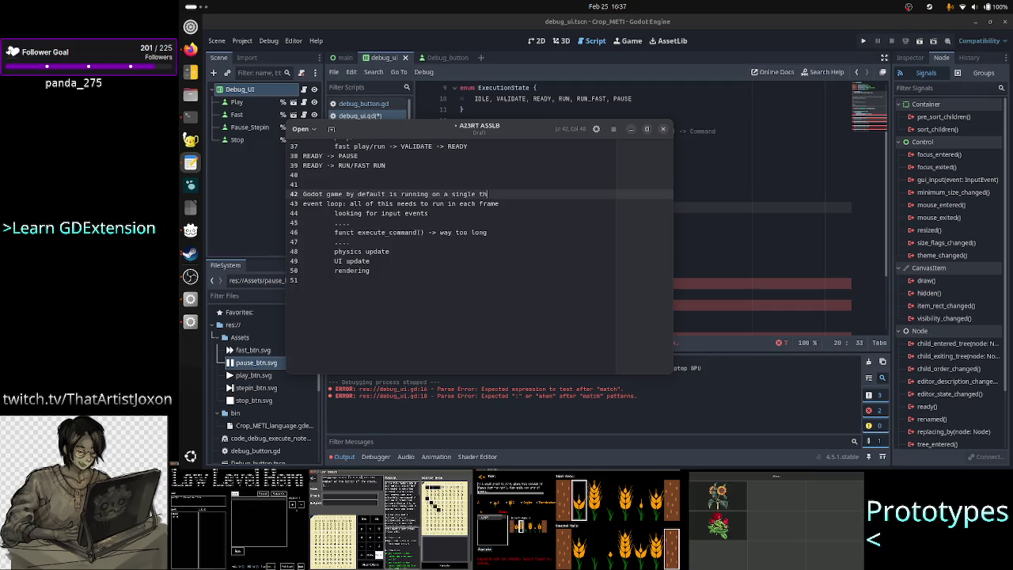
pyautogui.write('read!!!')
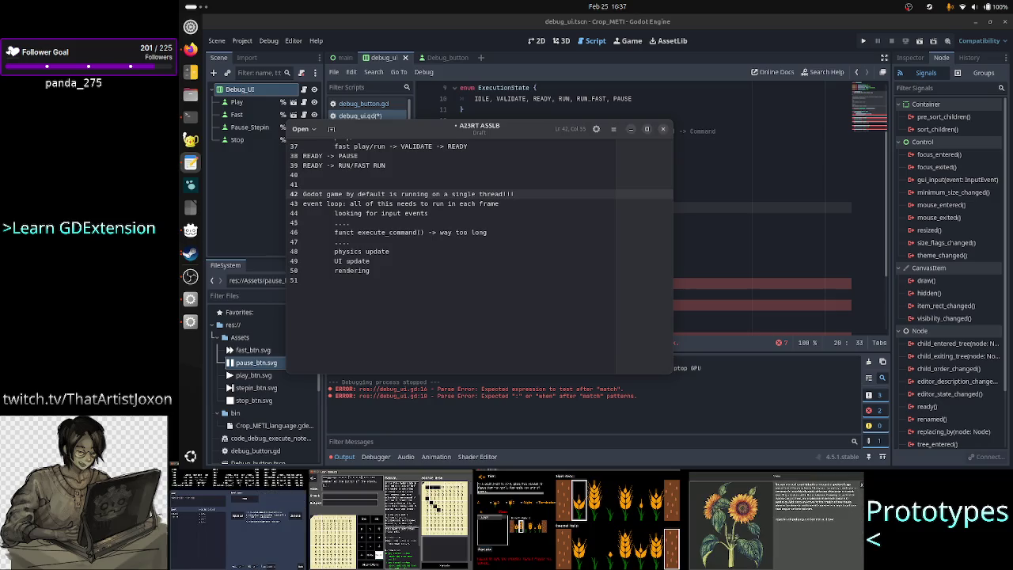
pyautogui.press('Down')
pyautogui.press('Down')
pyautogui.press('Down')
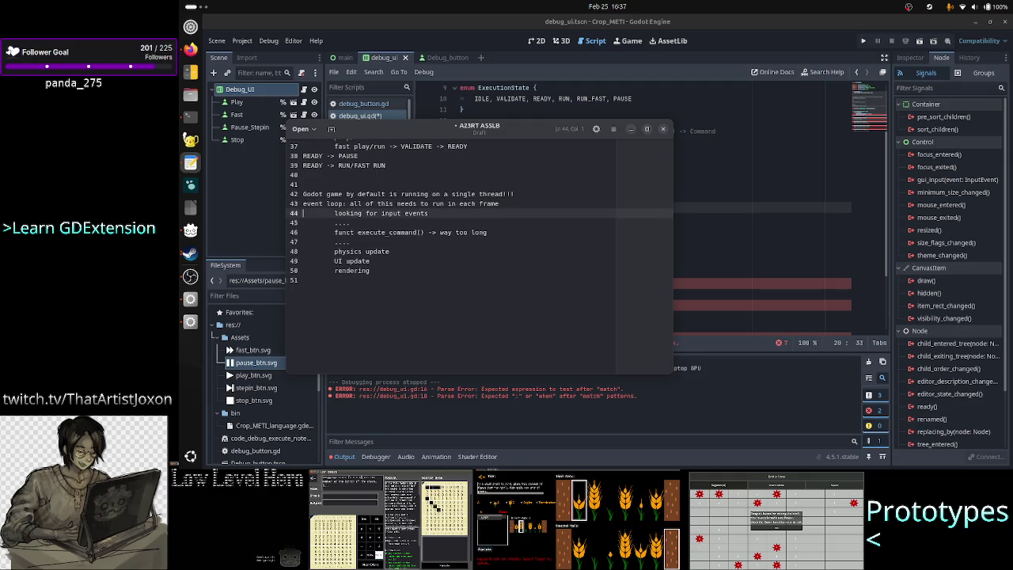
pyautogui.press('Home')
pyautogui.hotkey('shift', 'Down')
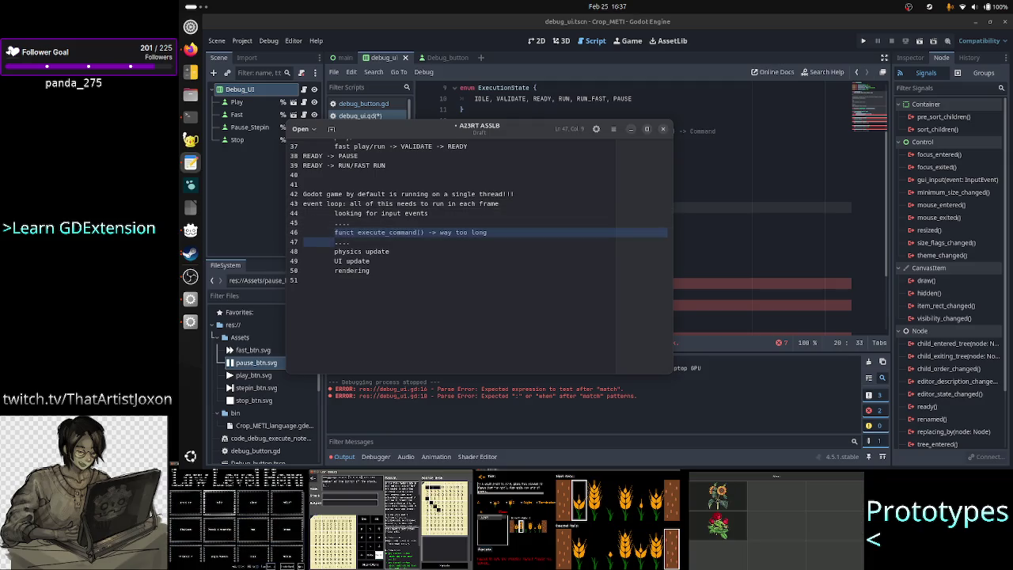
pyautogui.hotkey('shift', 'Left')
pyautogui.hotkey('shift', 'Left')
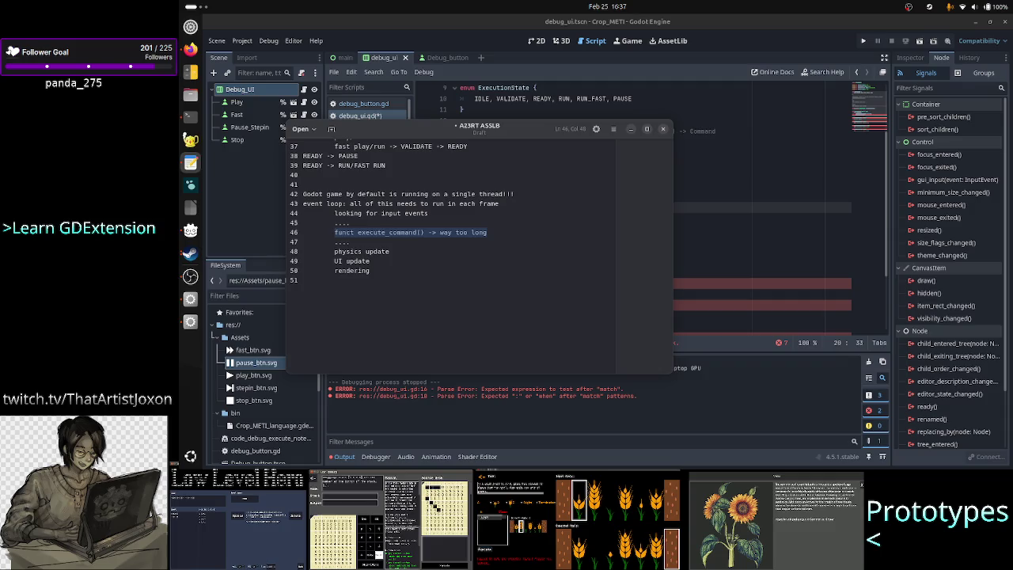
pyautogui.click(349, 223)
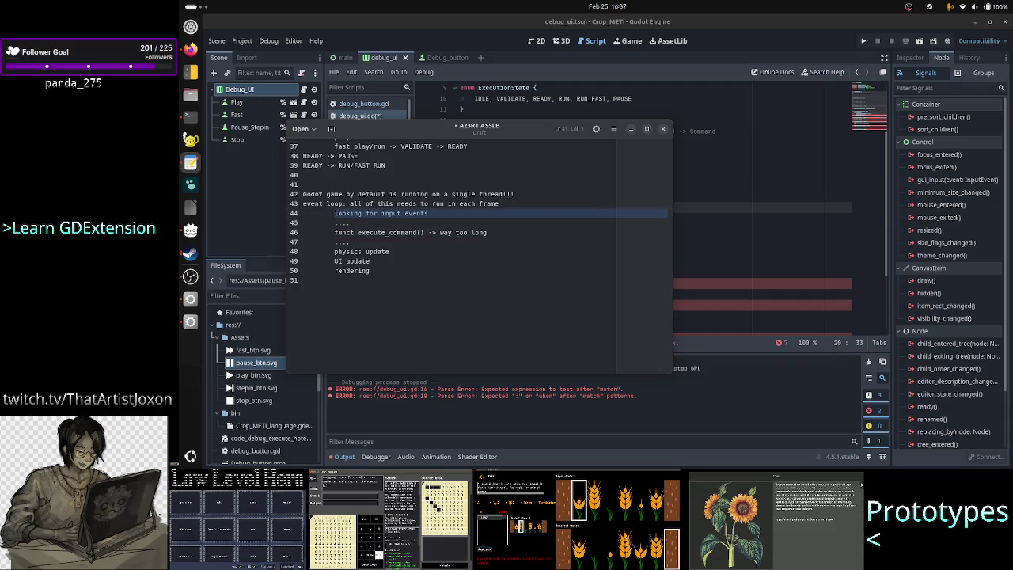
pyautogui.click(303, 232)
pyautogui.press('Down')
pyautogui.press('Down')
pyautogui.press('Down')
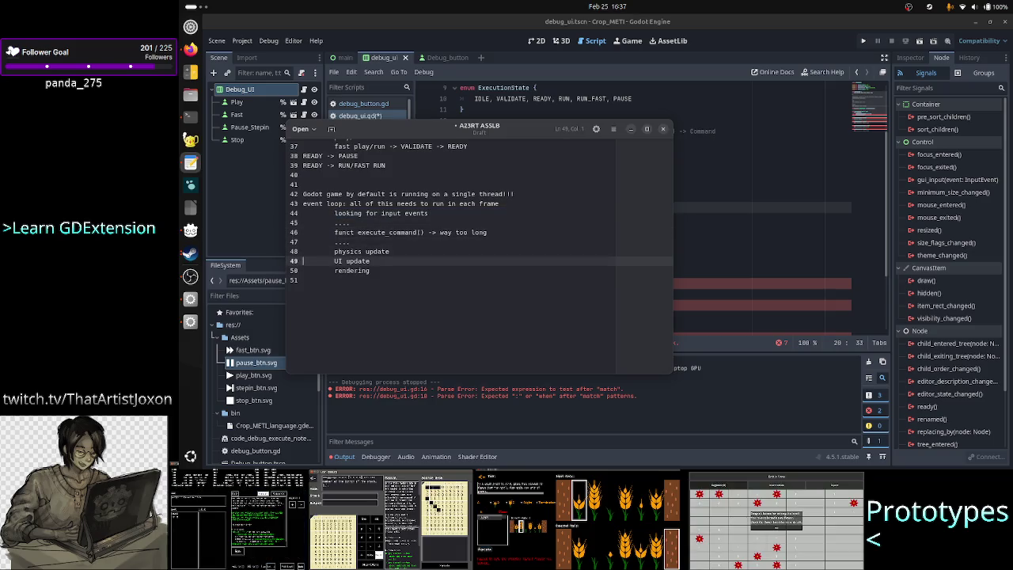
pyautogui.hotkey('shift', 'End')
pyautogui.press('Down')
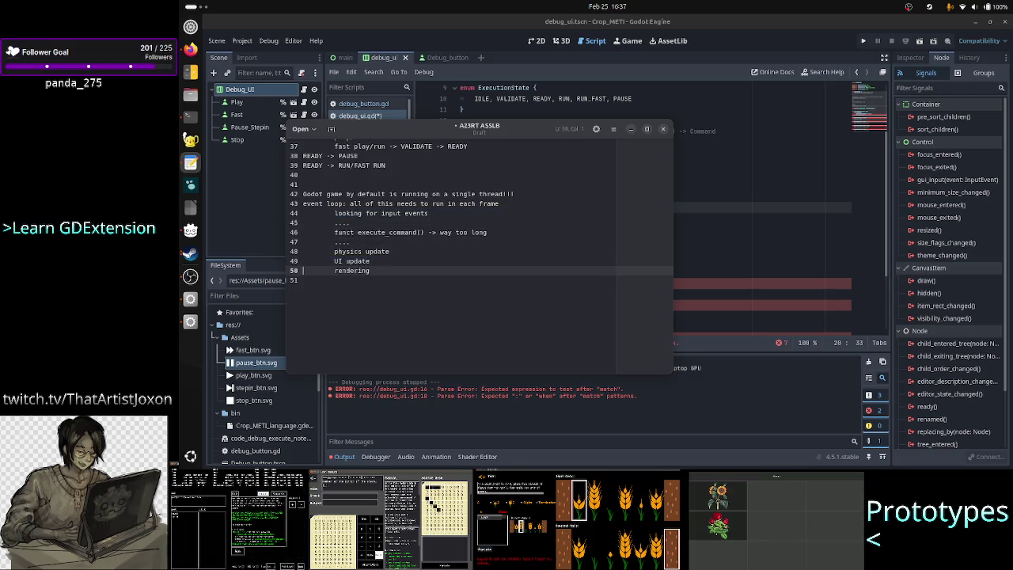
pyautogui.press('Home')
pyautogui.hotkey('shift', 'Down')
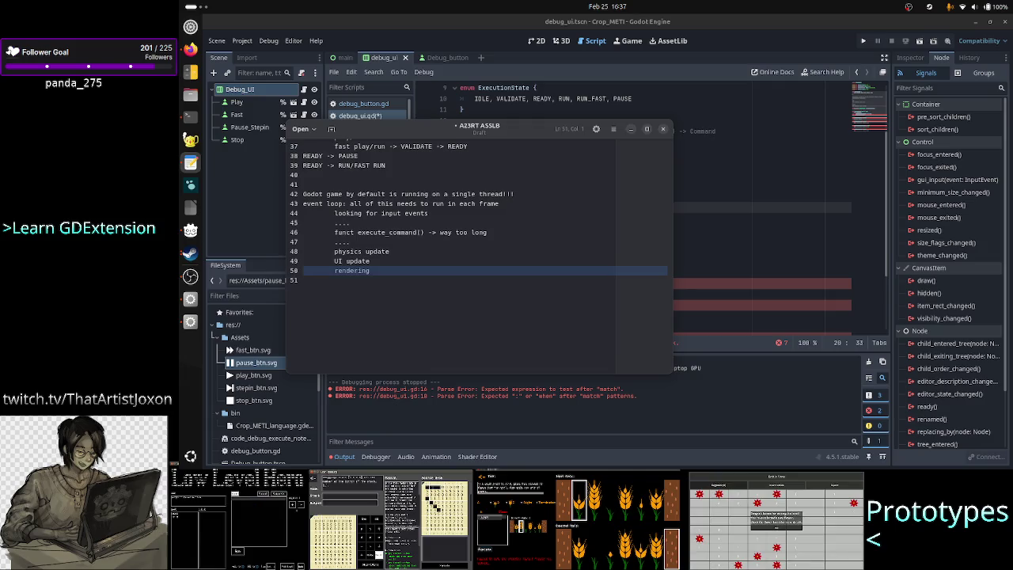
pyautogui.press('Up')
pyautogui.press('Up')
pyautogui.press('Up')
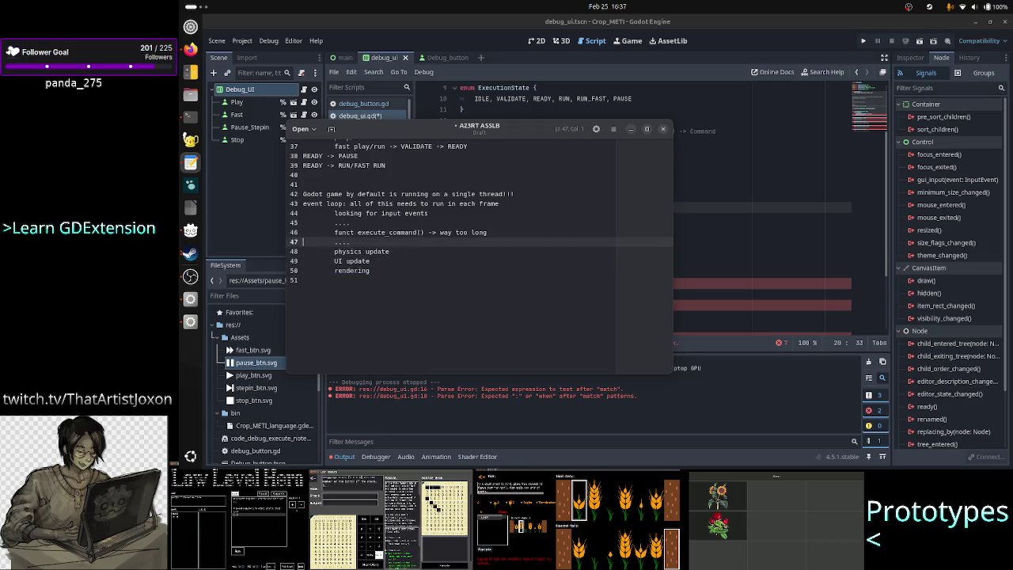
pyautogui.hotkey('shift', 'Down')
pyautogui.hotkey('shift', 'Left')
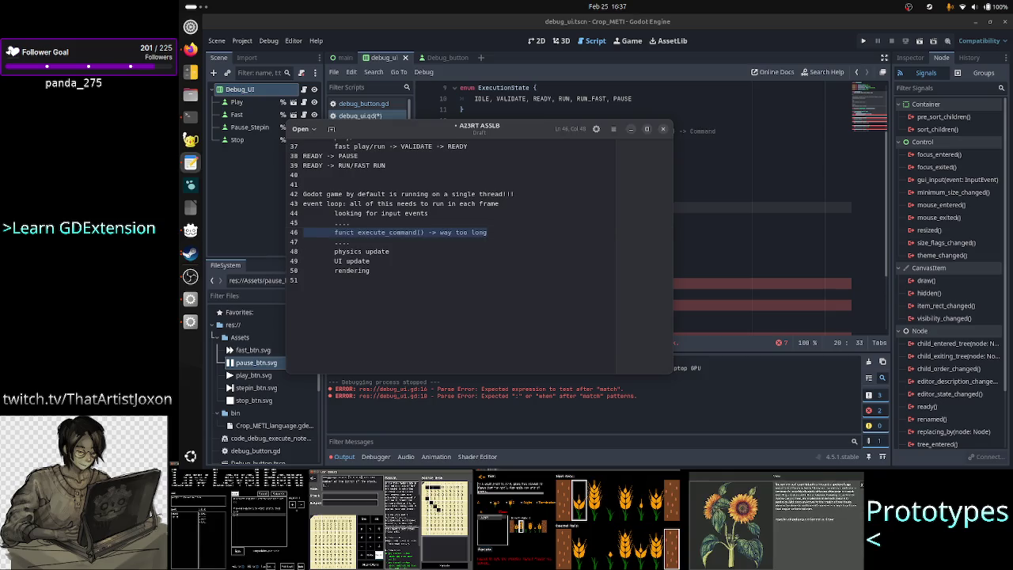
pyautogui.click(303, 212)
pyautogui.hotkey('shift', 'Down')
pyautogui.hotkey('shift', 'Down')
pyautogui.hotkey('shift', 'Down')
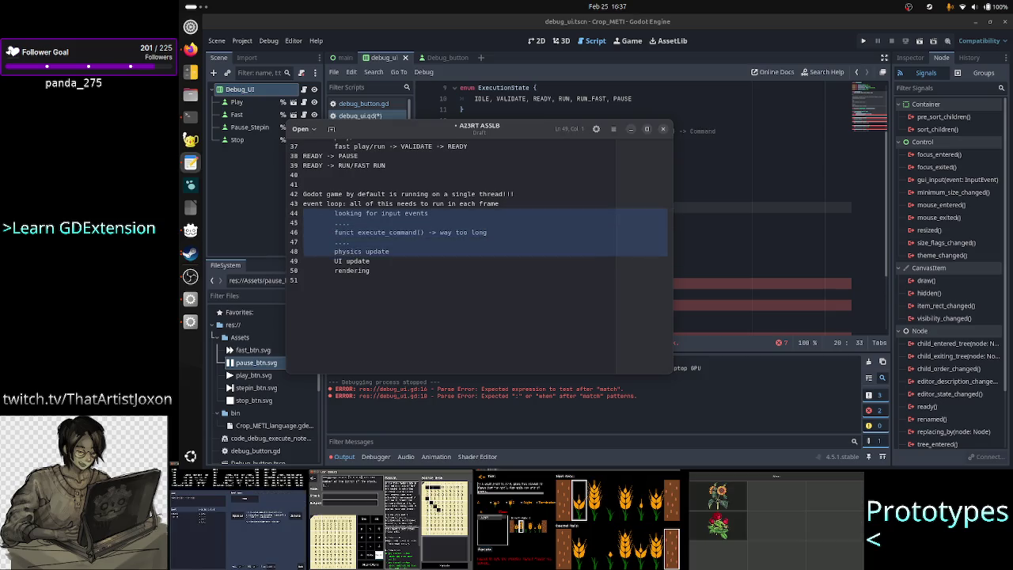
pyautogui.press('Left')
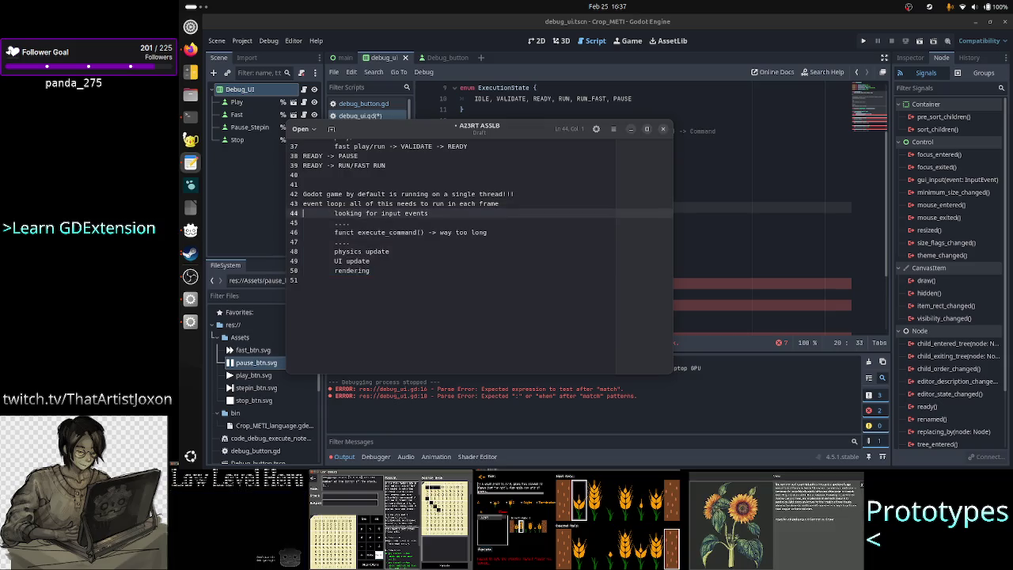
pyautogui.press('Down')
pyautogui.press('Down')
pyautogui.press('Down')
pyautogui.press('Down')
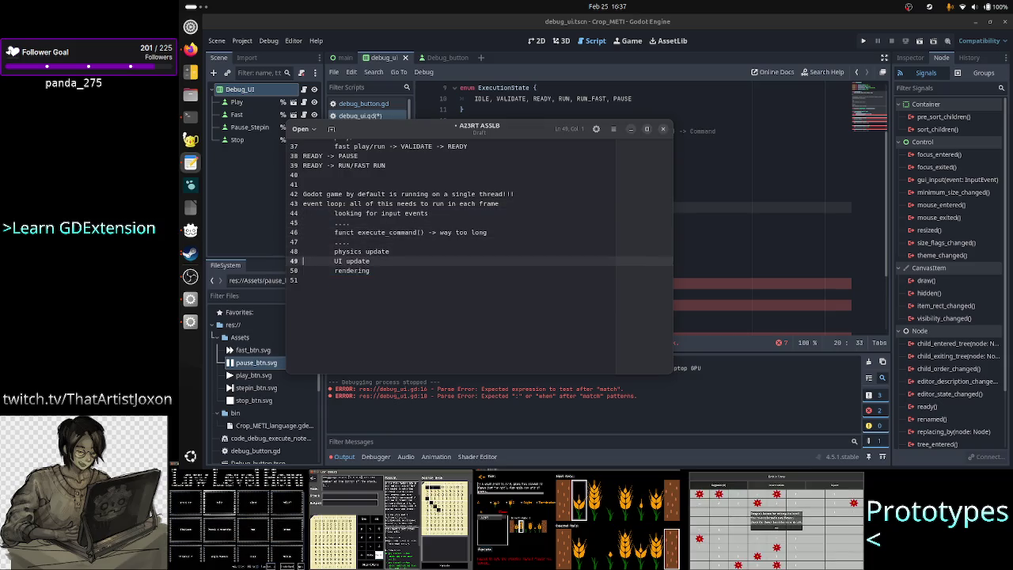
pyautogui.press('Up')
pyautogui.press('Up')
pyautogui.press('Up')
pyautogui.press('Down')
pyautogui.press('Down')
pyautogui.press('Down')
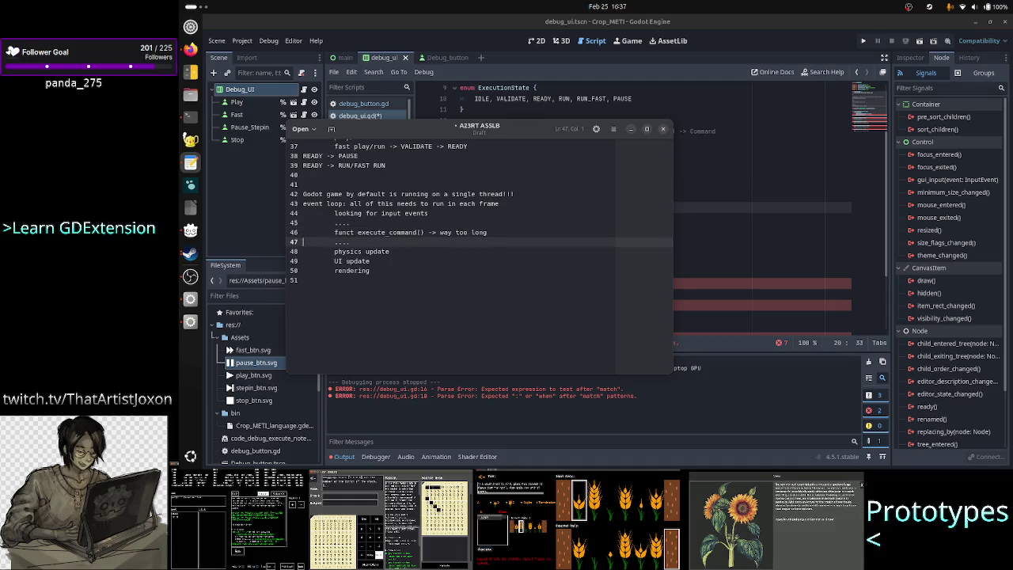
pyautogui.press('End')
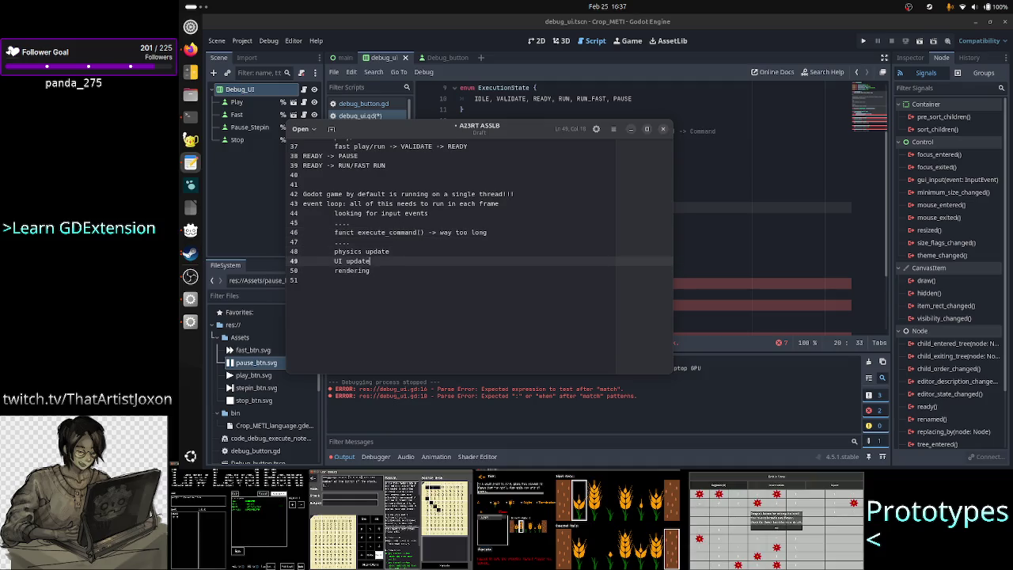
pyautogui.press('BackSpace')
pyautogui.press('BackSpace')
pyautogui.press('BackSpace')
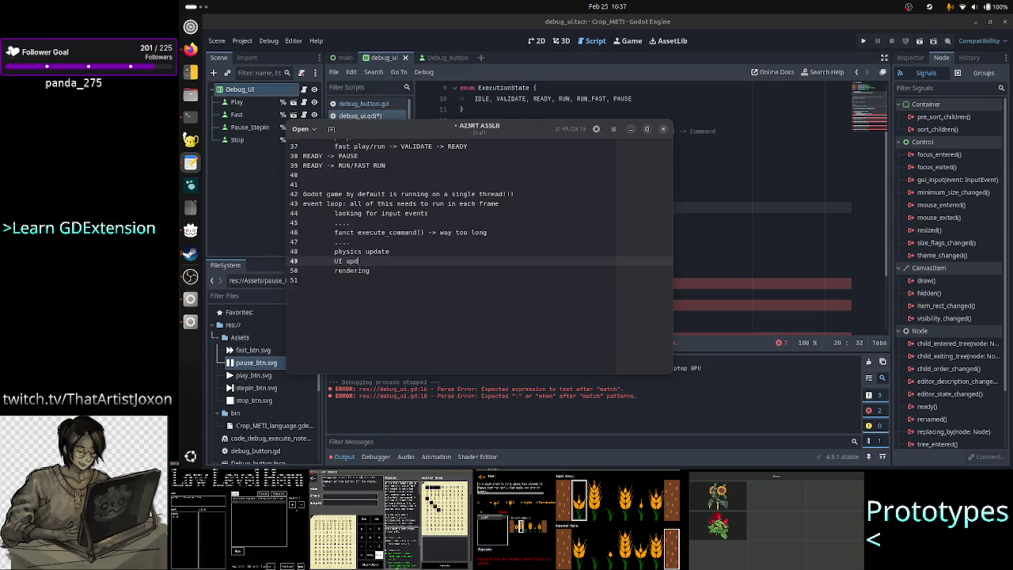
pyautogui.write('ate')
pyautogui.press('Down')
pyautogui.press('Home')
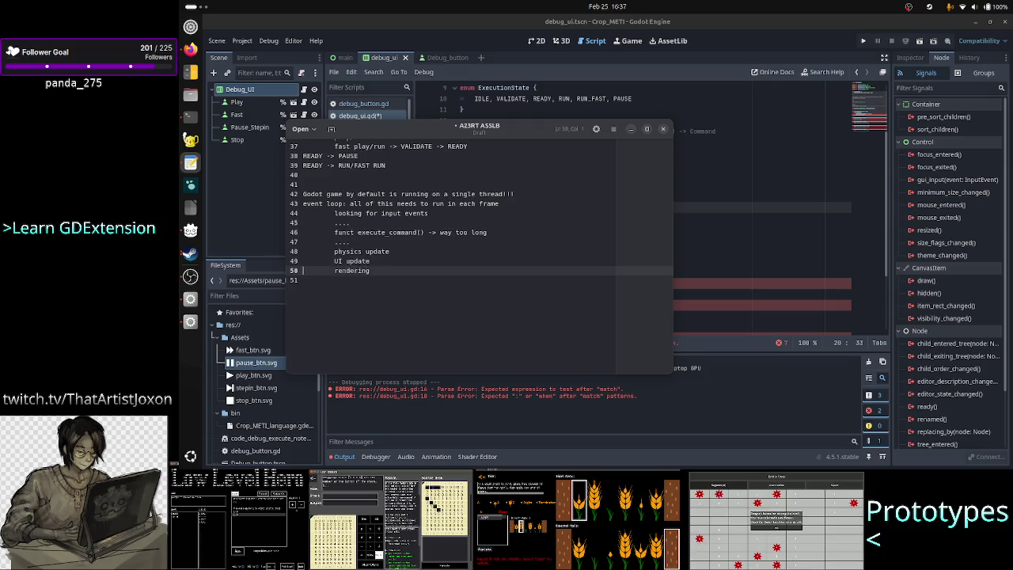
pyautogui.press('Up')
pyautogui.press('Up')
pyautogui.press('Up')
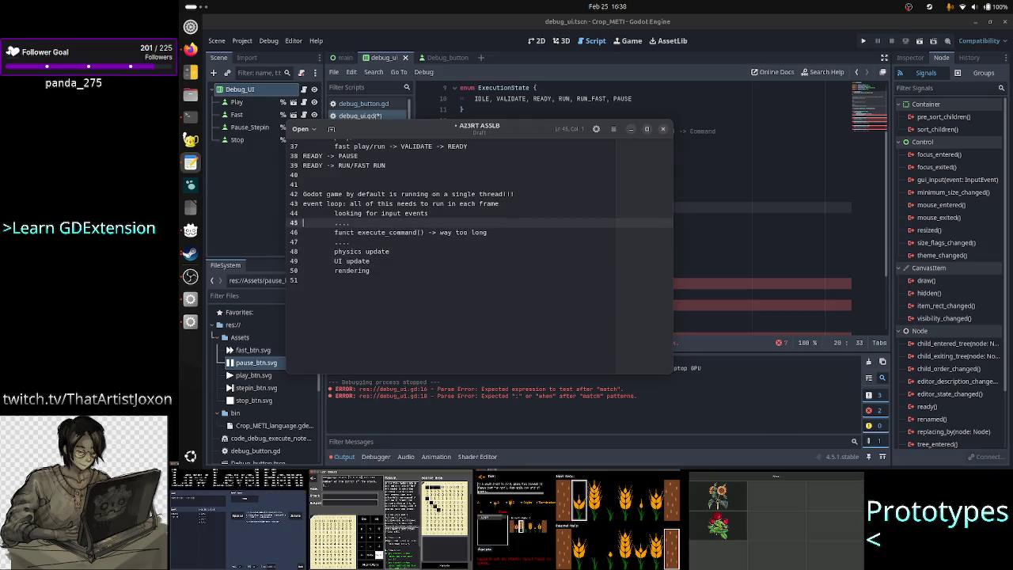
pyautogui.hotkey('shift', 'End')
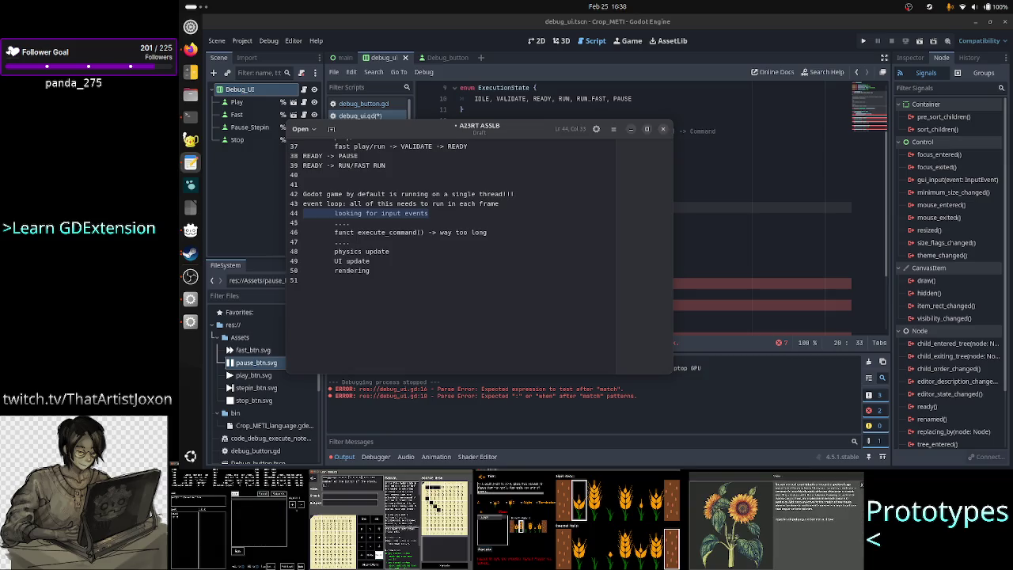
pyautogui.click(429, 213)
pyautogui.tripleClick(380, 213)
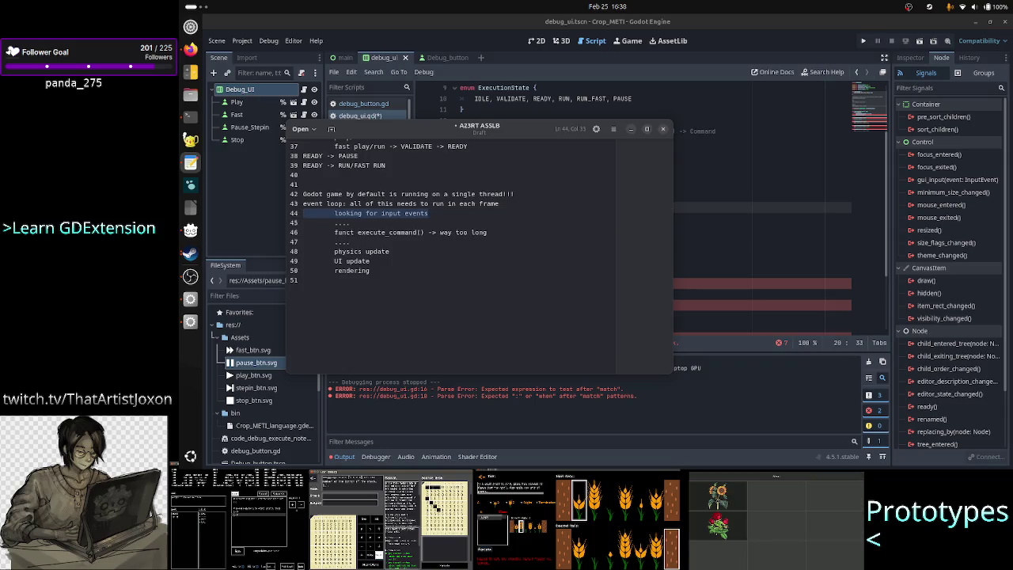
pyautogui.tripleClick(404, 232)
pyautogui.hotkey('shift', 'Left')
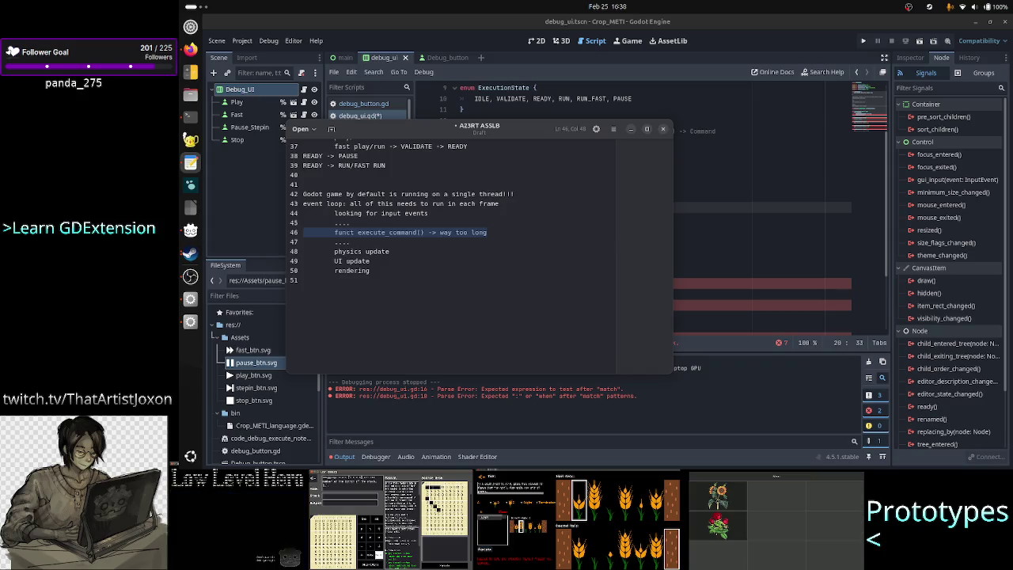
pyautogui.press('Right')
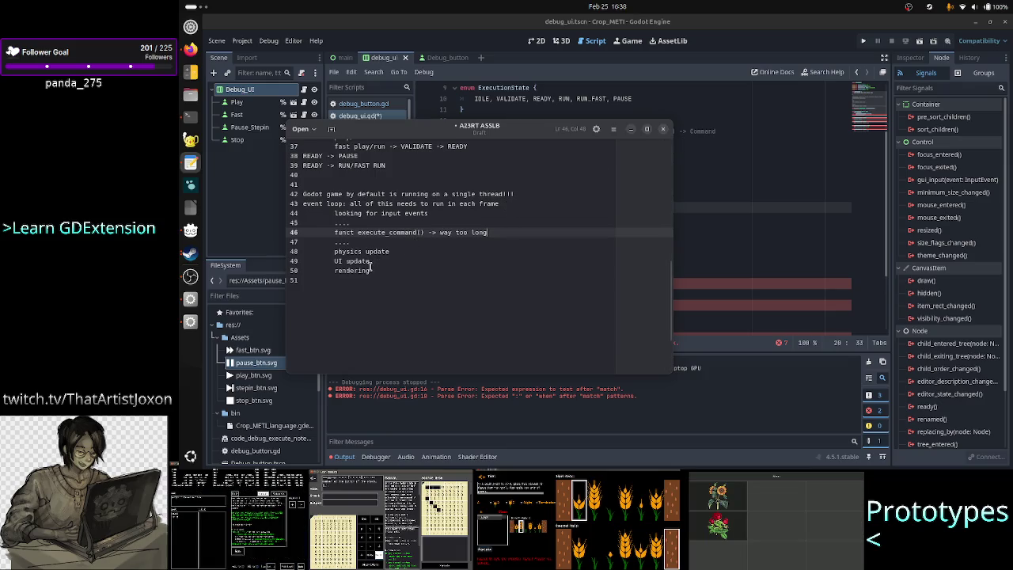
pyautogui.moveTo(370, 270); pyautogui.dragTo(325, 273)
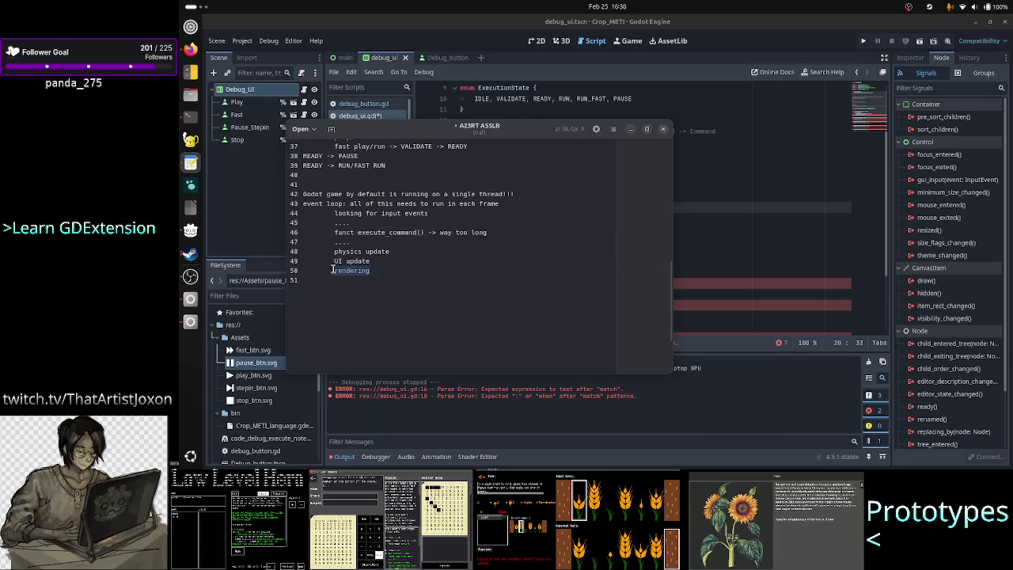
pyautogui.click(377, 270)
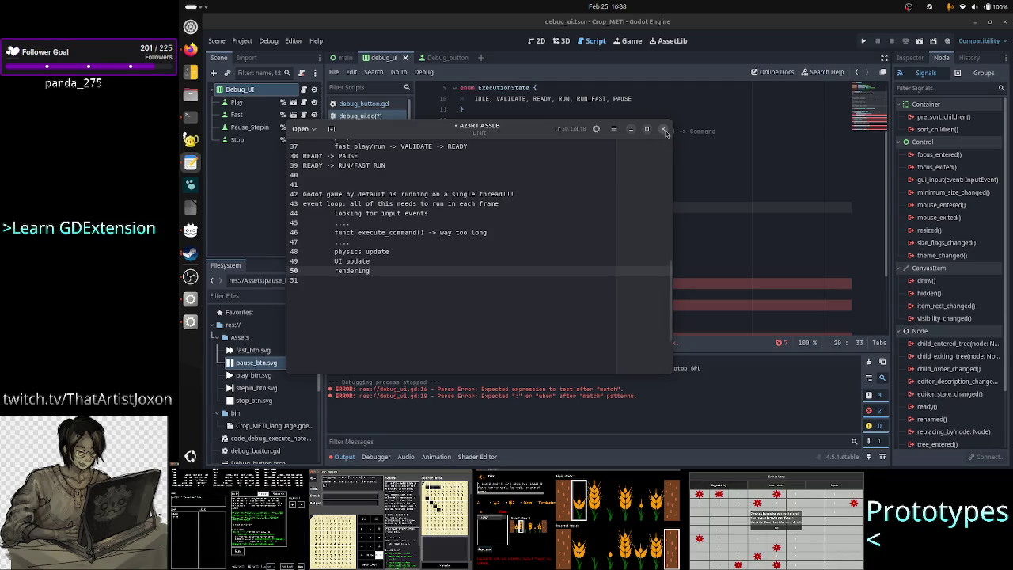
pyautogui.doubleClick(383, 231)
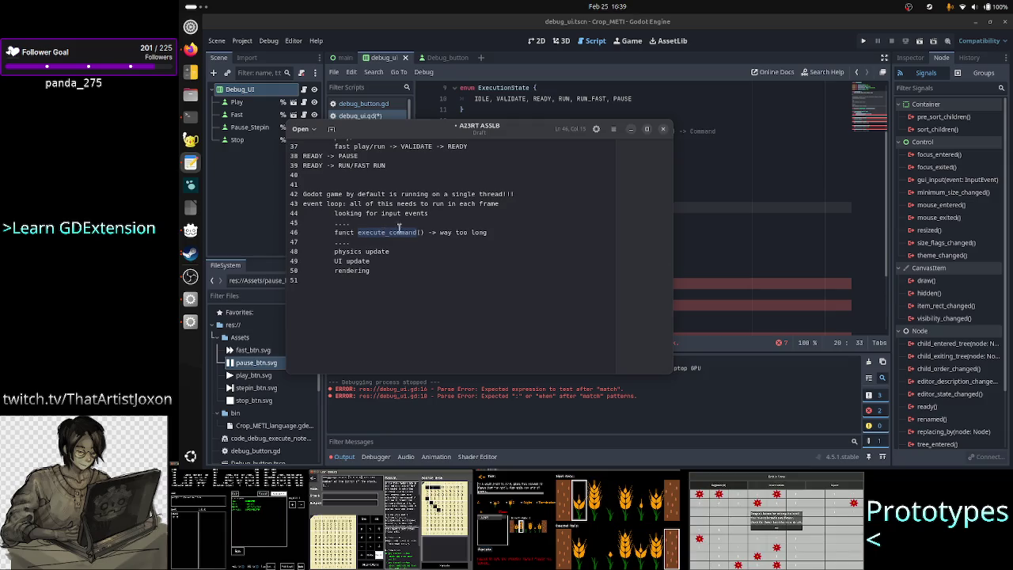
pyautogui.click(761, 178)
# Step: Select the (8) argument on debug_ui.gd line 26, then bring TIS-100 forward
pyautogui.scroll(-3, 689, 189)
pyautogui.click(623, 174)
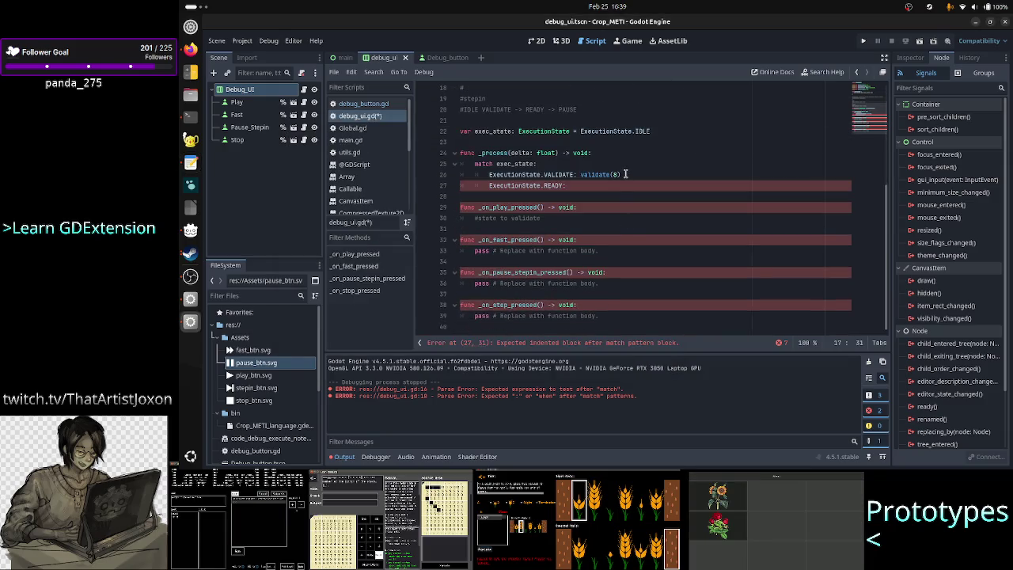
pyautogui.hotkey('shift', 'Left')
pyautogui.hotkey('shift', 'Left')
pyautogui.hotkey('shift', 'Left')
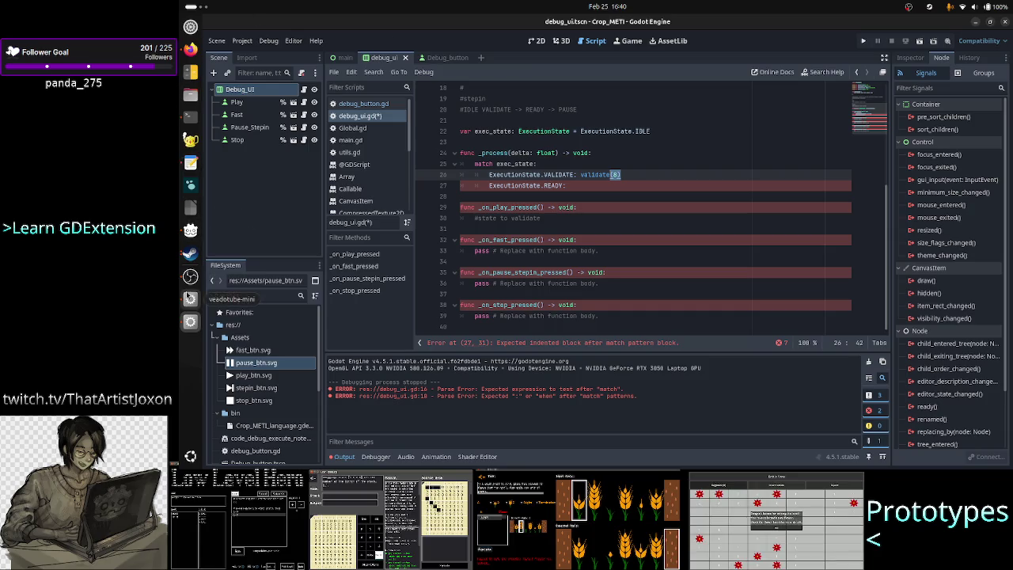
pyautogui.click(186, 253)
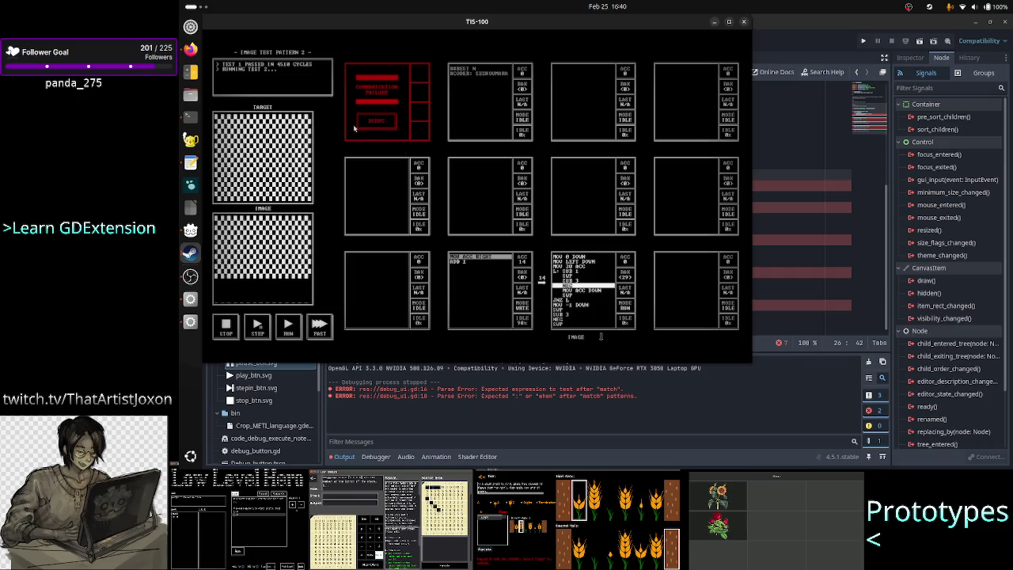
# Step: Bring the Discord #streaming channel forward and enlarge the stream schedule image
pyautogui.click(189, 49)
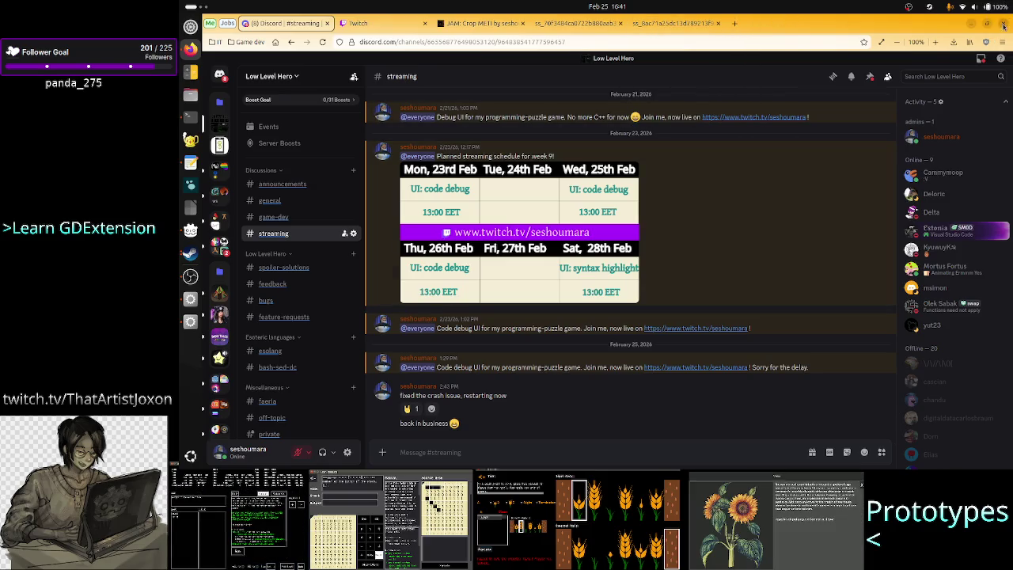
pyautogui.click(454, 222)
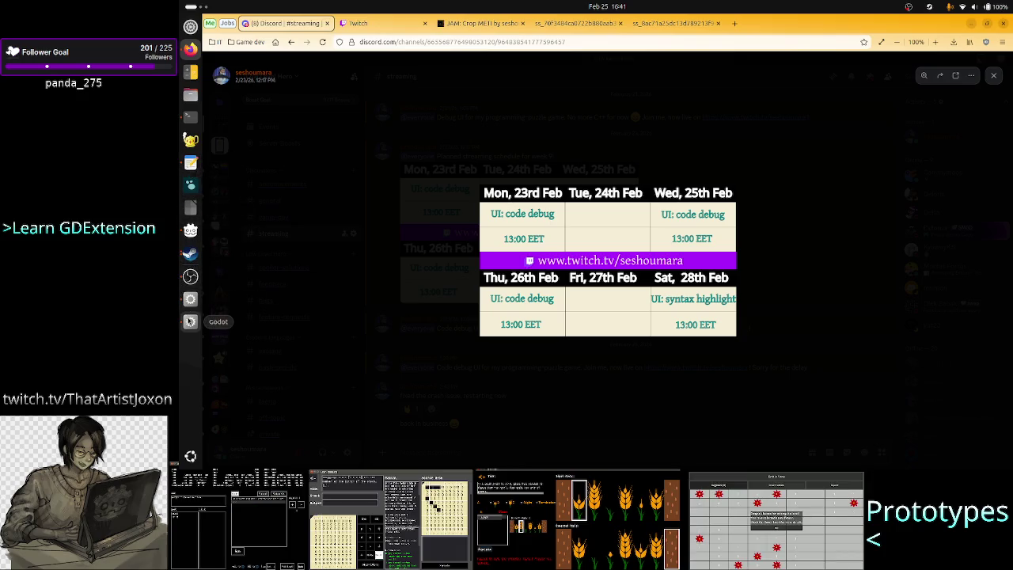
# Step: Return to the Godot editor from the enlarged schedule image
pyautogui.click(190, 321)
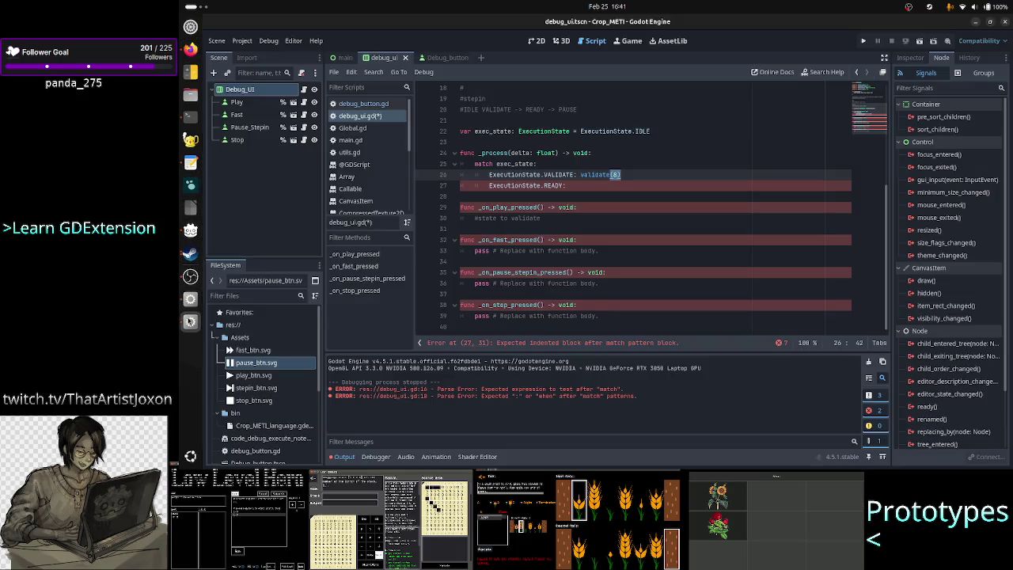
# Step: Delete the closing parenthesis after validate(8 on line 26, then switch to the notes
pyautogui.click(629, 174)
pyautogui.press('BackSpace')
pyautogui.write('8')
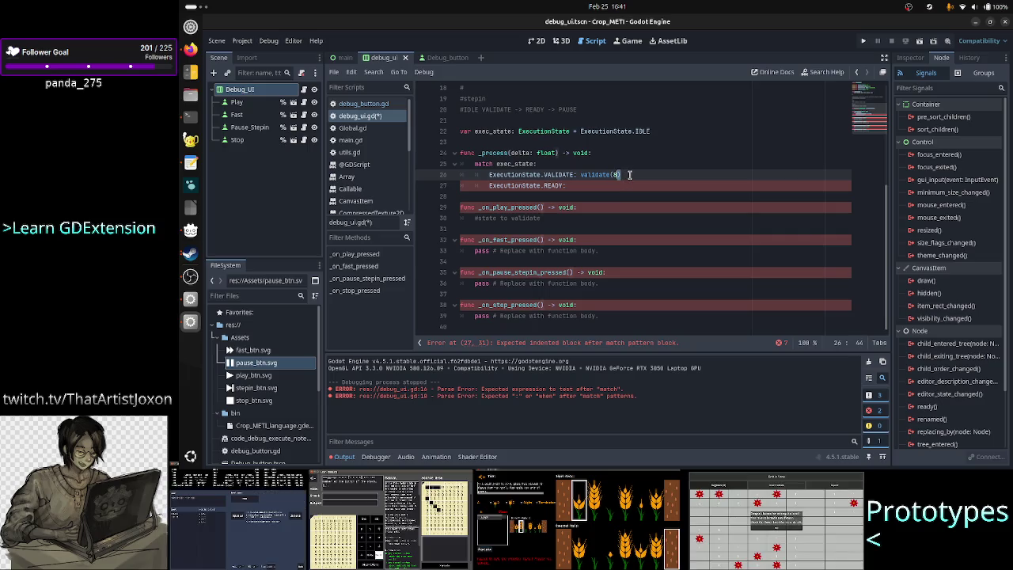
pyautogui.press('Left')
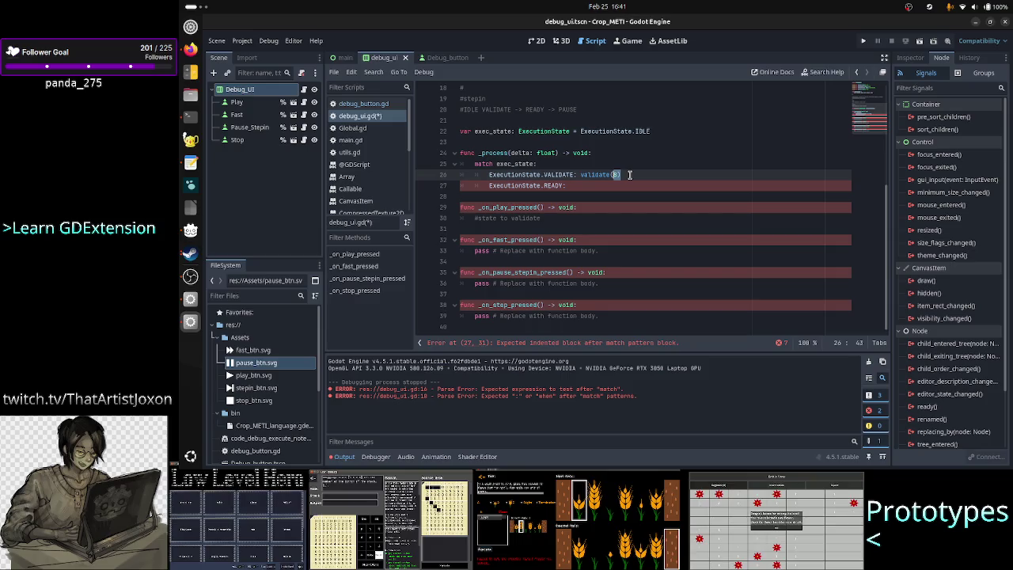
pyautogui.hotkey('alt', 'Tab')
pyautogui.hotkey('alt', 'Tab')
pyautogui.hotkey('alt', 'Tab')
pyautogui.hotkey('alt', 'Tab')
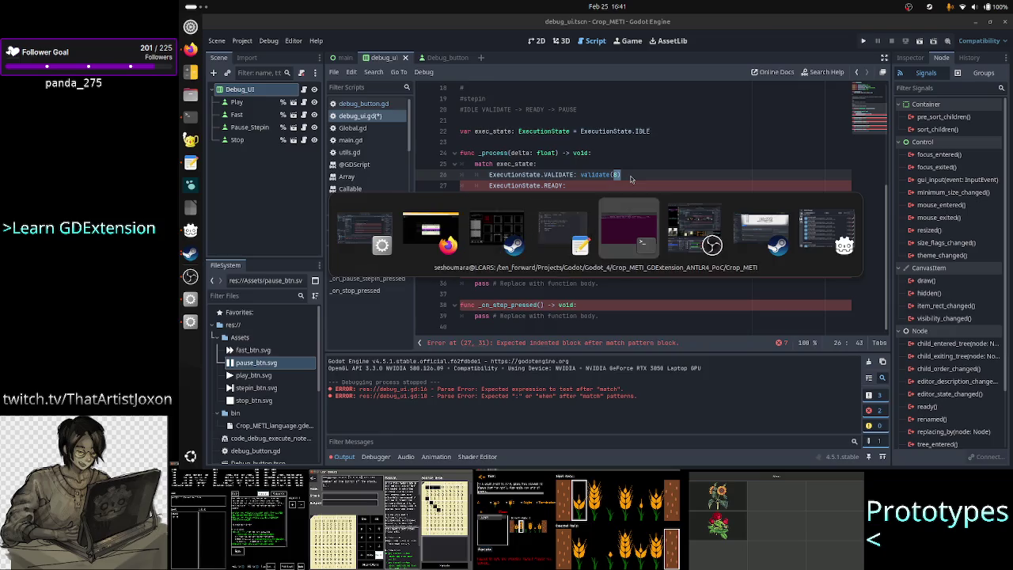
pyautogui.hotkey('alt', 'Tab')
pyautogui.hotkey('alt', 'Tab')
pyautogui.hotkey('alt', 'Tab')
pyautogui.hotkey('alt', 'Tab')
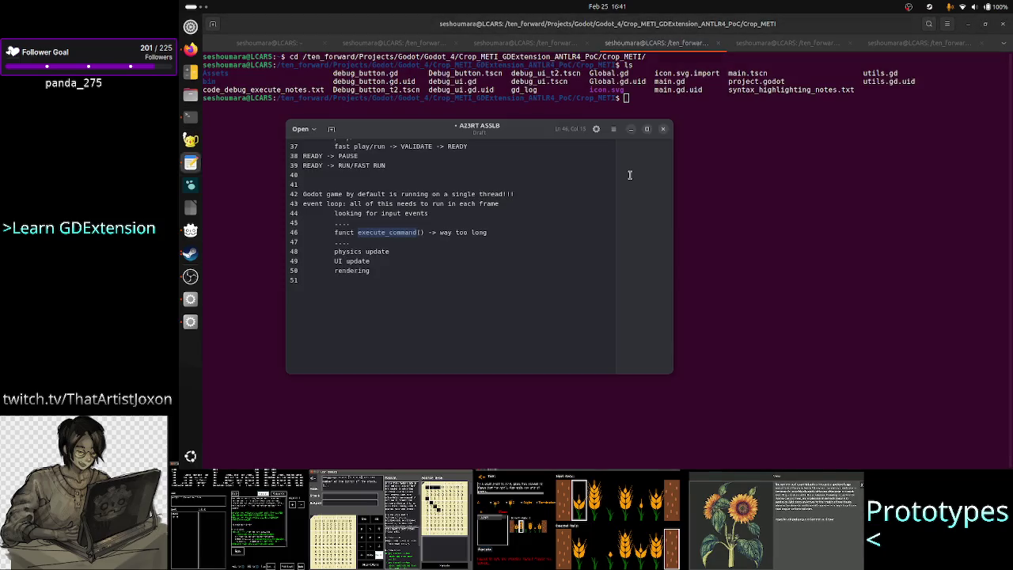
pyautogui.click(498, 236)
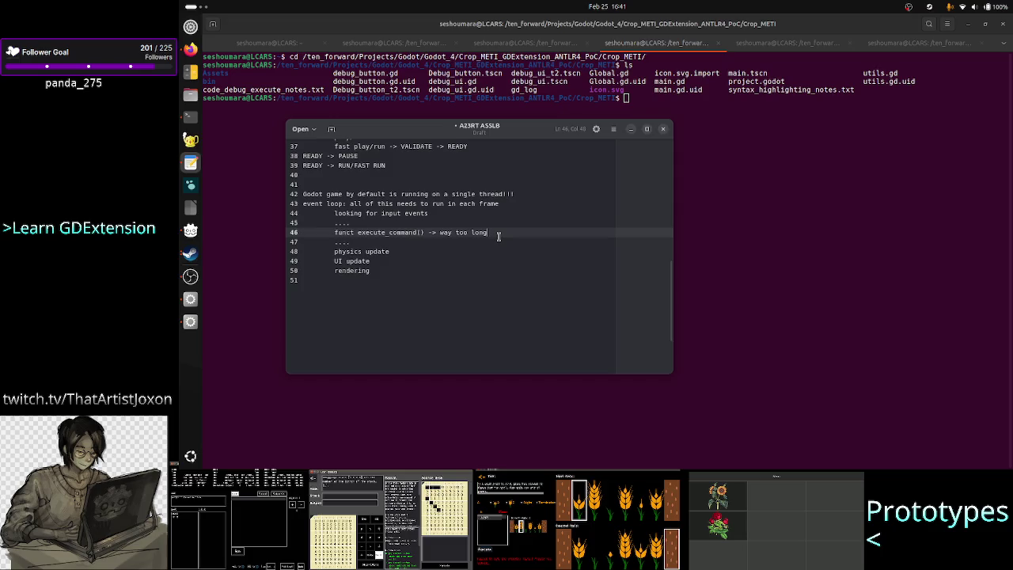
# Step: Replace 'way too long' with '8ms stop' on the execute_command line
pyautogui.press('BackSpace')
pyautogui.press('BackSpace')
pyautogui.press('BackSpace')
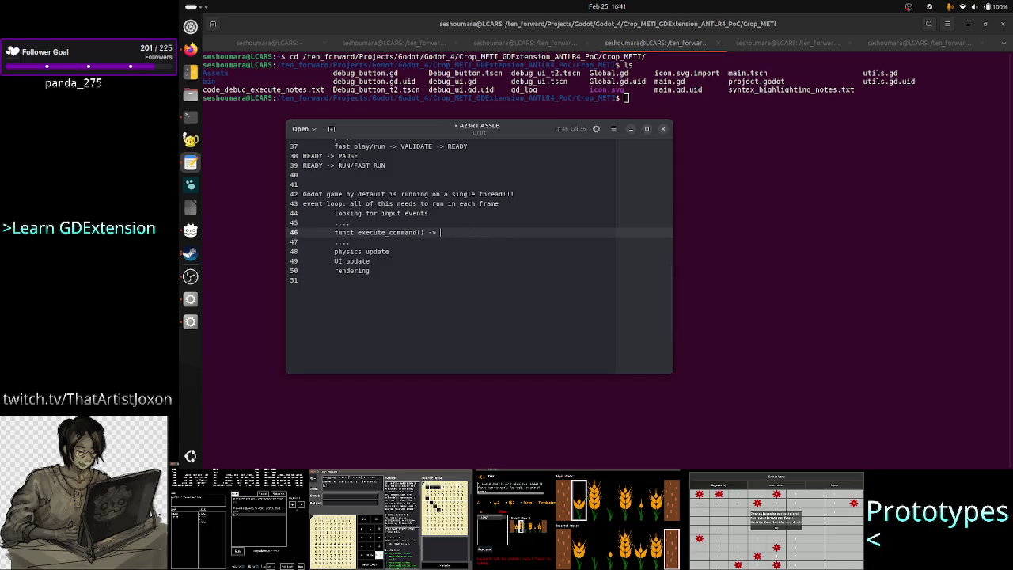
pyautogui.write('8ms ')
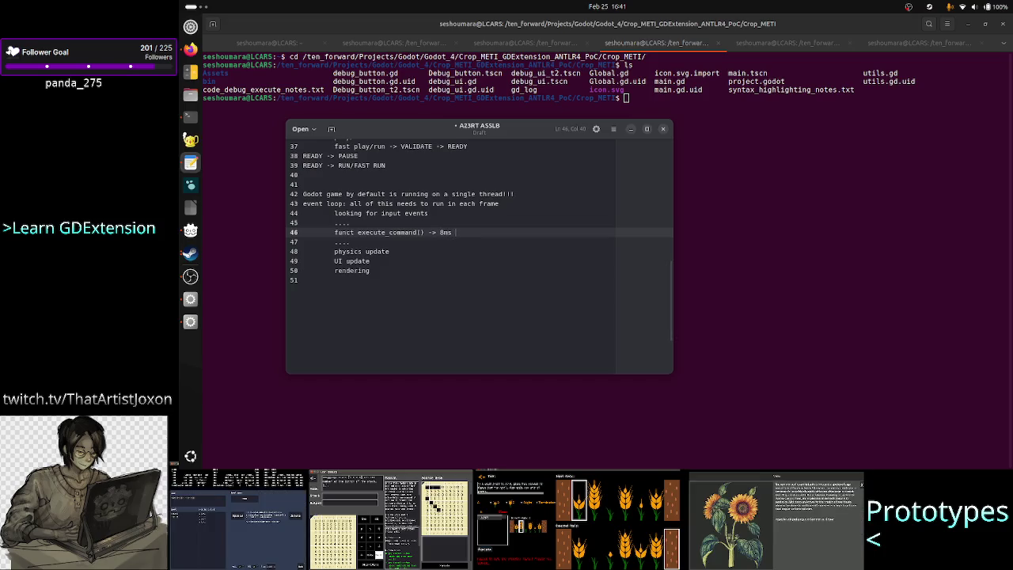
pyautogui.write('stop')
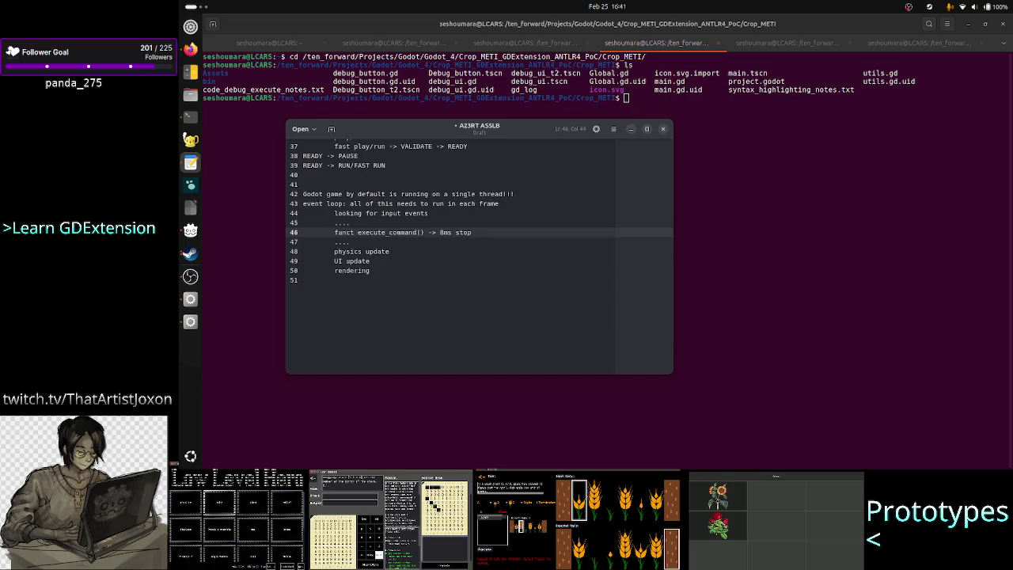
pyautogui.press('Down')
pyautogui.hotkey('shift', 'Down')
pyautogui.hotkey('shift', 'Down')
pyautogui.hotkey('shift', 'Down')
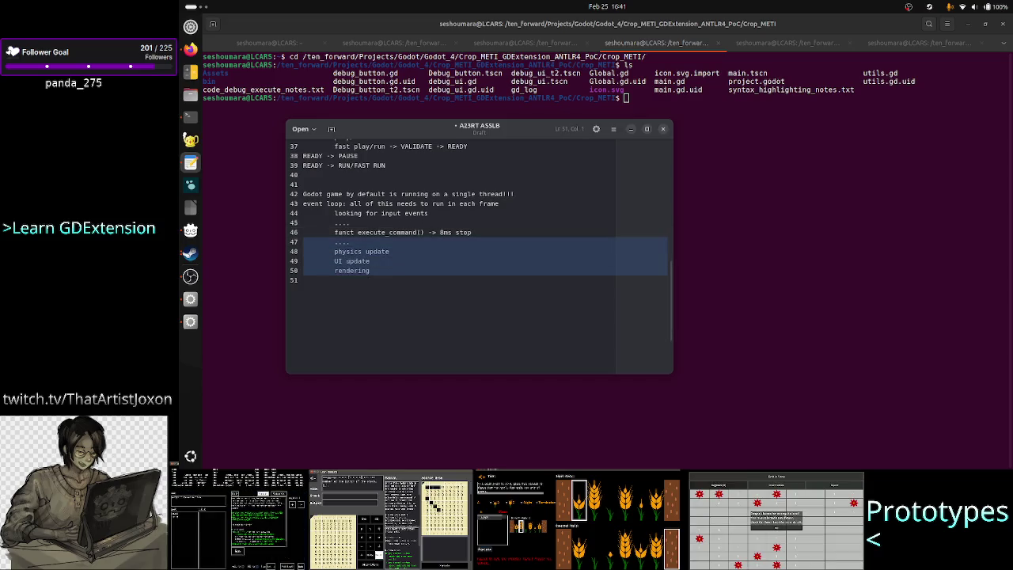
pyautogui.press('Up')
pyautogui.press('Up')
pyautogui.press('Up')
pyautogui.press('Down')
pyautogui.press('Down')
pyautogui.press('Down')
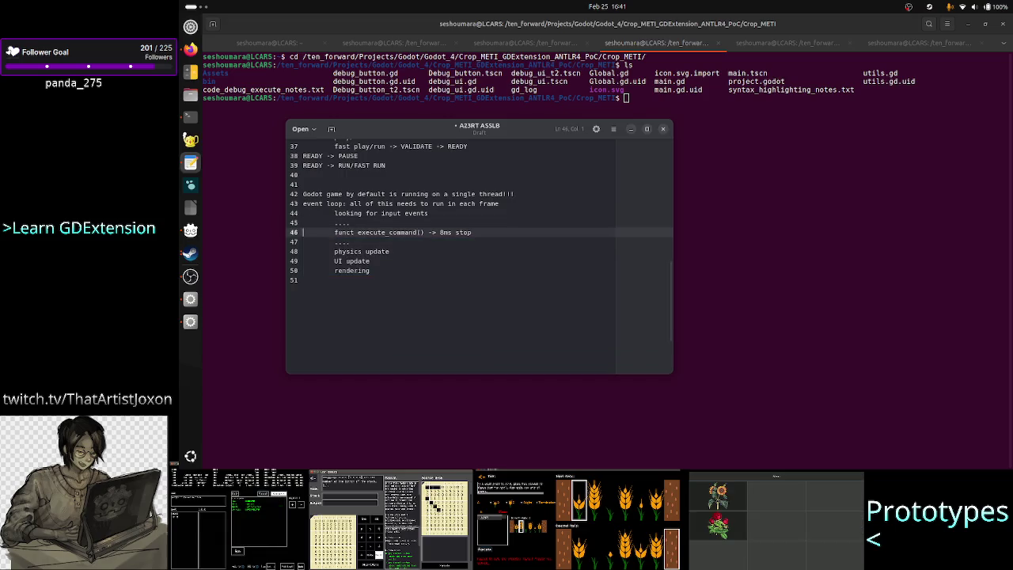
pyautogui.press('Down')
pyautogui.press('Down')
pyautogui.press('Down')
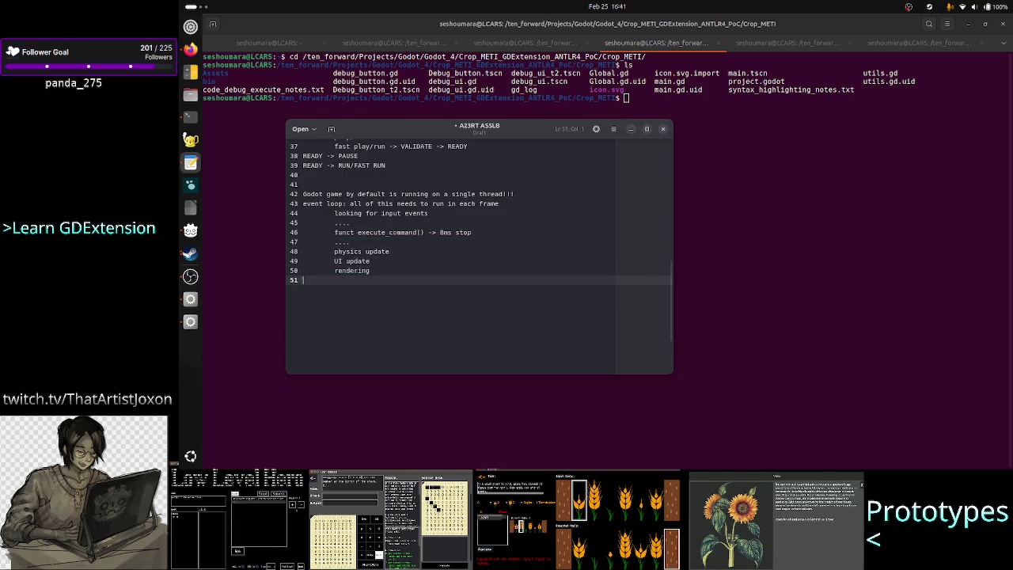
pyautogui.press('Up')
pyautogui.press('Up')
pyautogui.press('Up')
pyautogui.press('Up')
pyautogui.press('Up')
pyautogui.press('Up')
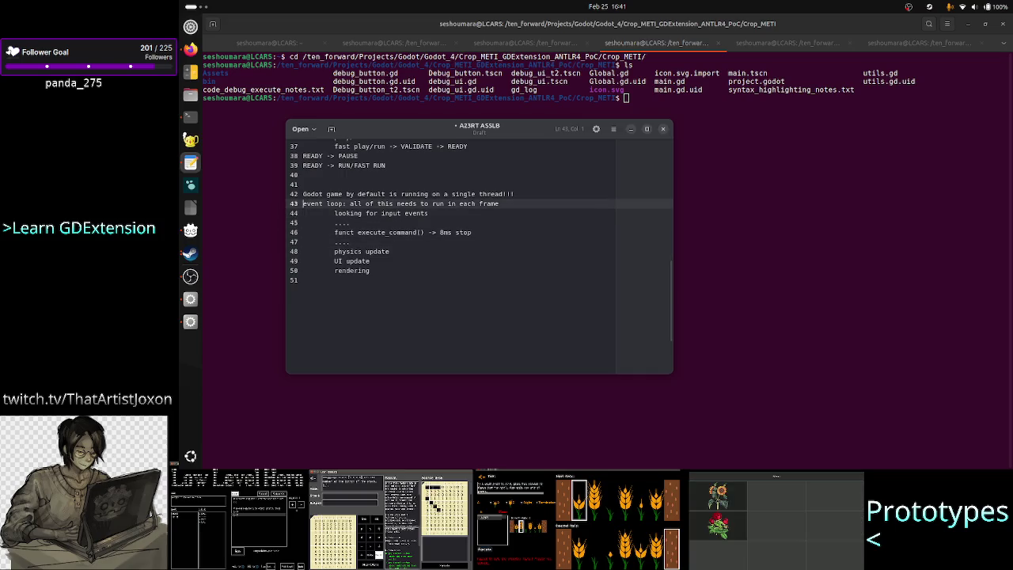
# Step: Insert an indented '2nd frame' note about continuing work where the previous frame stopped
pyautogui.press('Down')
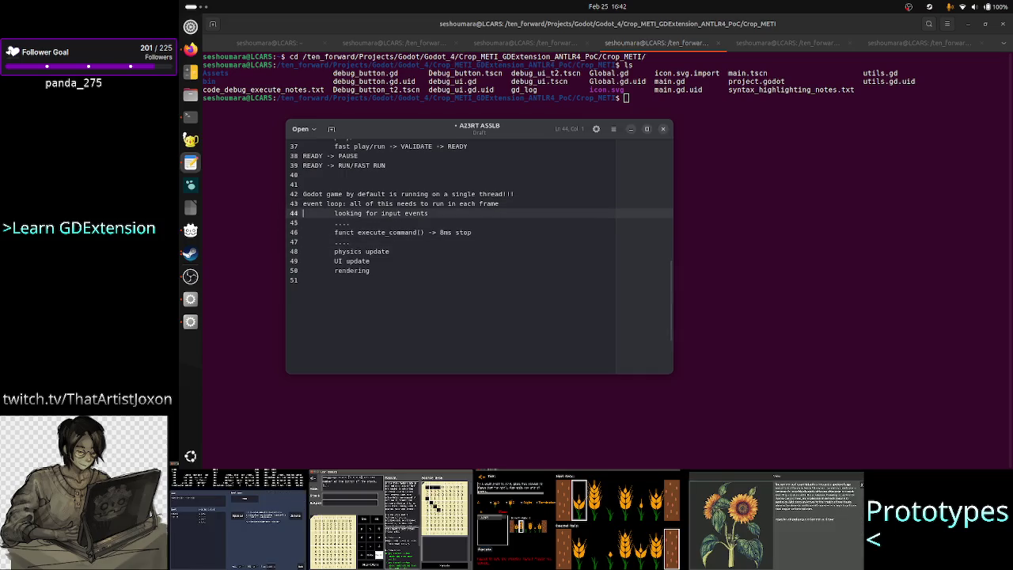
pyautogui.hotkey('shift', 'Down')
pyautogui.hotkey('shift', 'Down')
pyautogui.press('Right')
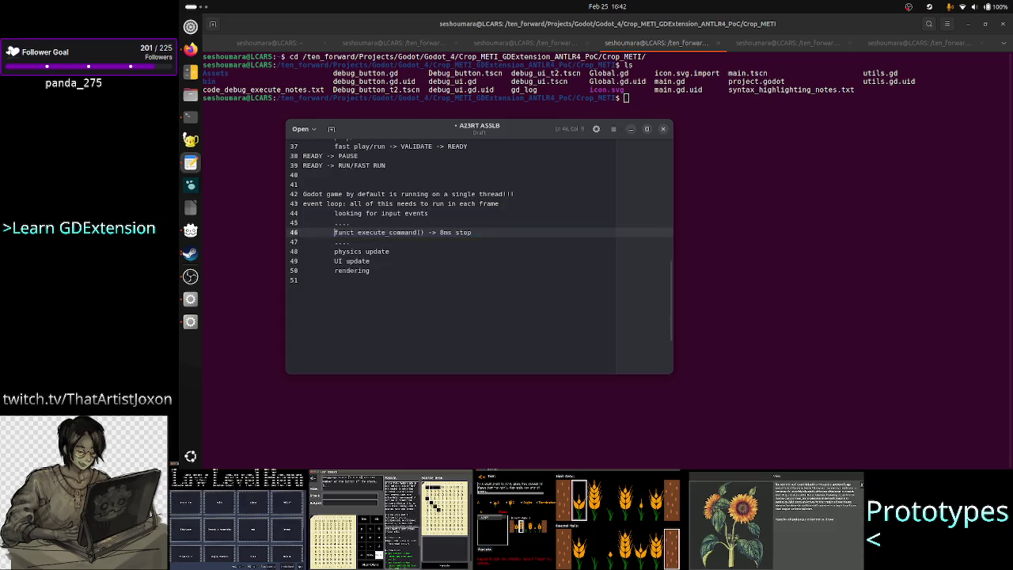
pyautogui.press('Down')
pyautogui.press('Home')
pyautogui.press('Return')
pyautogui.press('Up')
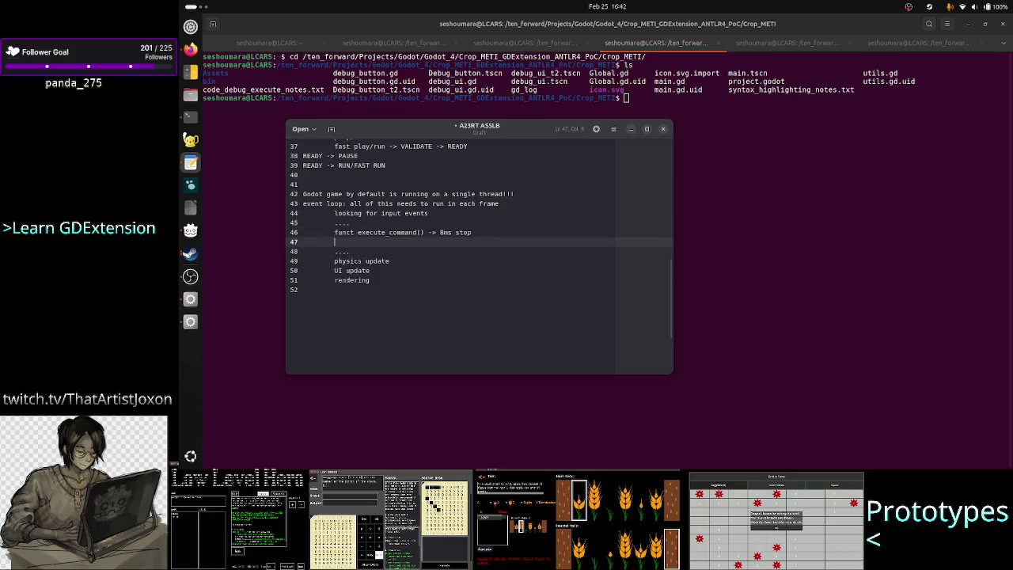
pyautogui.write('2nd ')
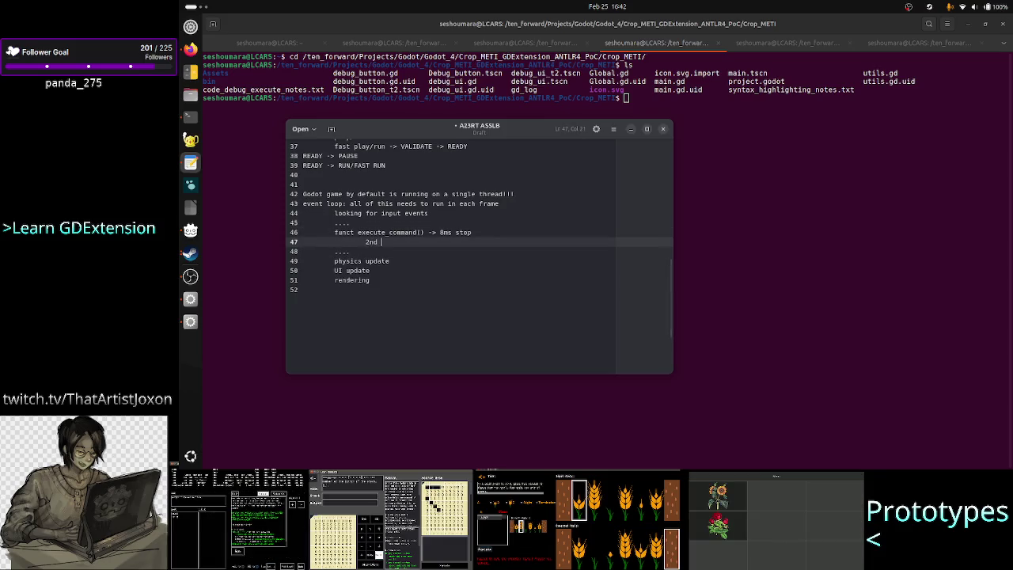
pyautogui.write('frame: ')
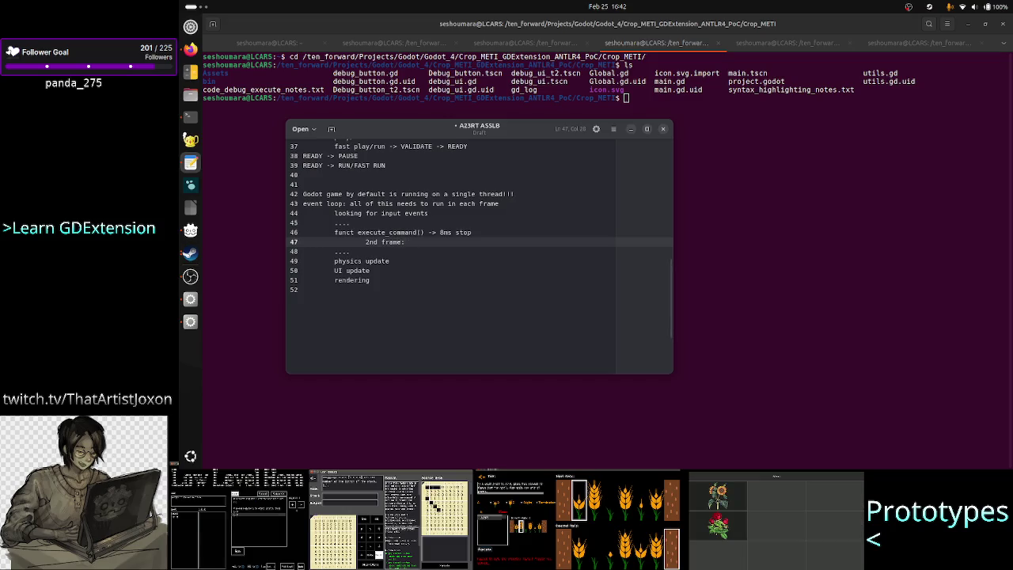
pyautogui.write('mechanism to')
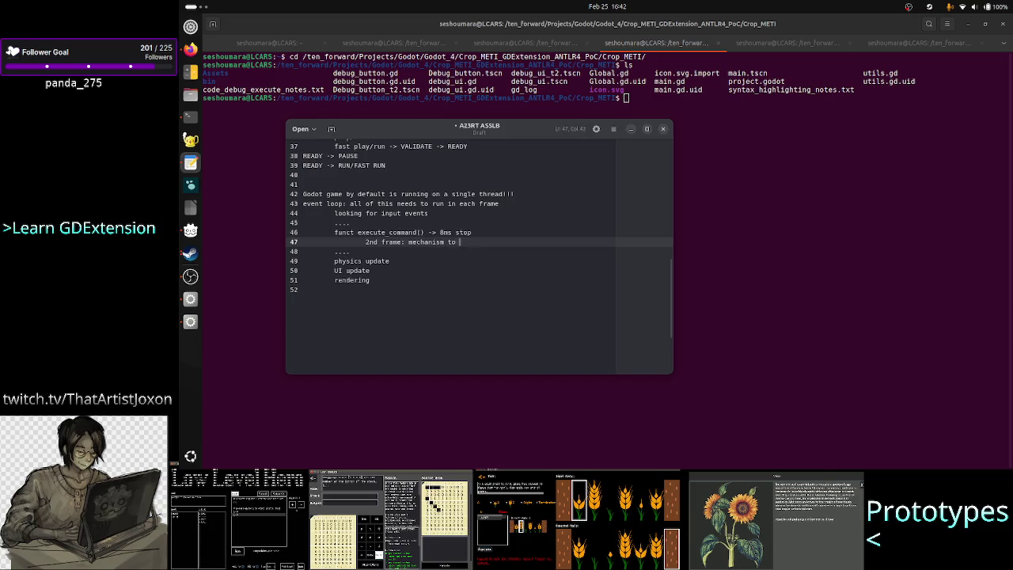
pyautogui.write('continuework from where ')
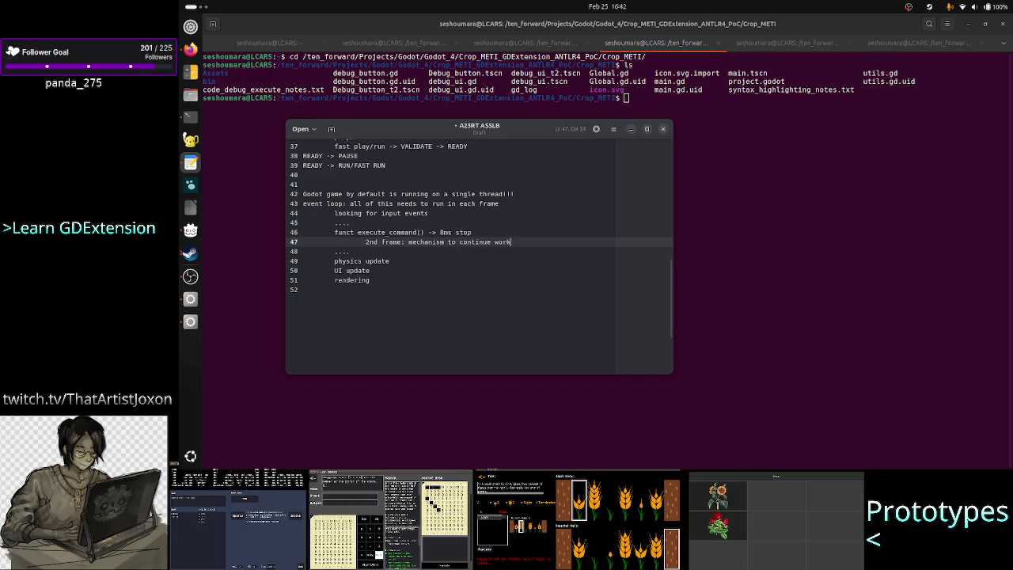
pyautogui.write('p')
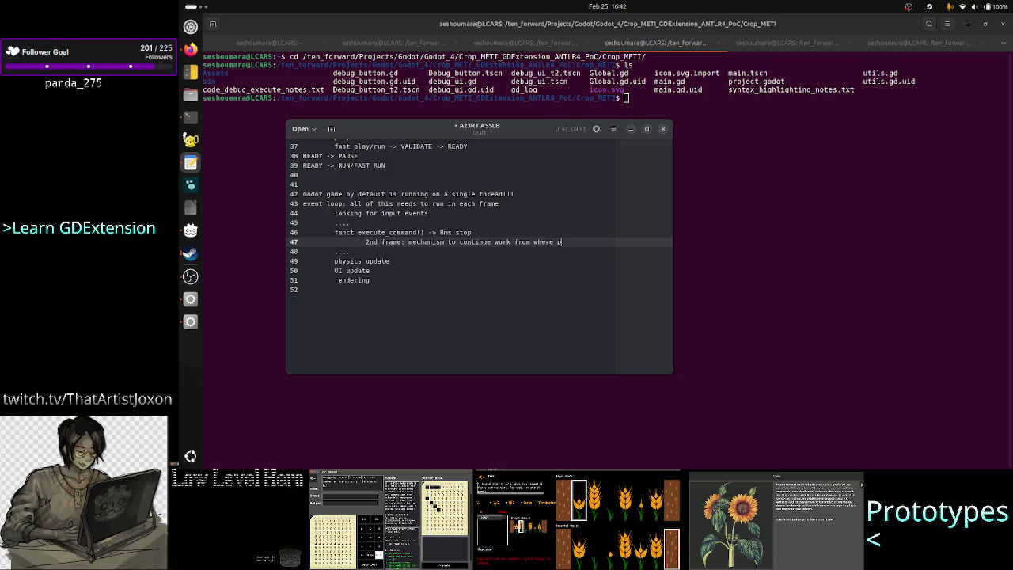
pyautogui.write('revious fram')
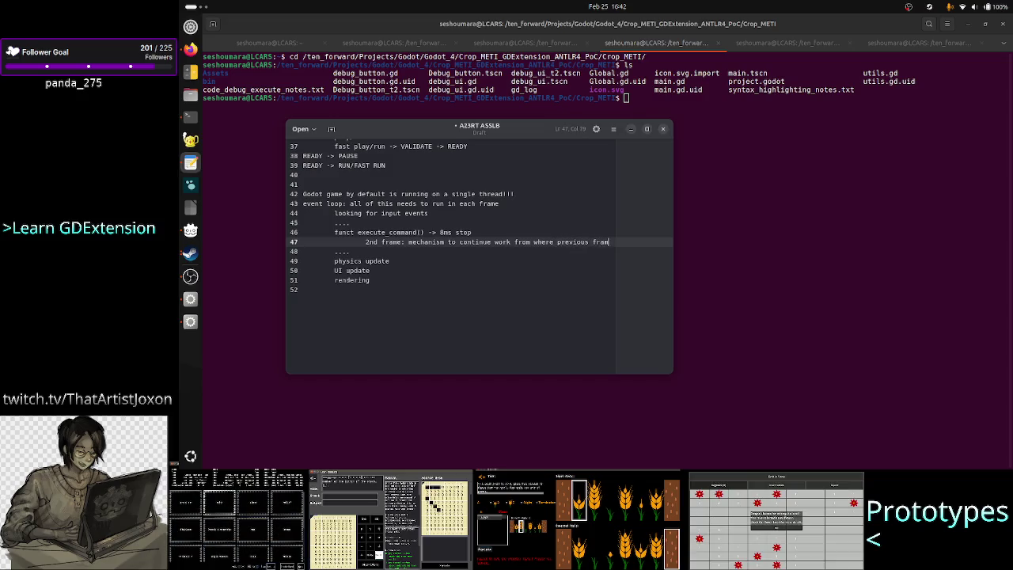
pyautogui.write('e lfft of')
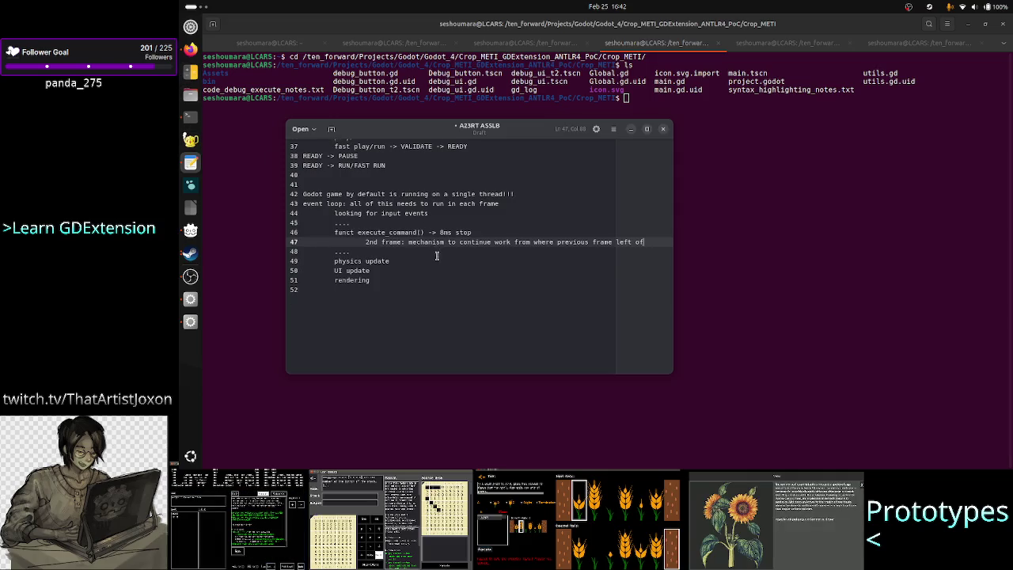
pyautogui.scroll(3, 437, 255)
pyautogui.click(404, 261)
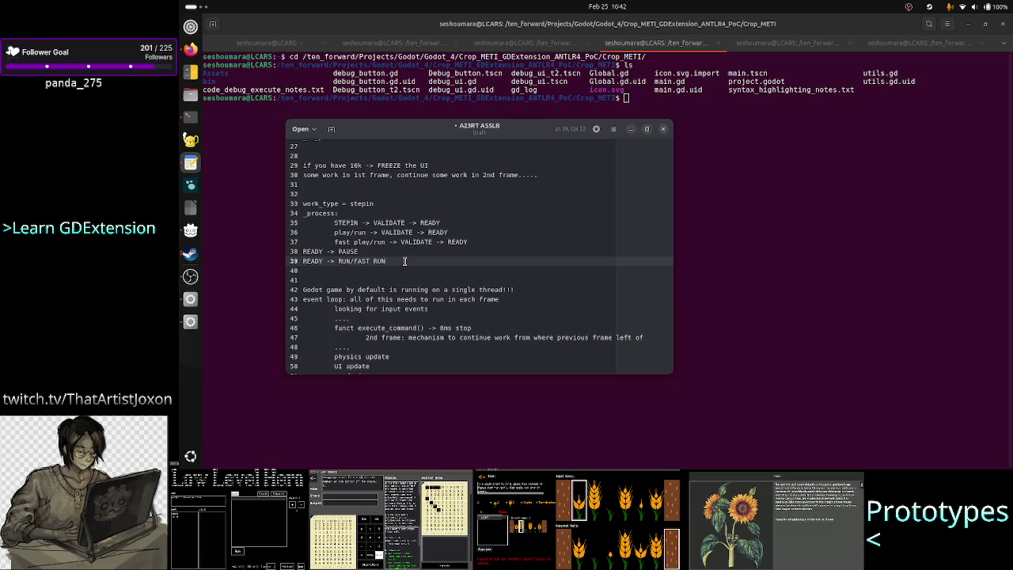
pyautogui.doubleClick(388, 222)
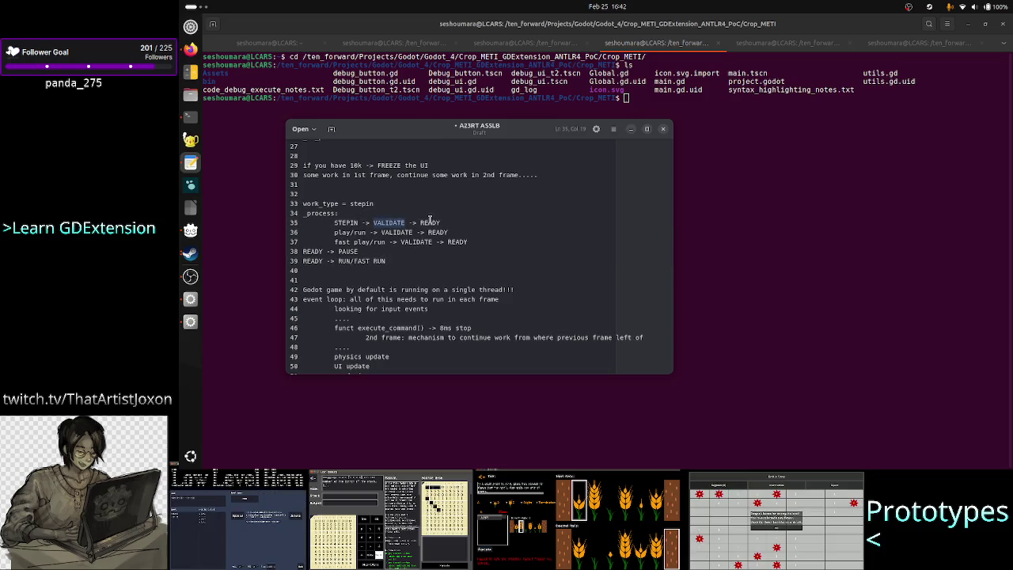
pyautogui.doubleClick(430, 223)
pyautogui.doubleClick(434, 231)
pyautogui.click(456, 241)
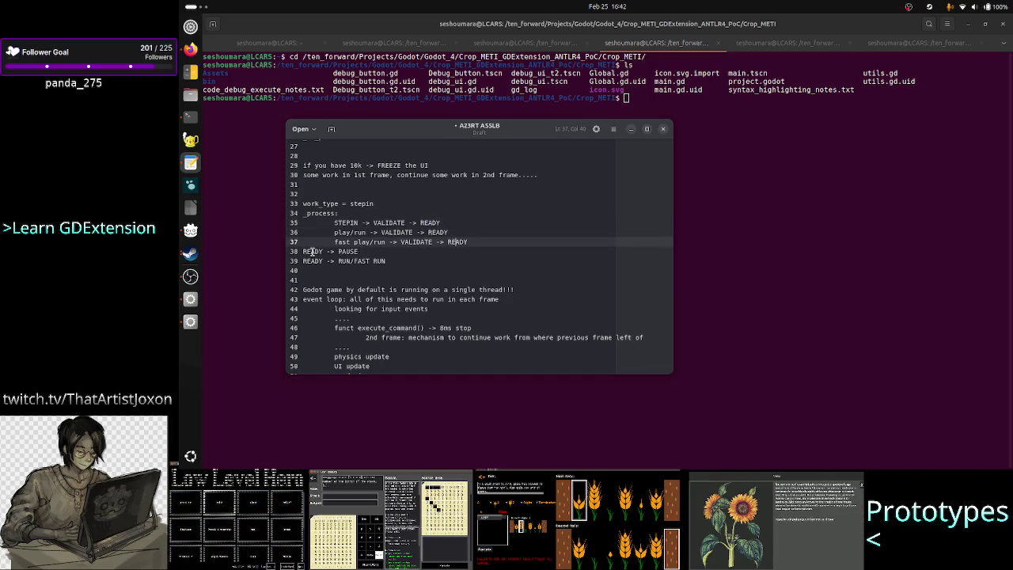
pyautogui.moveTo(367, 251)
pyautogui.mouseDown()
pyautogui.moveTo(332, 253)
pyautogui.moveTo(335, 261)
pyautogui.mouseUp()
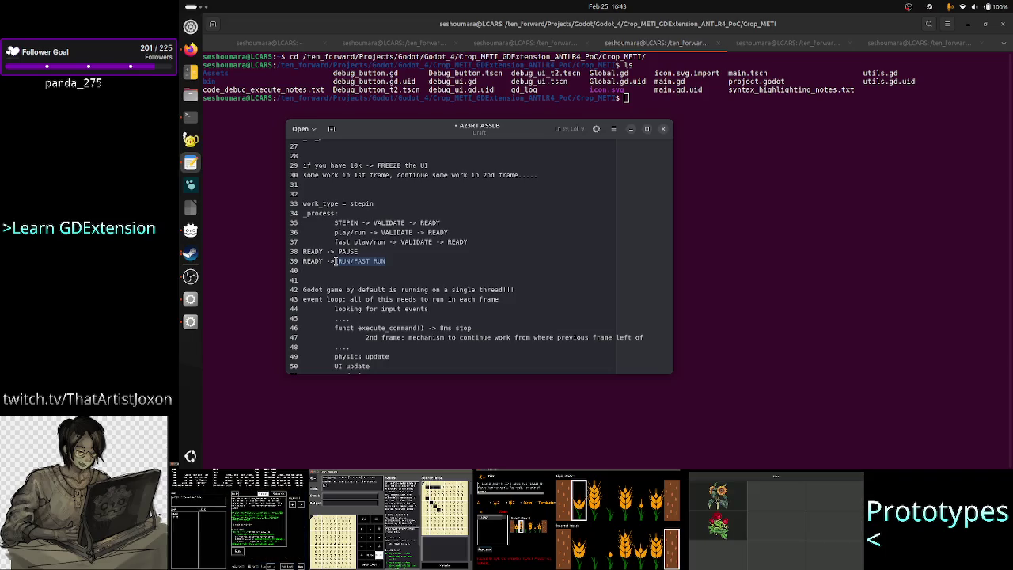
pyautogui.click(190, 49)
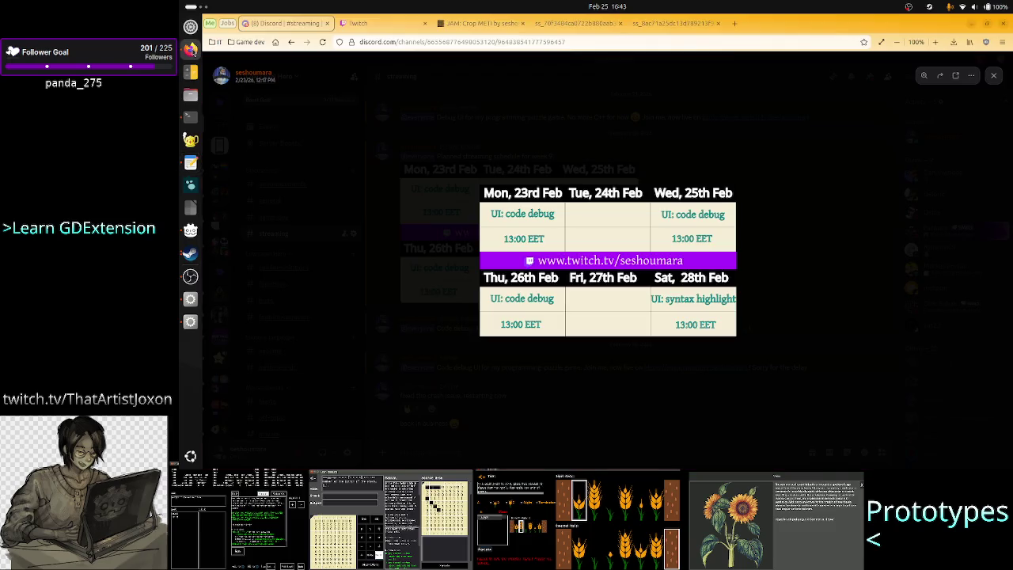
# Step: Zoom into the stream schedule image and back out, then bring TIS-100 forward
pyautogui.click(607, 299)
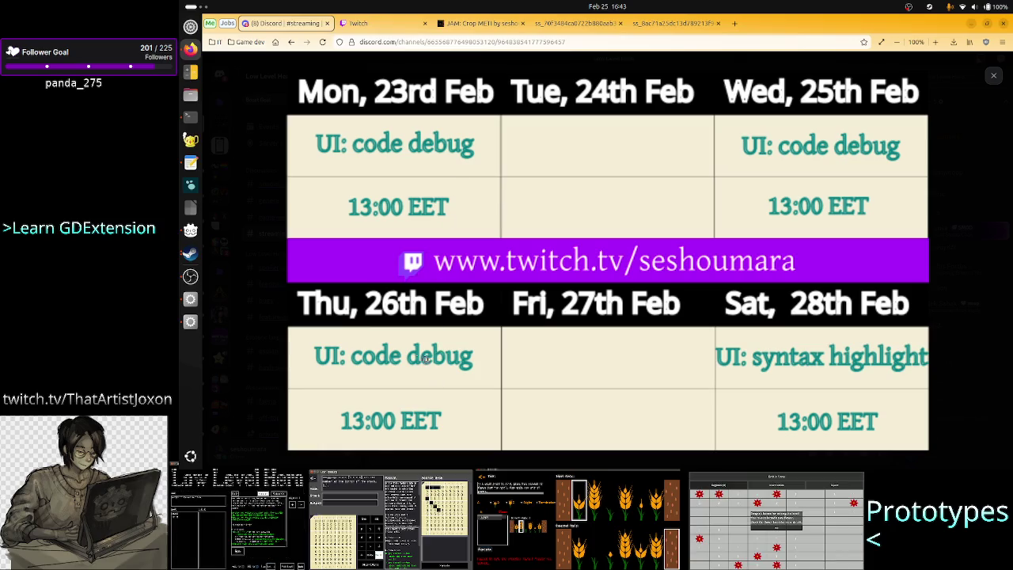
pyautogui.click(550, 255)
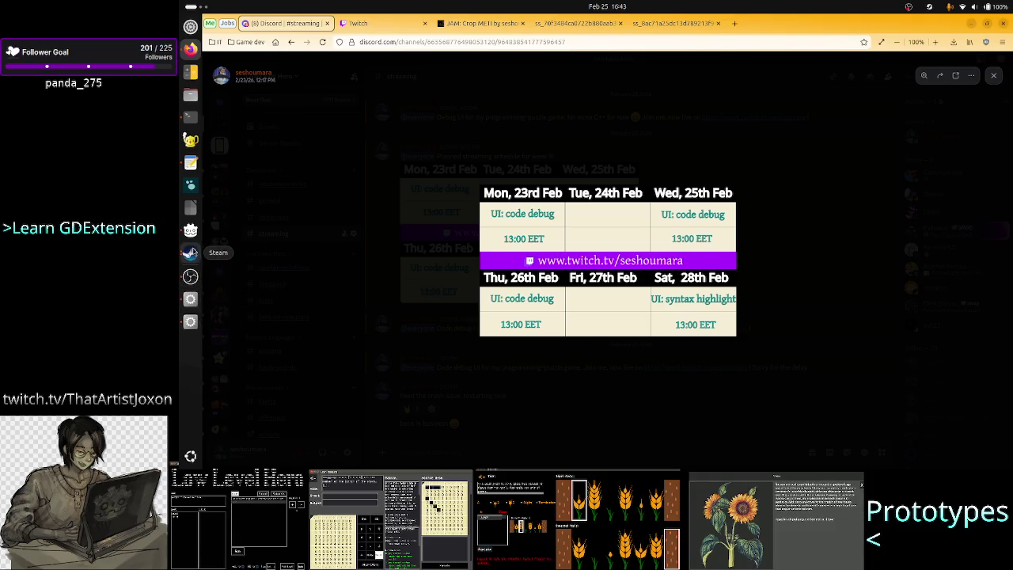
pyautogui.click(190, 252)
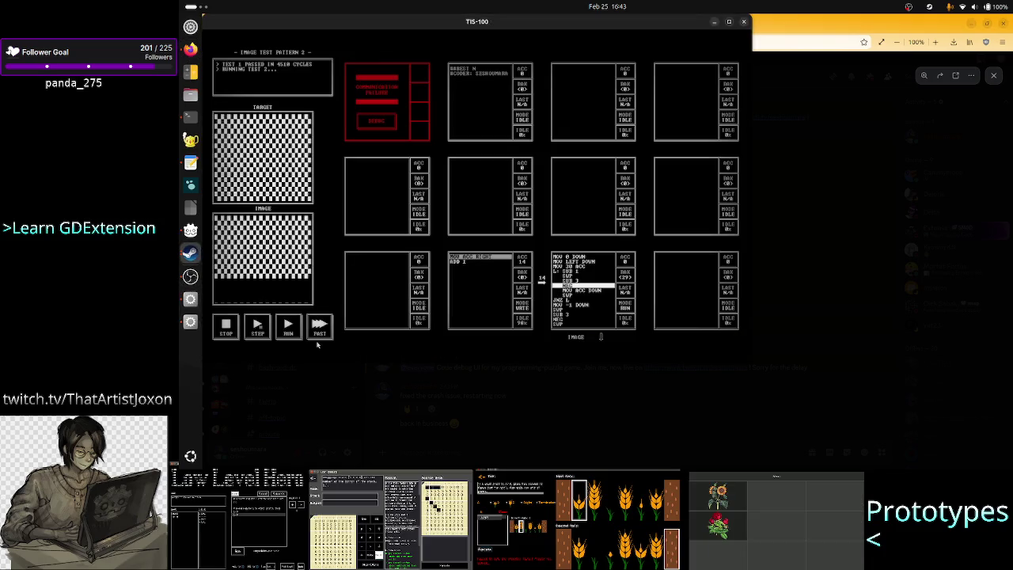
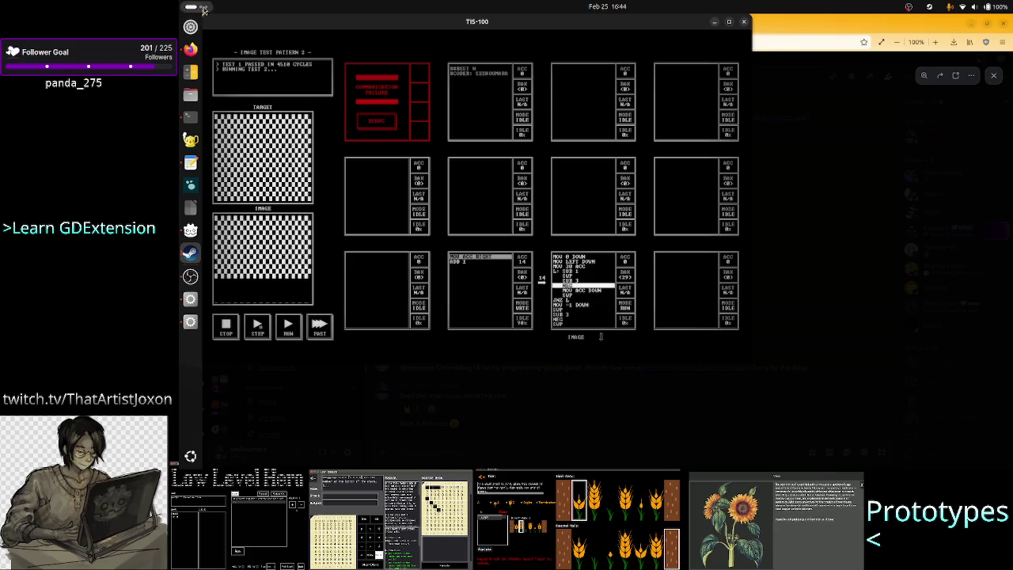
# Step: Bring Firefox forward, view the Crop METI itch.io page, then go back to the developer's profile
pyautogui.click(189, 49)
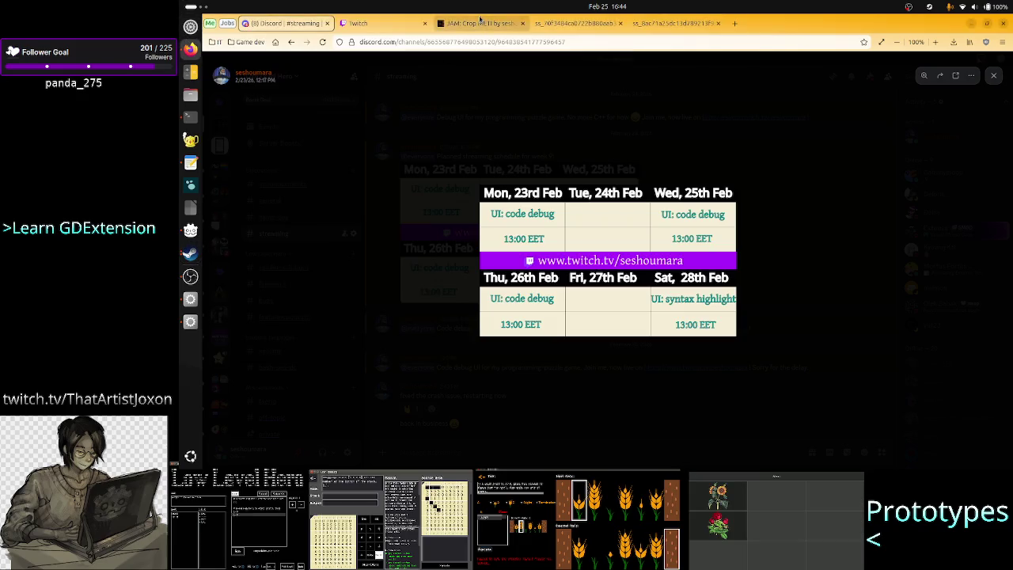
pyautogui.click(479, 22)
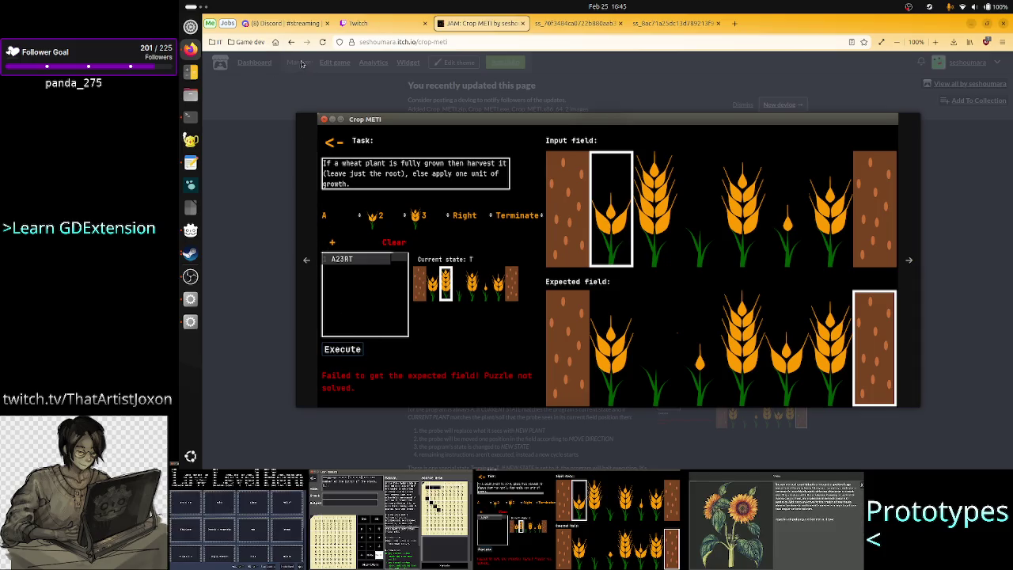
pyautogui.click(291, 42)
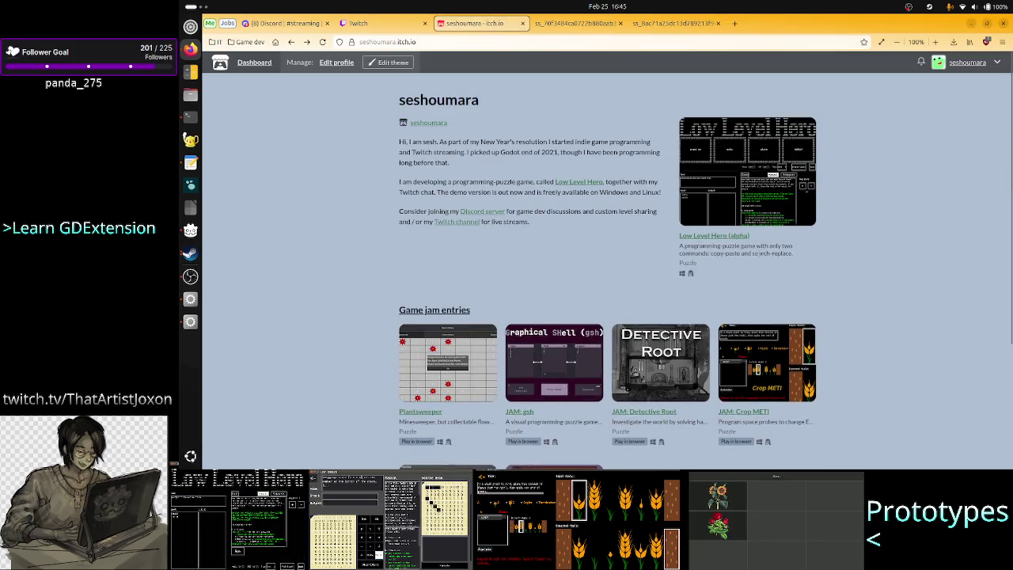
# Step: Browse the gsh game jam page and return to the profile
pyautogui.scroll(-3, 773, 263)
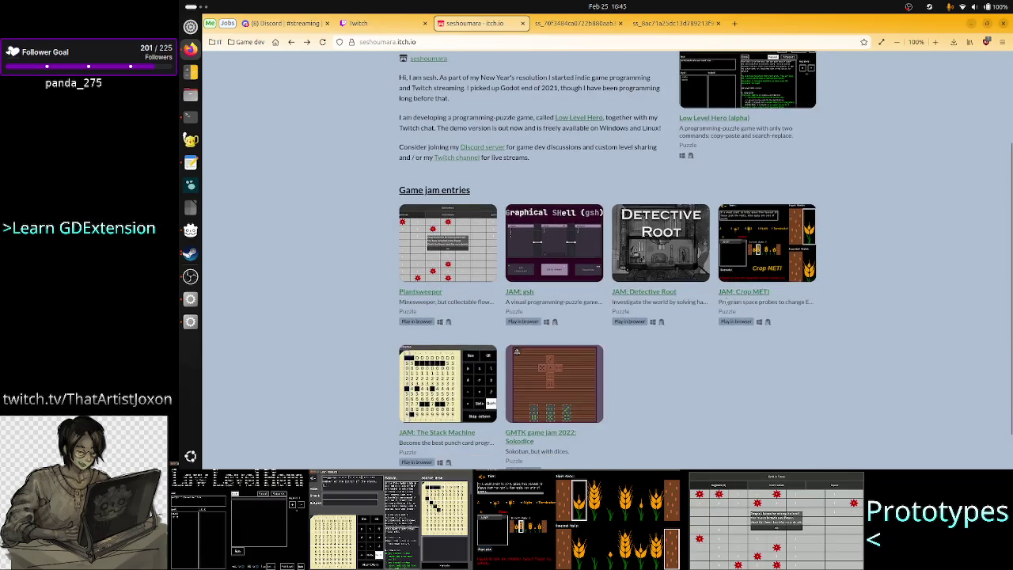
pyautogui.click(554, 243)
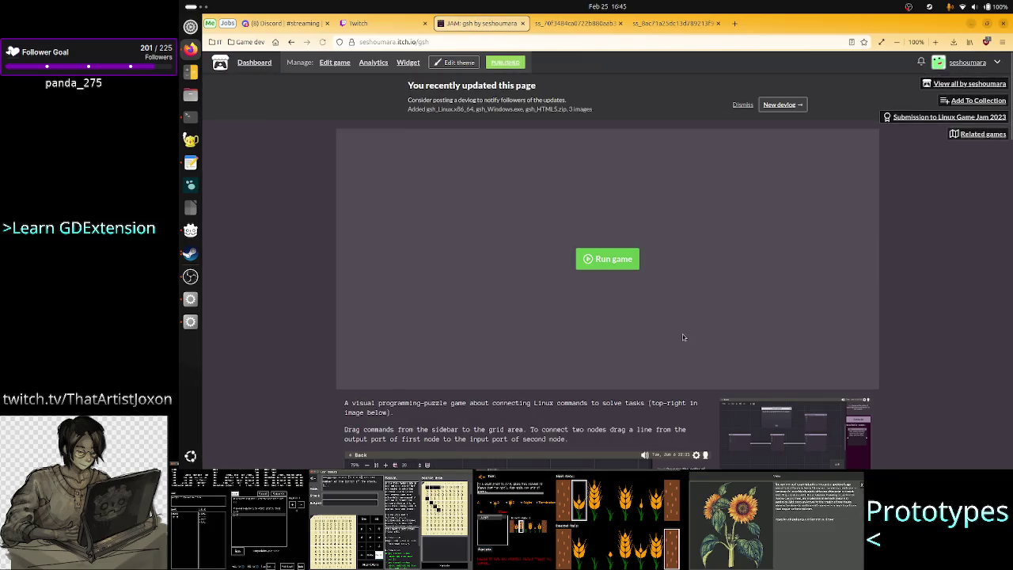
pyautogui.scroll(-3, 682, 334)
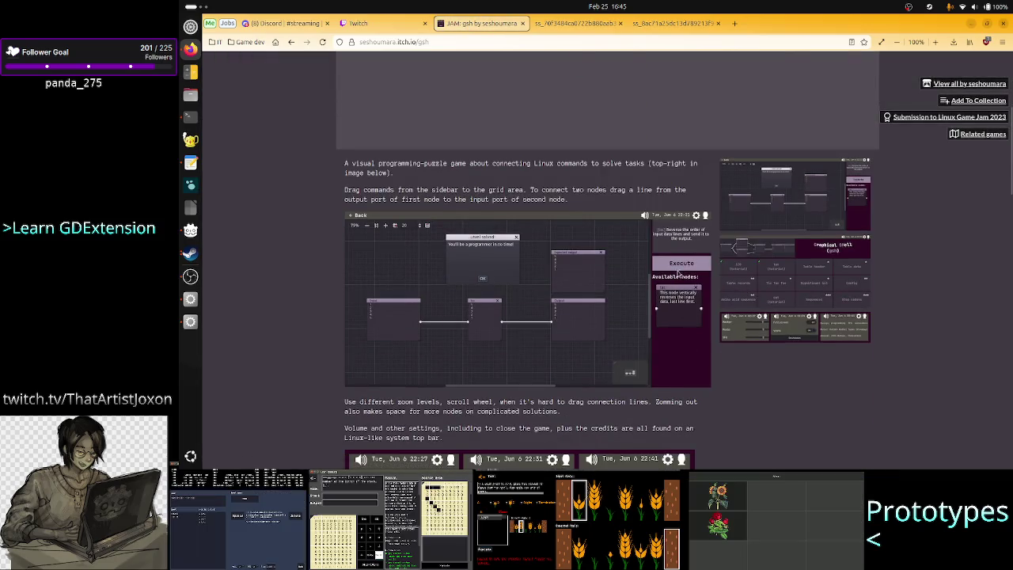
pyautogui.click(292, 42)
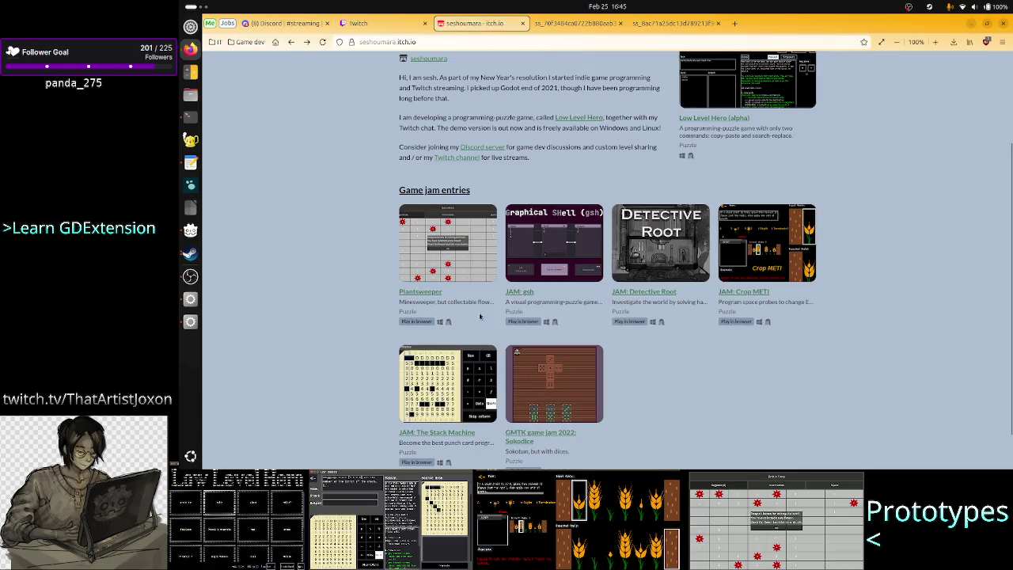
# Step: View The Stack Machine page and its LD51 debug screenshot, then open Low Level Hero
pyautogui.click(449, 376)
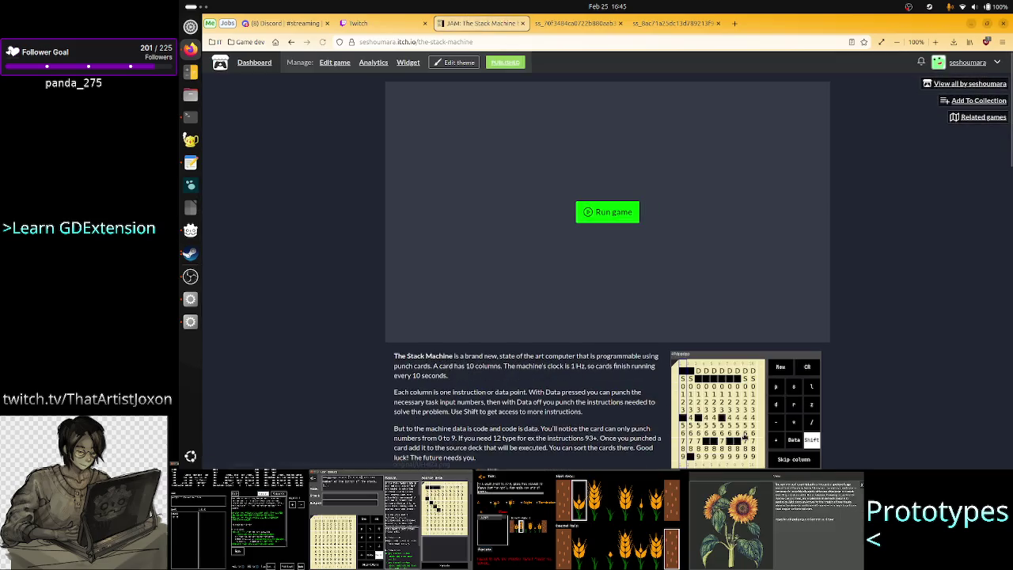
pyautogui.scroll(-5, 759, 254)
pyautogui.click(750, 312)
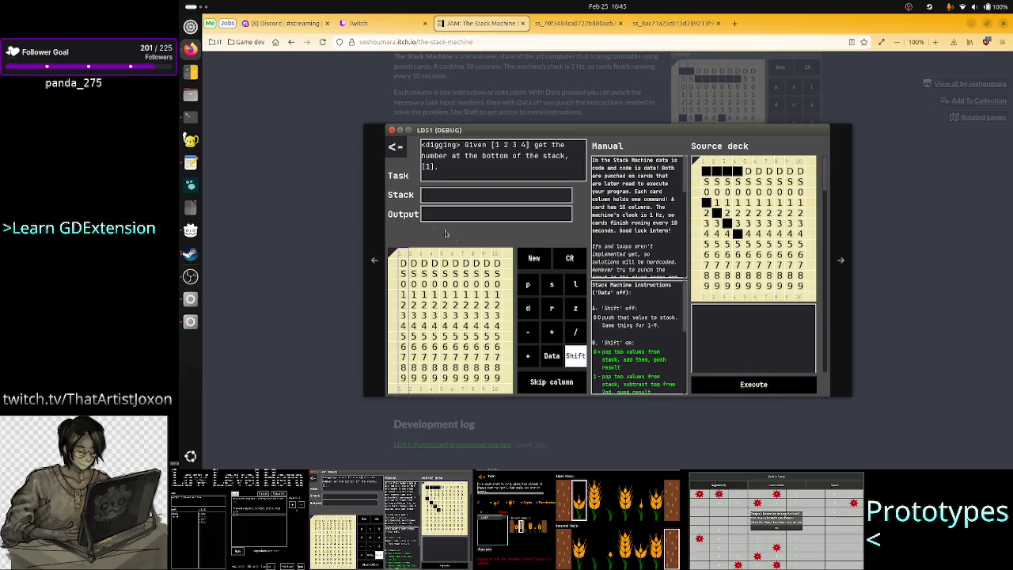
pyautogui.click(291, 44)
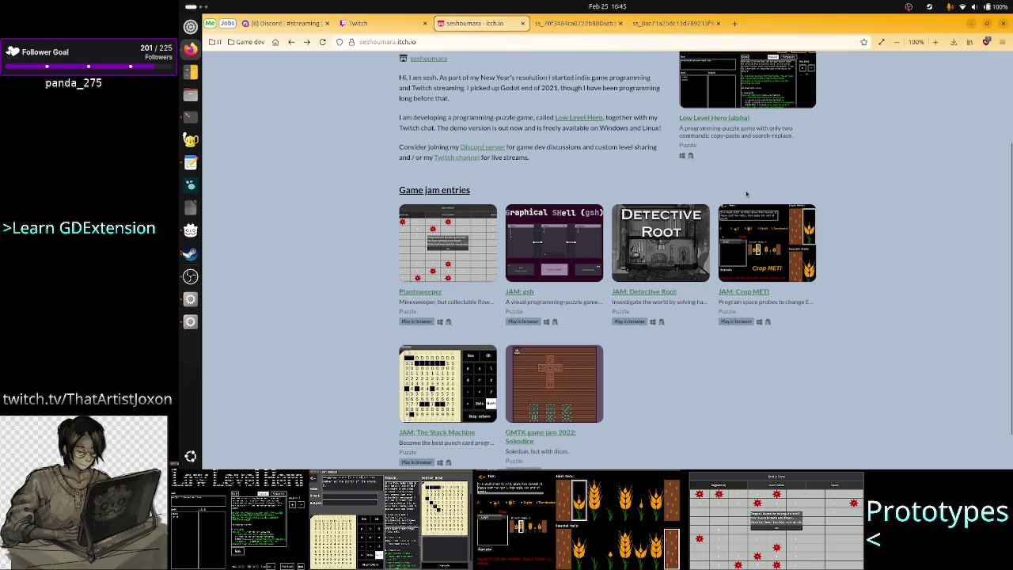
pyautogui.scroll(3, 745, 193)
pyautogui.click(740, 170)
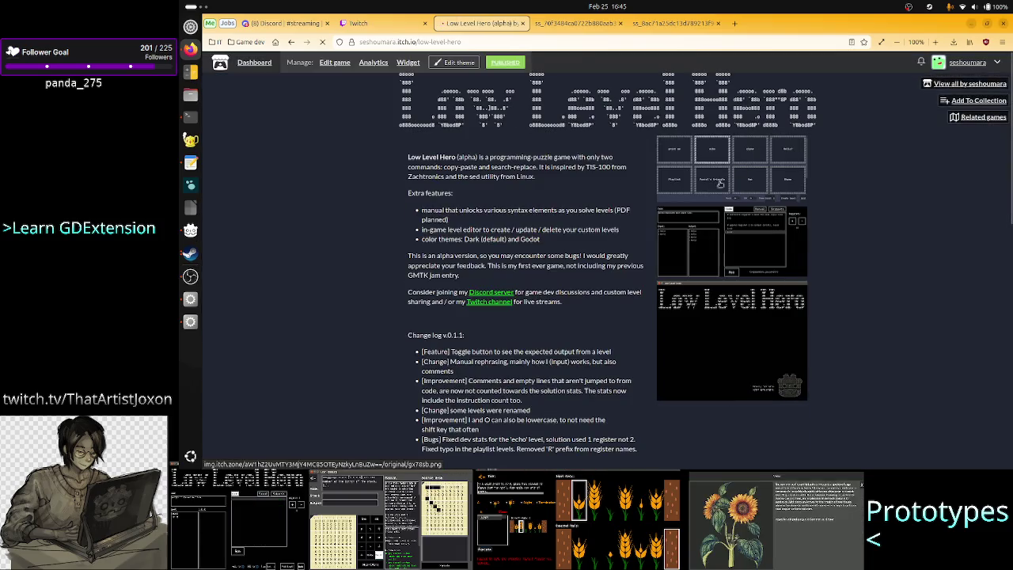
# Step: Enlarge and close a Low Level Hero code screenshot, then return to the Discord tab
pyautogui.click(729, 254)
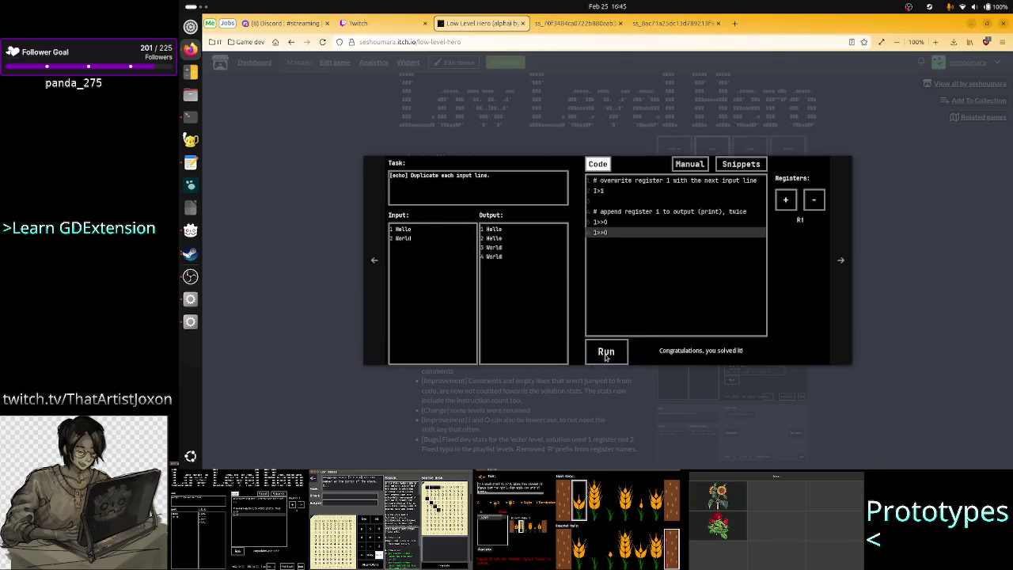
pyautogui.click(887, 263)
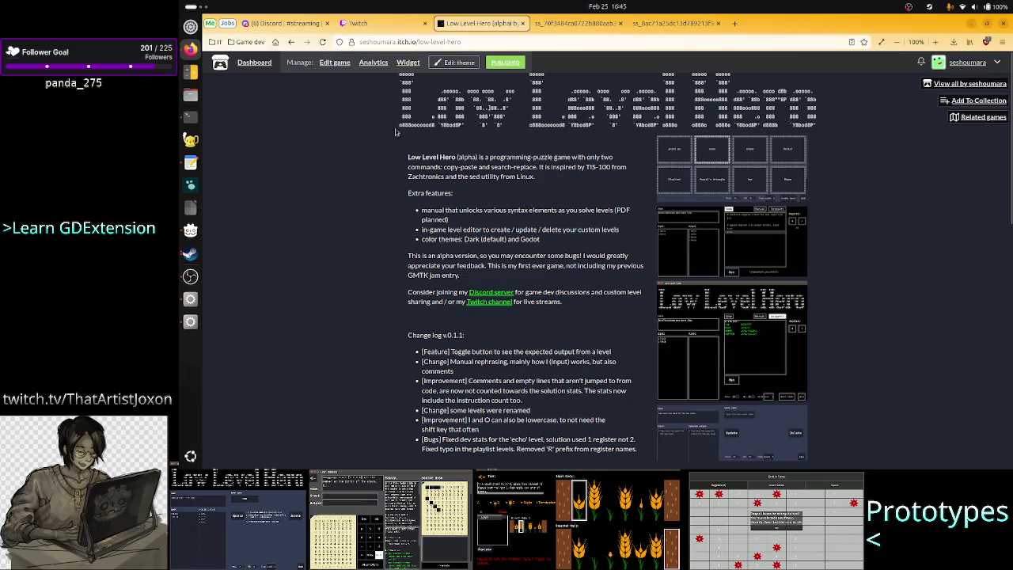
pyautogui.click(285, 26)
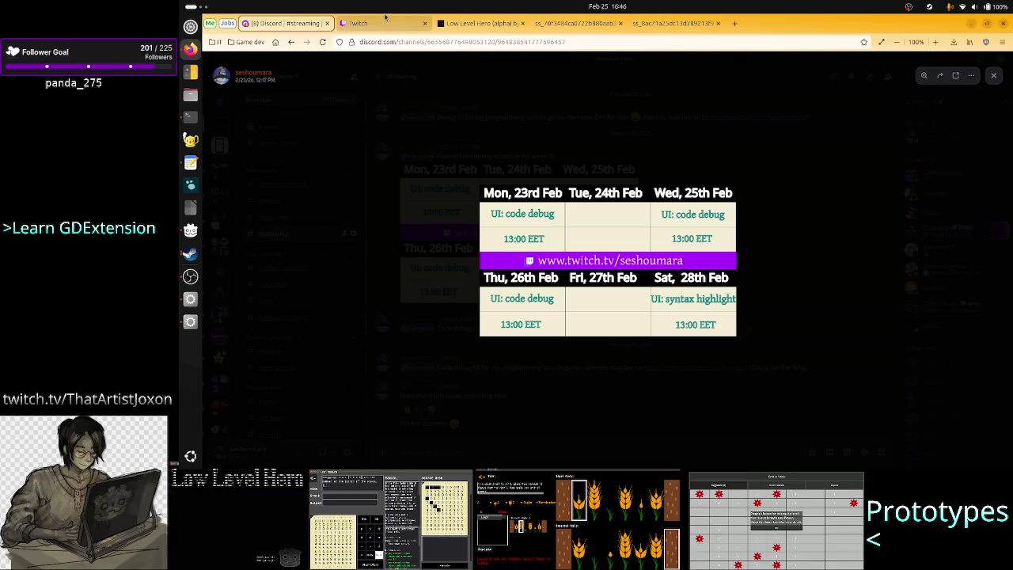
# Step: Bring the TIS-100 game window forward, then open the notes in the text editor
pyautogui.moveTo(381, 30)
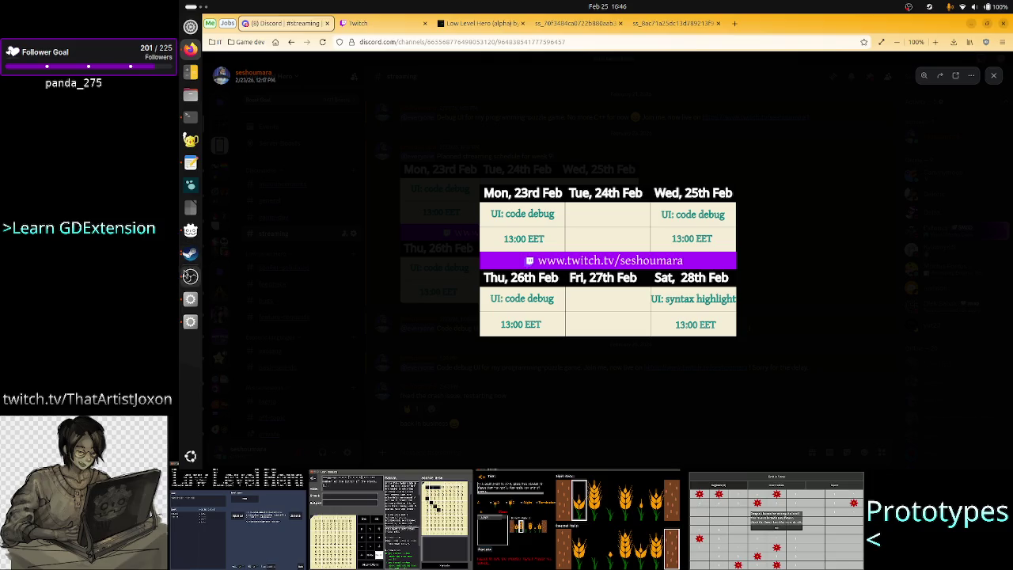
pyautogui.click(190, 254)
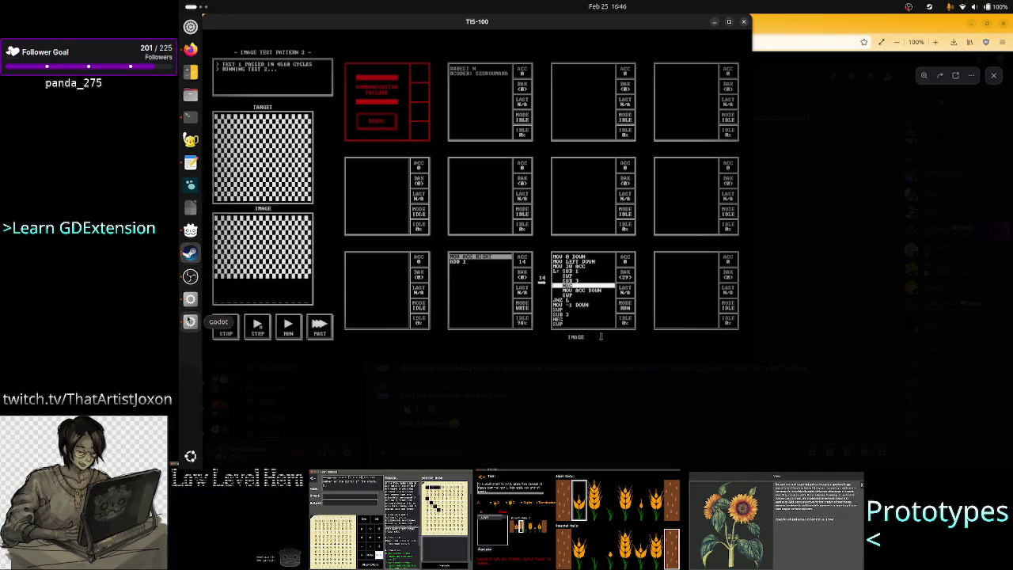
pyautogui.click(190, 164)
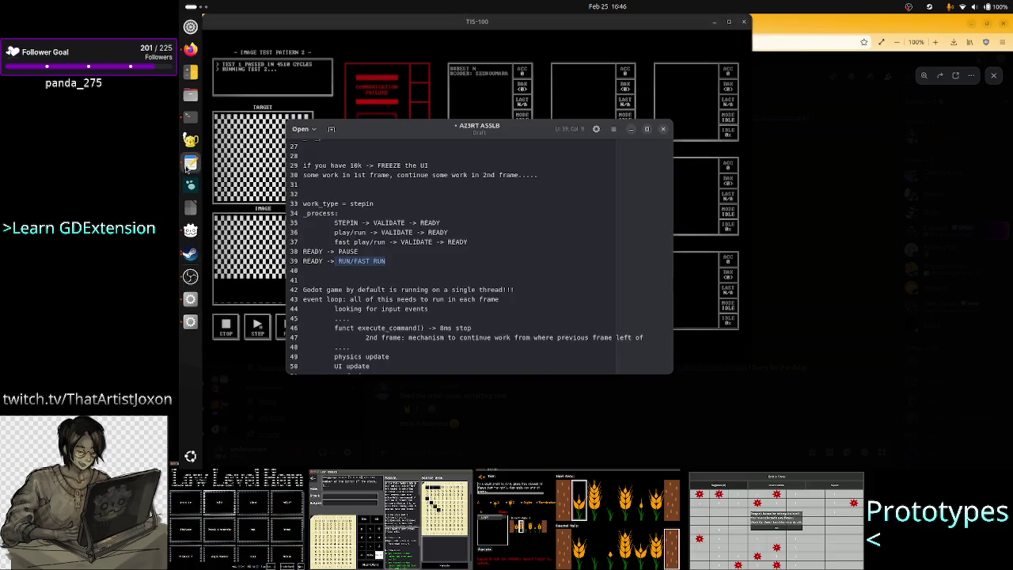
pyautogui.click(459, 270)
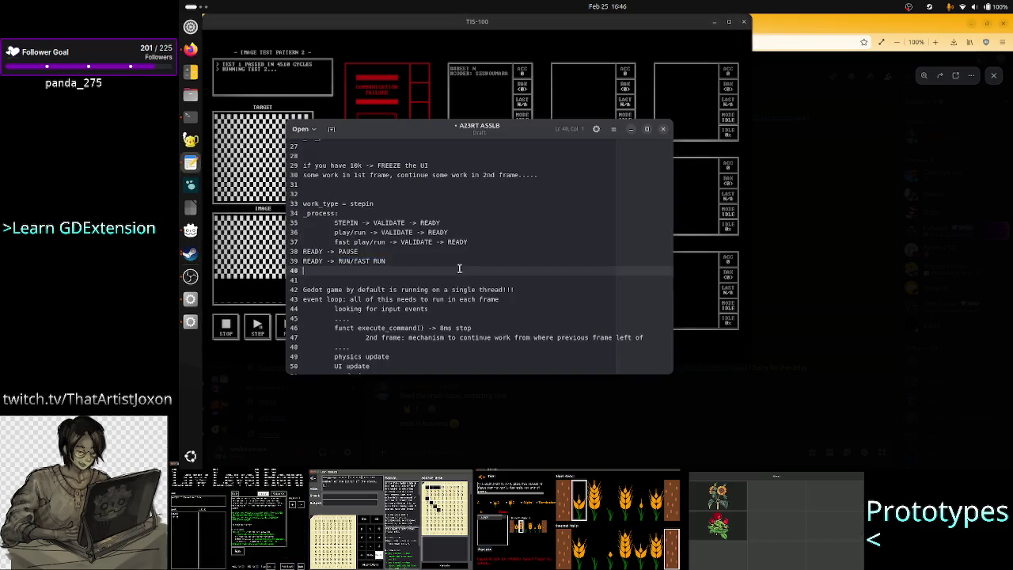
pyautogui.click(439, 247)
pyautogui.click(439, 257)
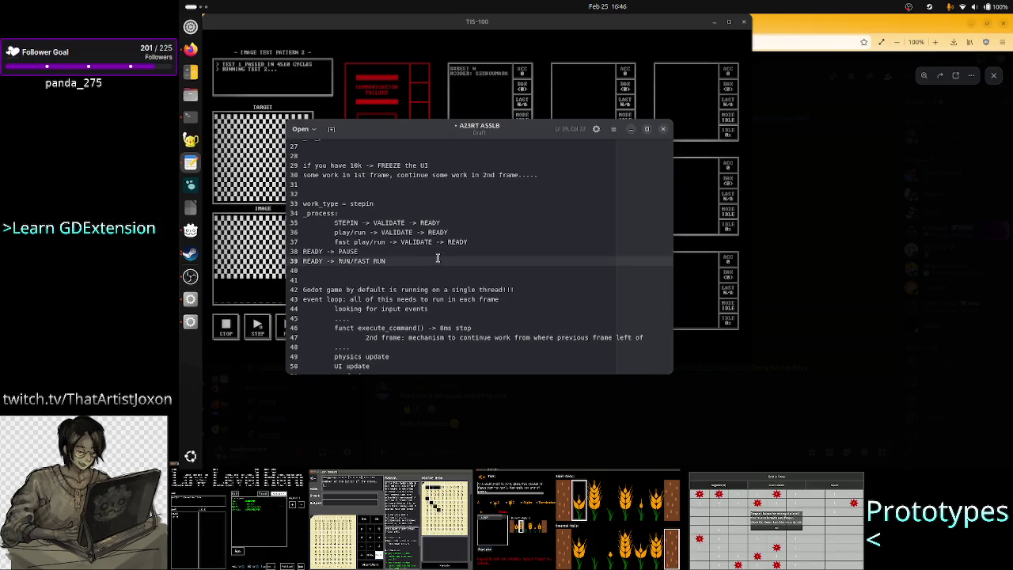
pyautogui.click(407, 250)
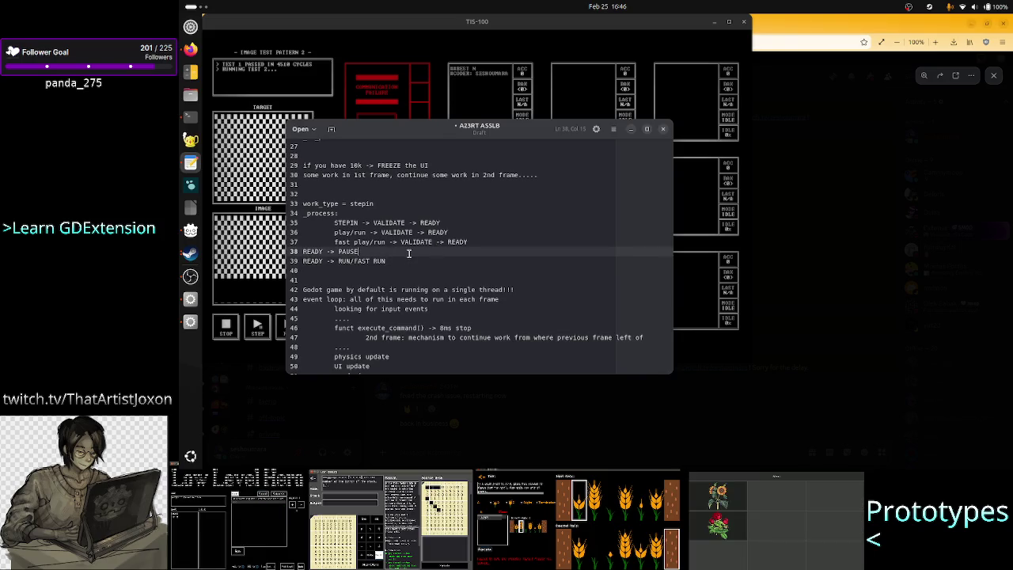
pyautogui.click(425, 261)
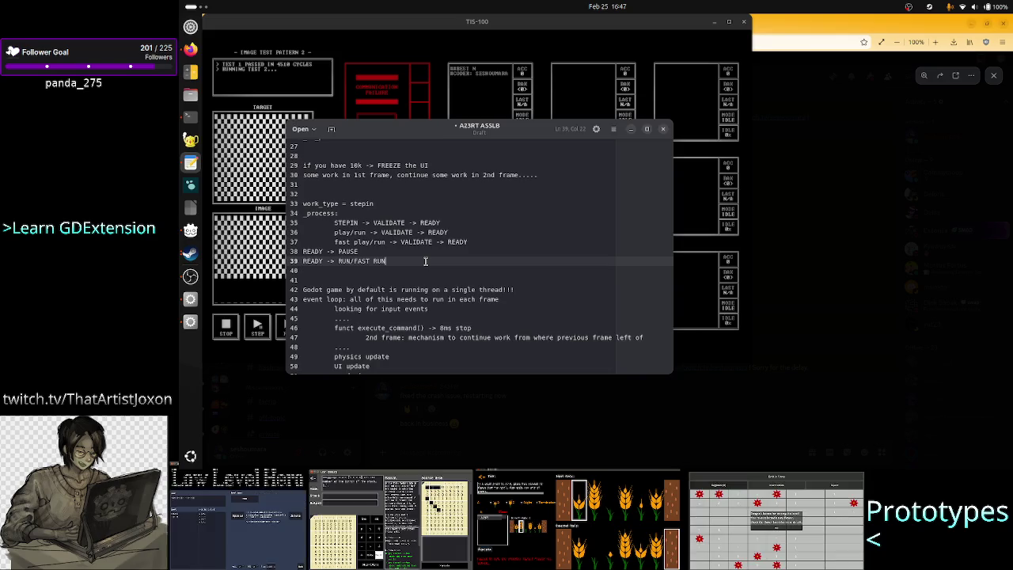
# Step: Add a 'language: C++ API' note with an indented 'lexer, parser, interpreter' line below it
pyautogui.press('Return')
pyautogui.press('Return')
pyautogui.write('language')
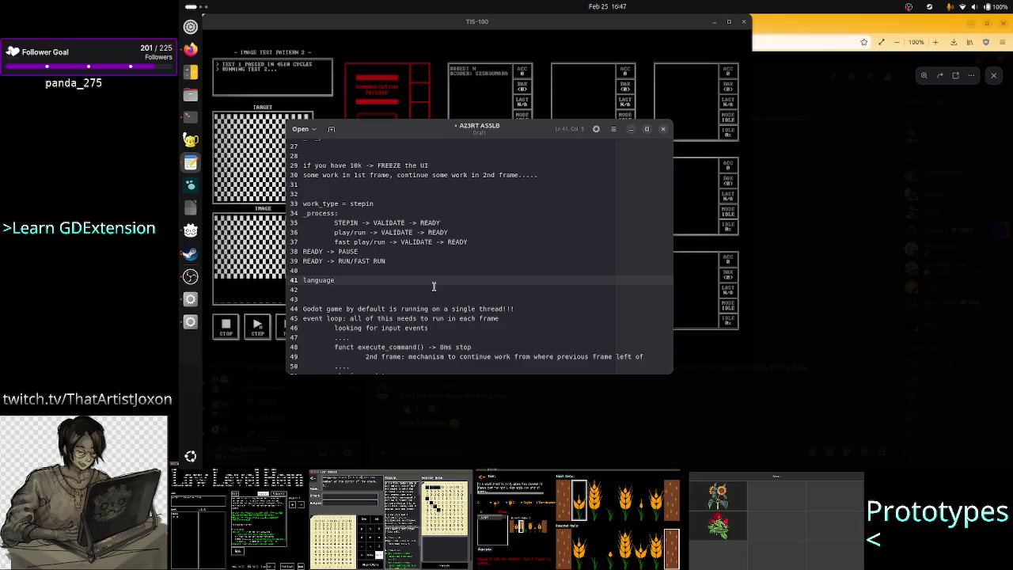
pyautogui.write(': C++ c')
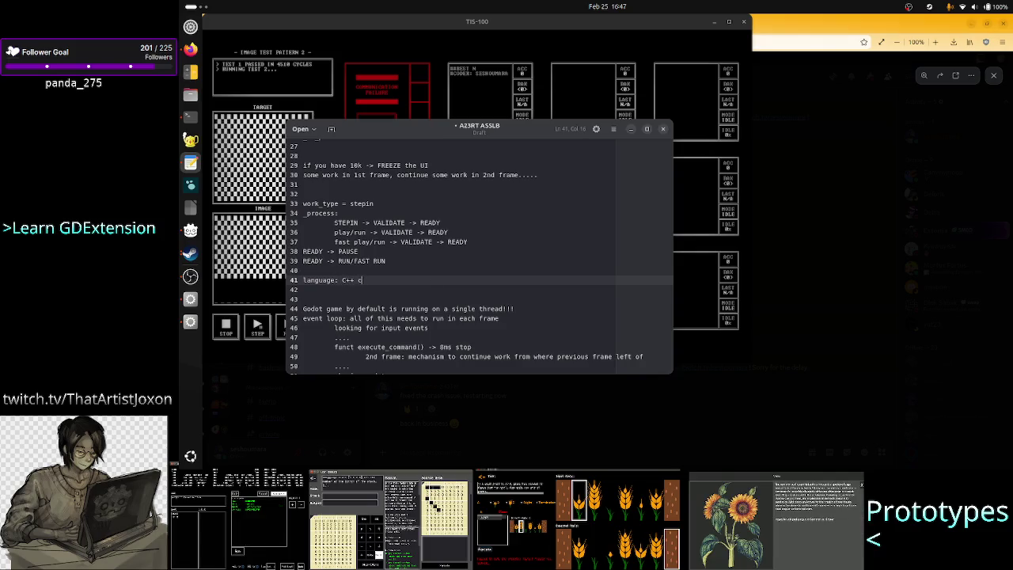
pyautogui.write('ode')
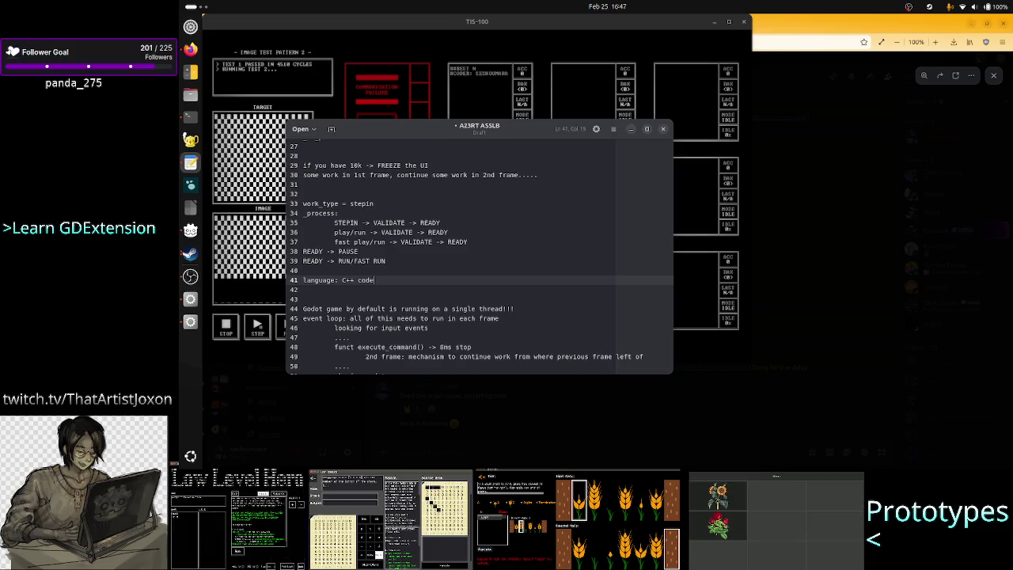
pyautogui.press('BackSpace')
pyautogui.press('BackSpace')
pyautogui.press('BackSpace')
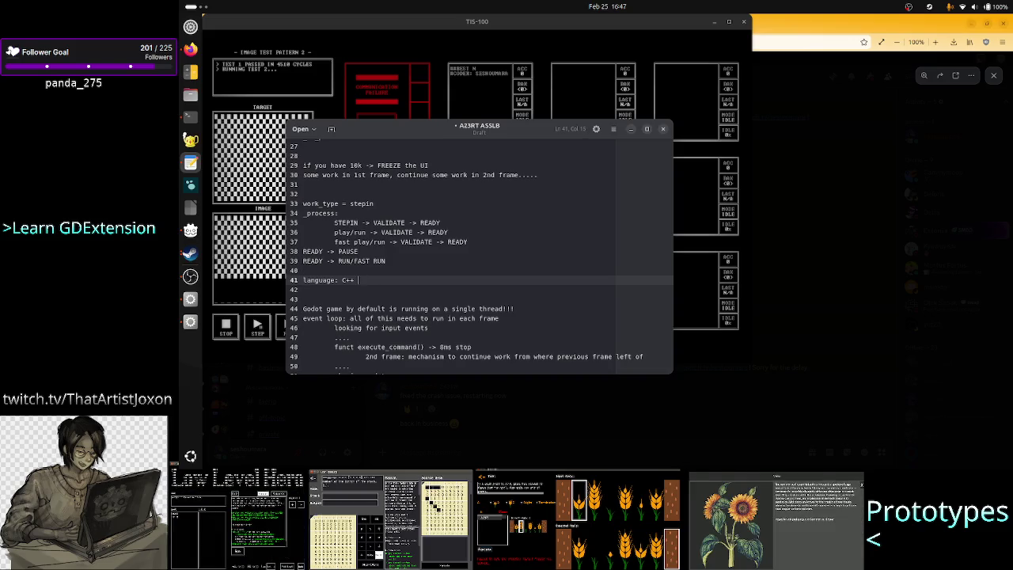
pyautogui.write('API')
pyautogui.press('Return')
pyautogui.press('Tab')
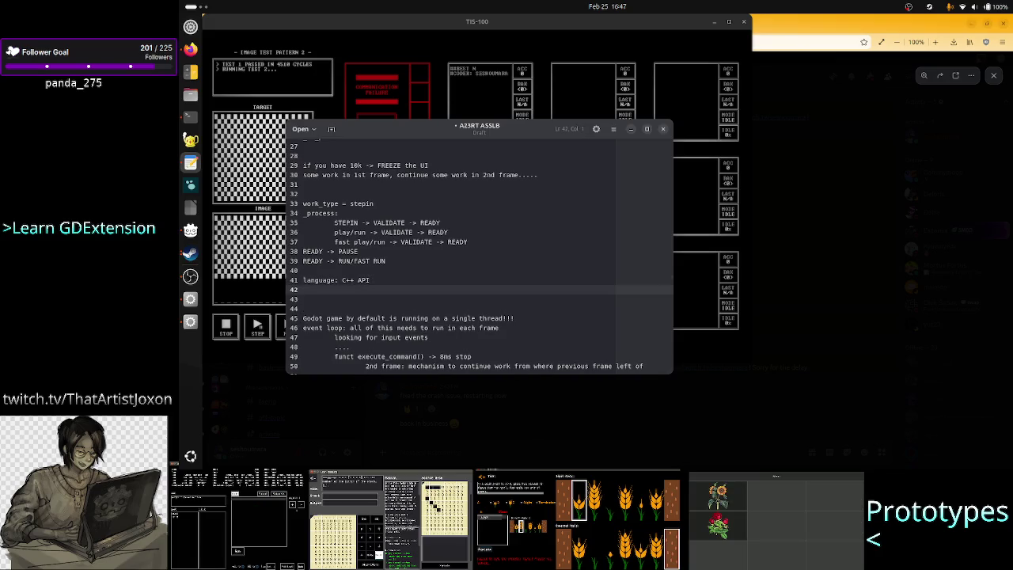
pyautogui.write('lex')
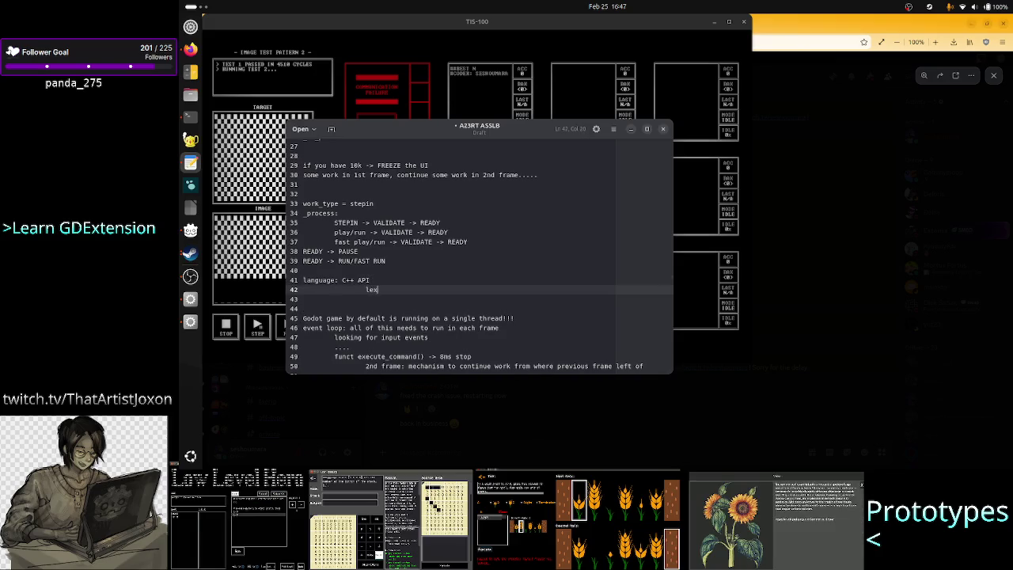
pyautogui.write('er, parser, interpreter')
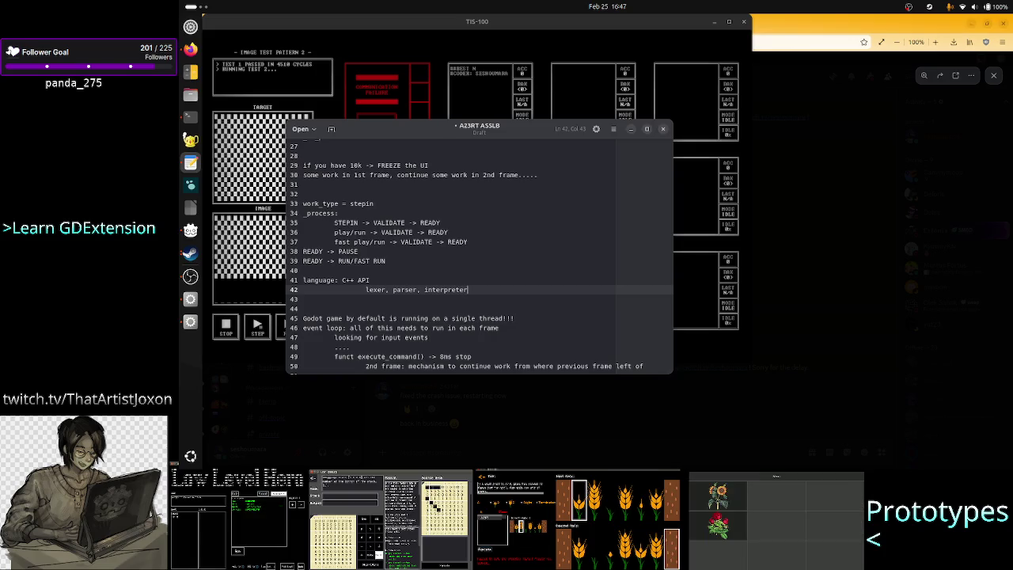
# Step: Select the lexer, parser, interpreter text, then bring the TIS-100 game to the front
pyautogui.click(365, 289)
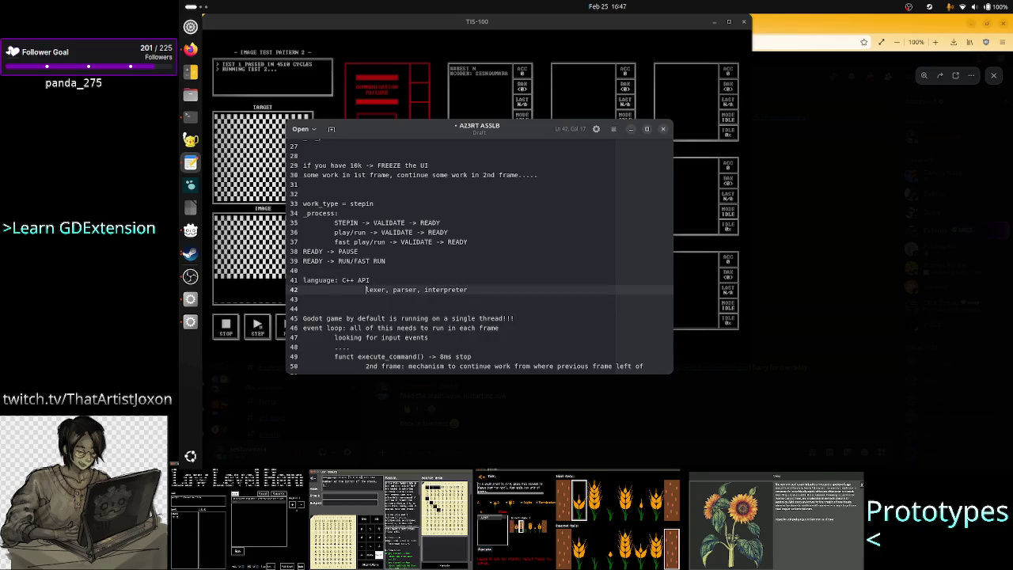
pyautogui.hotkey('shift', 'Down')
pyautogui.hotkey('shift', 'Left')
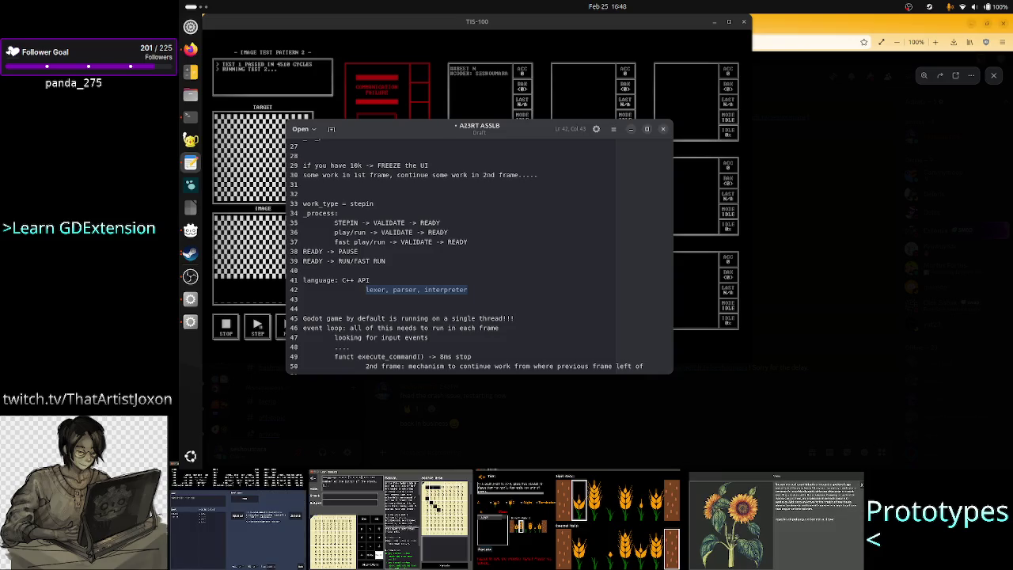
pyautogui.press('Up')
pyautogui.press('Down')
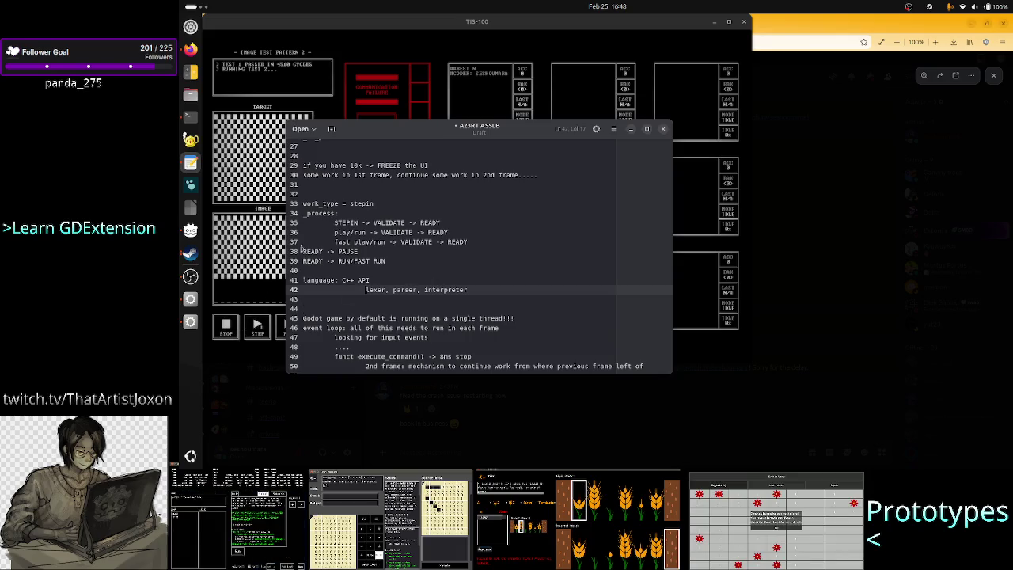
pyautogui.click(420, 16)
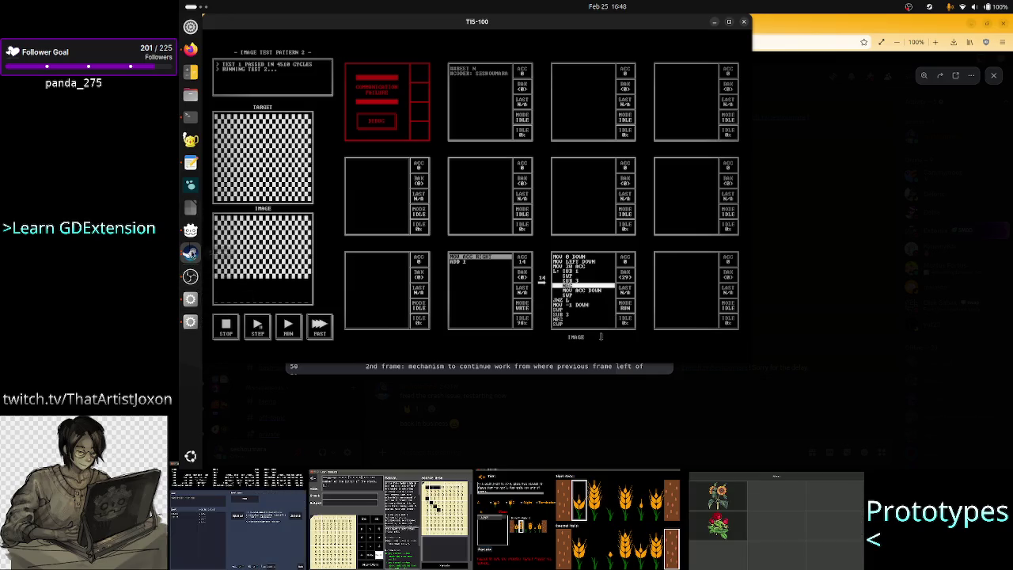
# Step: Bring the notes back in front and select the work_type line
pyautogui.click(189, 162)
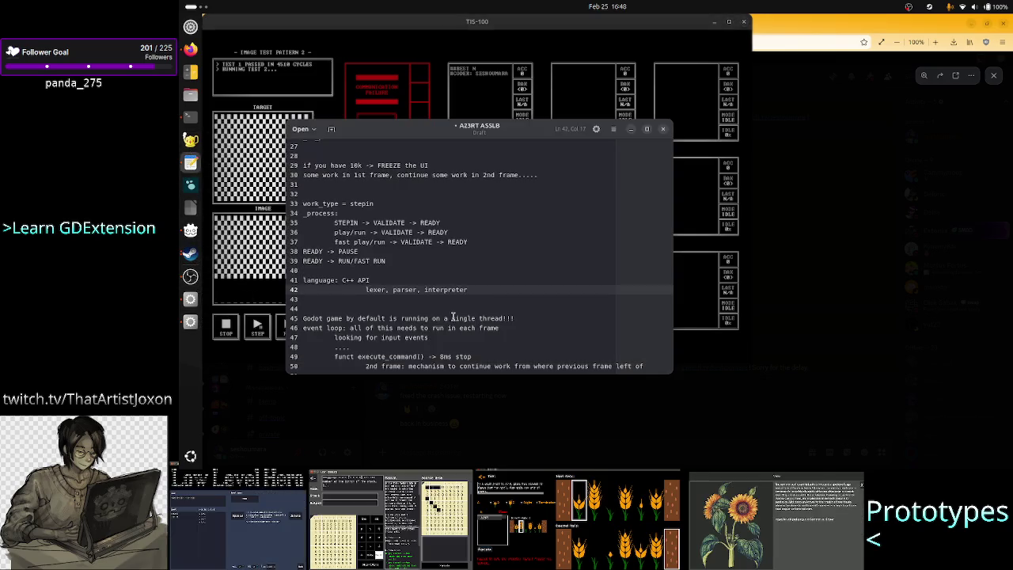
pyautogui.click(488, 286)
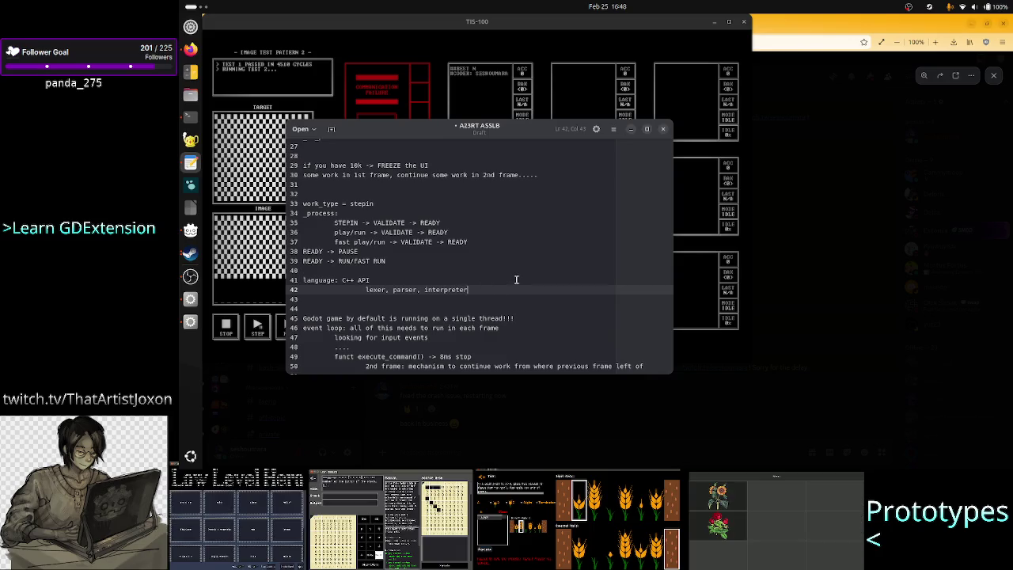
pyautogui.click(470, 250)
pyautogui.press('Up')
pyautogui.press('Up')
pyautogui.press('Up')
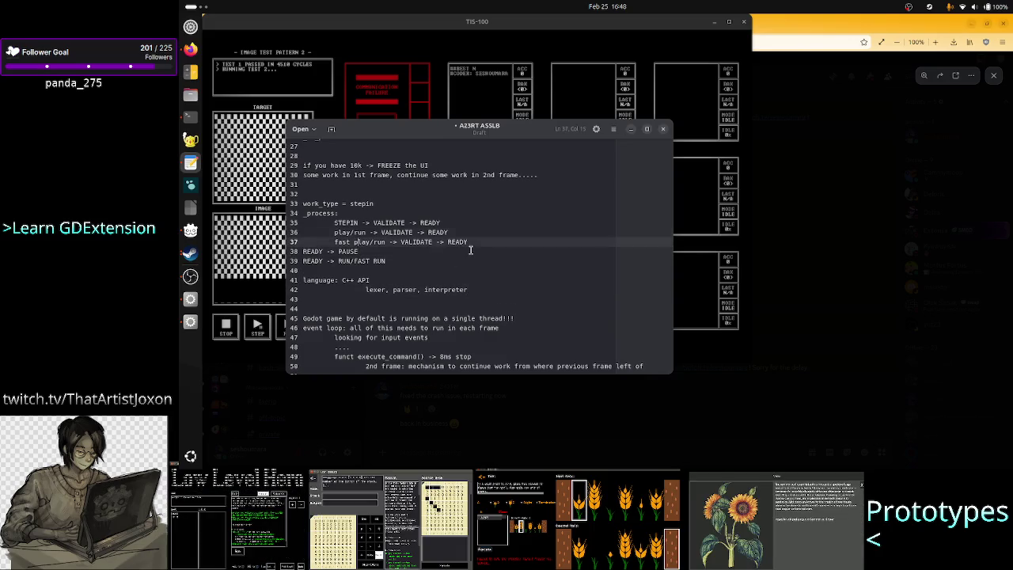
pyautogui.press('Down')
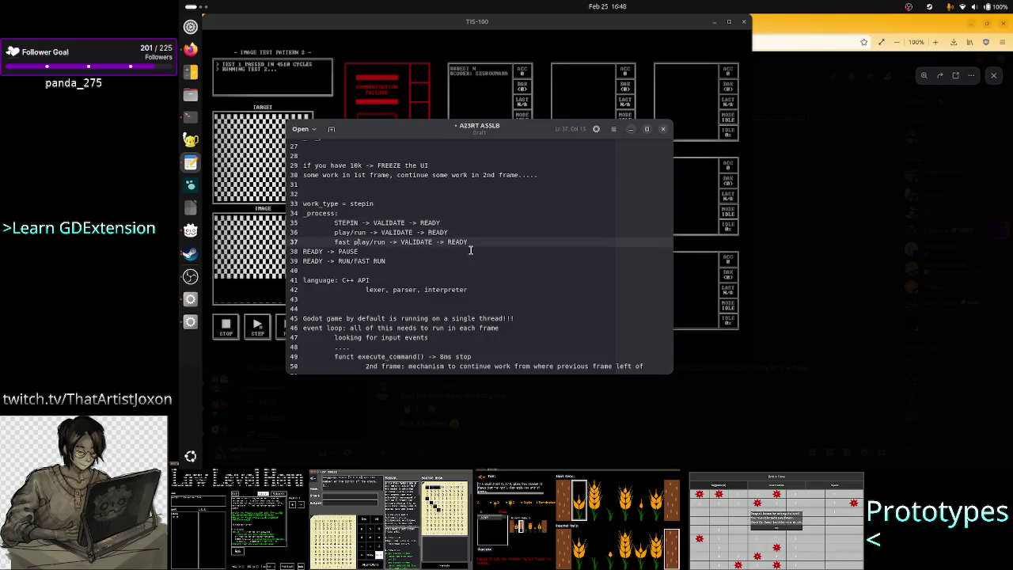
pyautogui.press('Up')
pyautogui.press('Up')
pyautogui.press('Up')
pyautogui.press('Home')
pyautogui.hotkey('shift', 'Down')
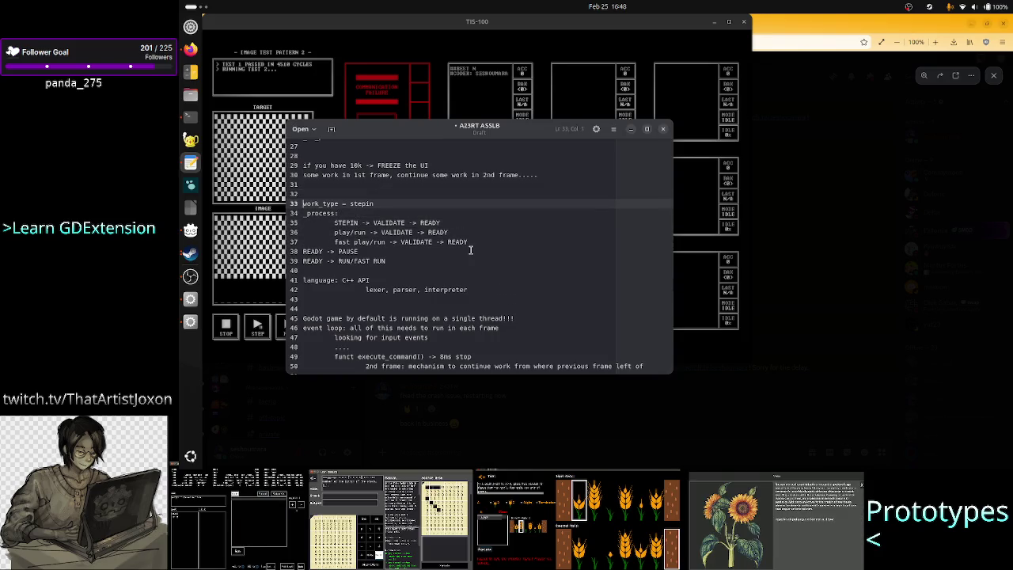
pyautogui.hotkey('shift', 'Left')
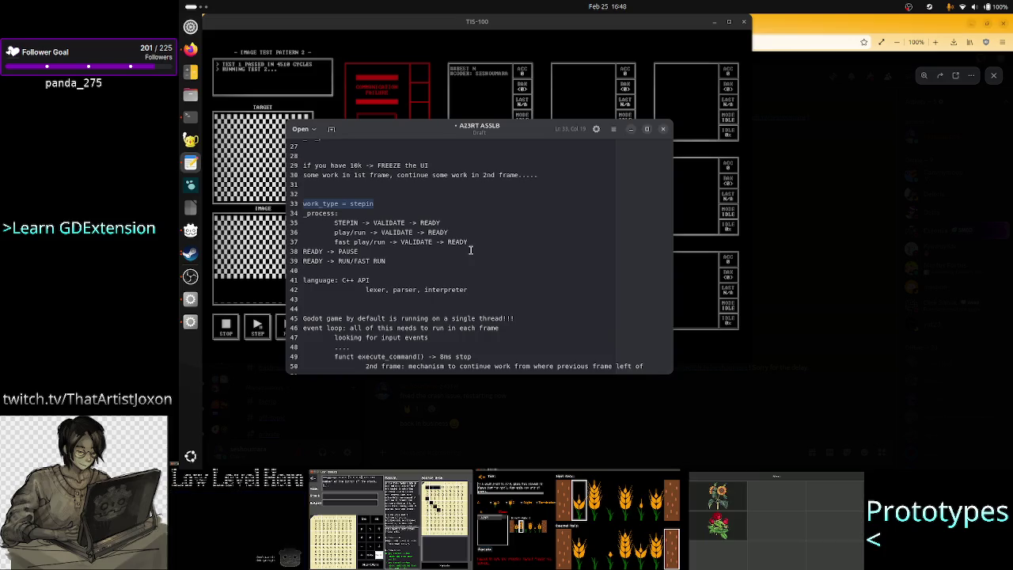
# Step: Review the _process and state-transition lines around work_type = stepin
pyautogui.press('Home')
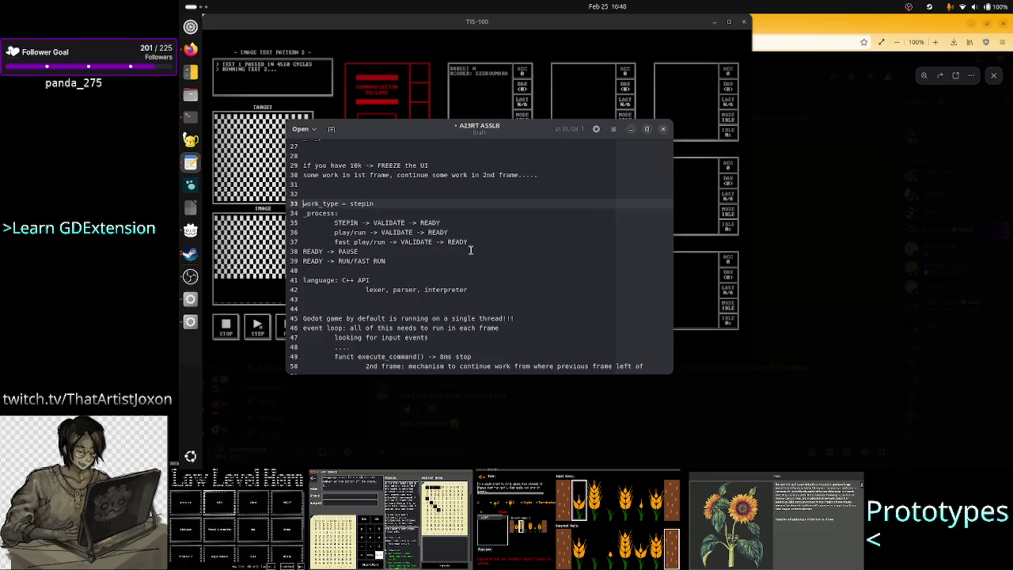
pyautogui.hotkey('shift', 'End')
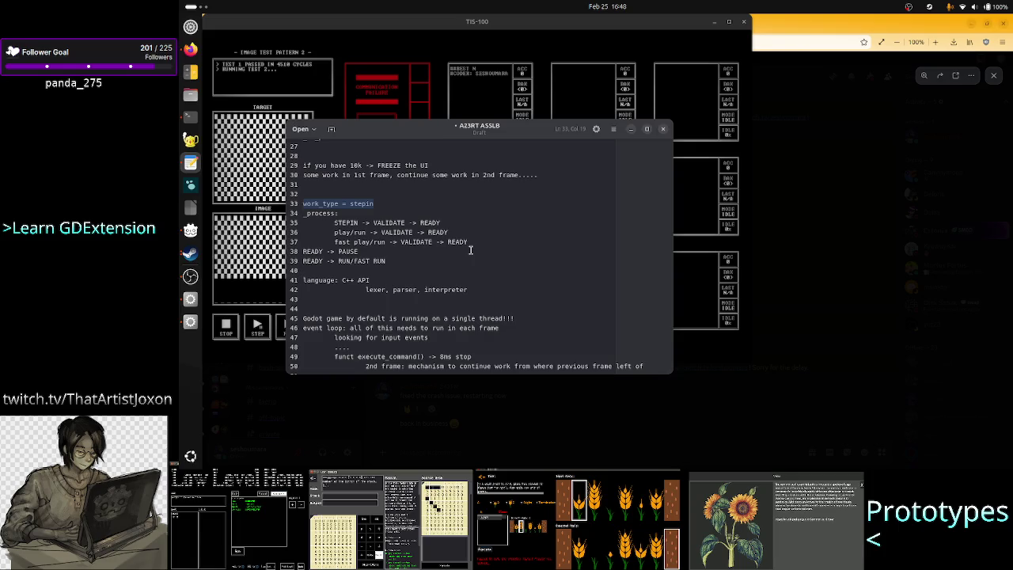
pyautogui.press('Home')
pyautogui.press('Down')
pyautogui.press('Down')
pyautogui.press('Down')
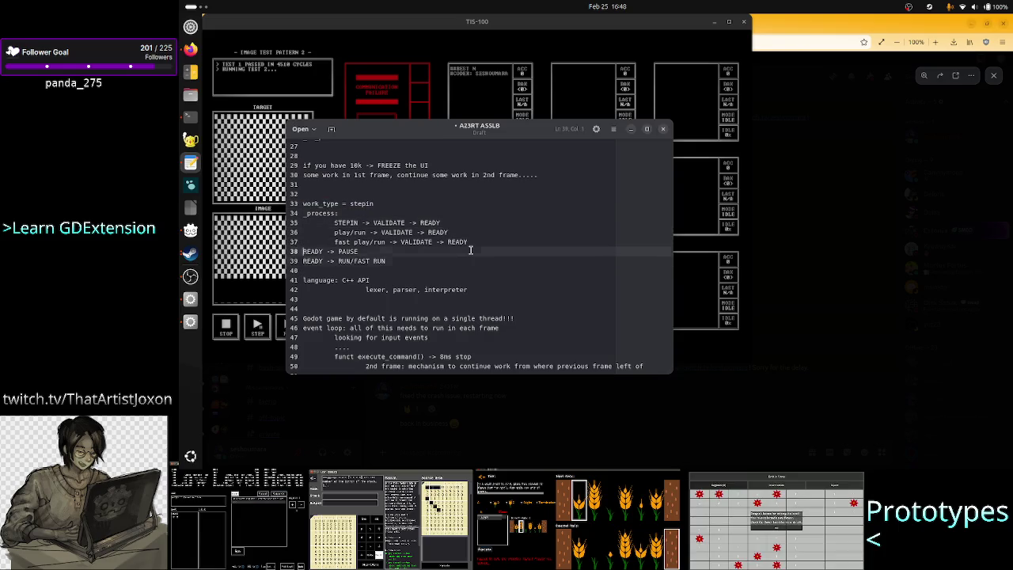
pyautogui.press('Up')
pyautogui.press('Up')
pyautogui.press('Up')
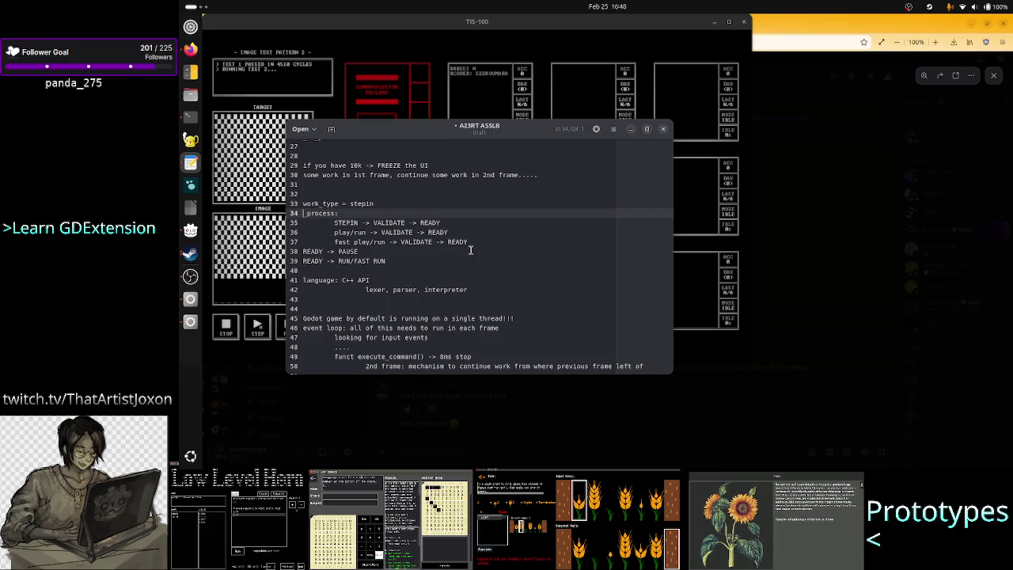
pyautogui.press('Down')
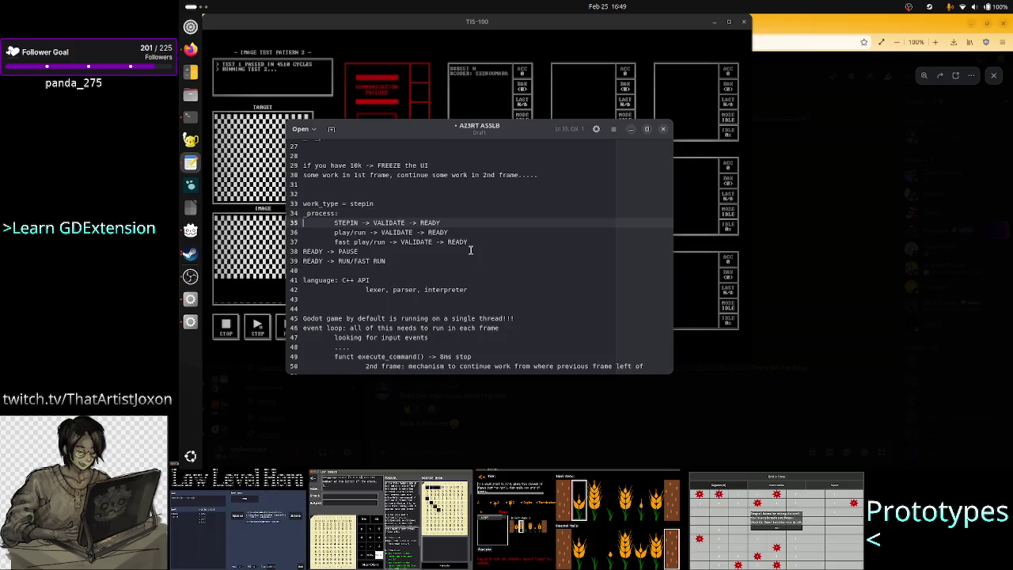
pyautogui.press('Up')
pyautogui.hotkey('shift', 'Down')
pyautogui.hotkey('shift', 'Down')
pyautogui.hotkey('shift', 'Down')
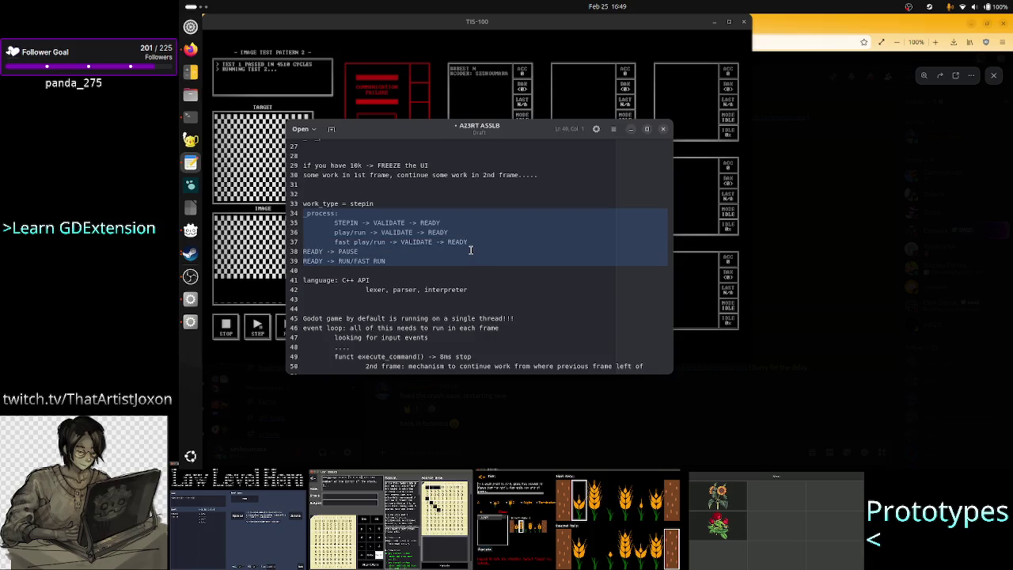
pyautogui.press('Up')
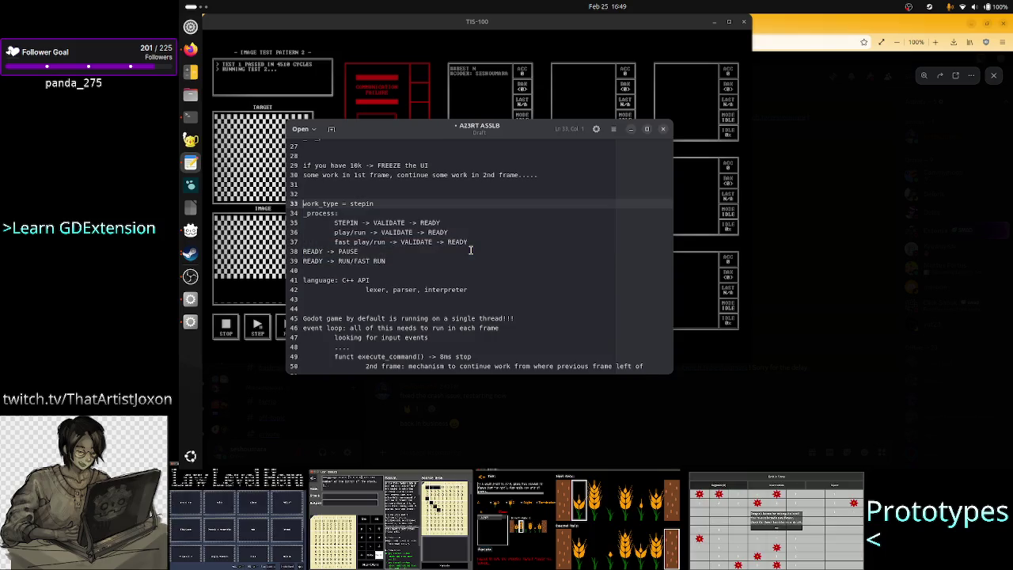
pyautogui.hotkey('shift', 'End')
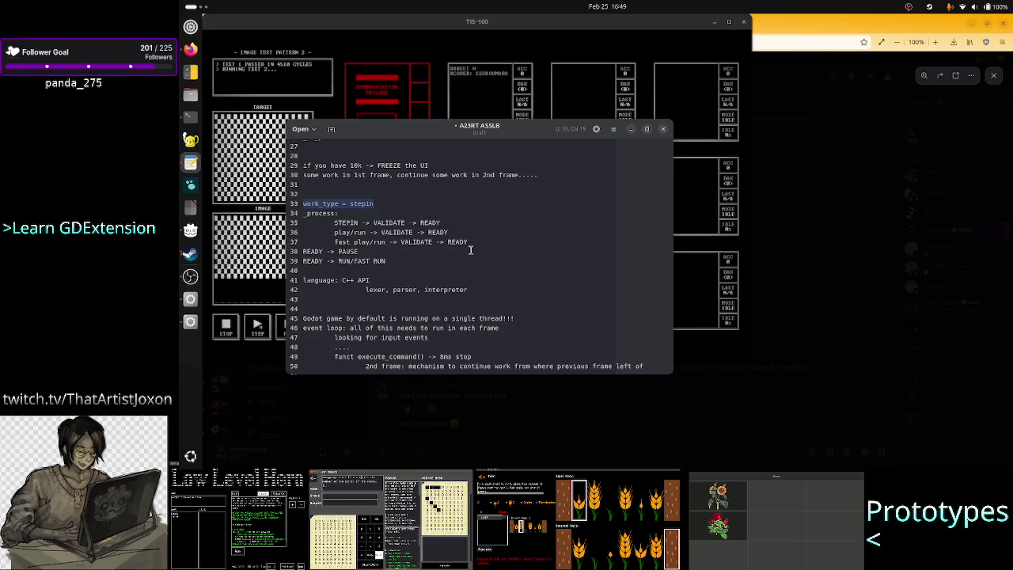
pyautogui.press('End')
# Step: Insert a blank line above work_type = stepin
pyautogui.press('Up')
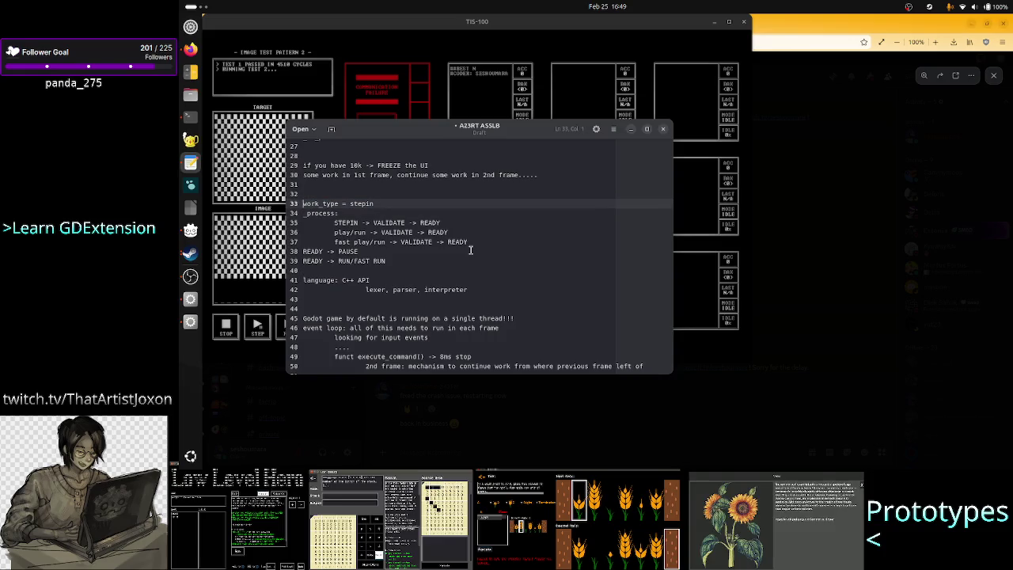
pyautogui.press('Down')
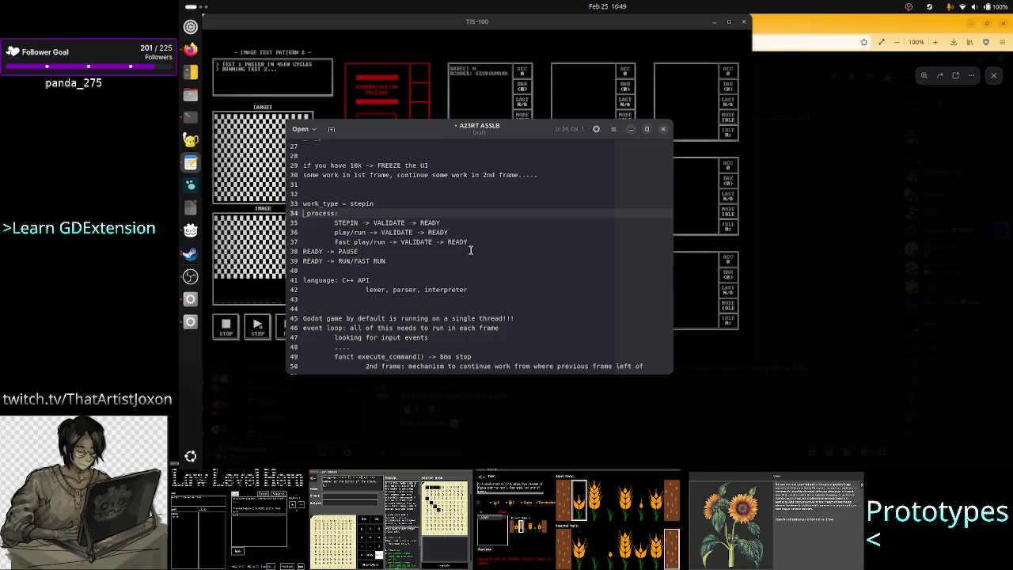
pyautogui.press('Down')
pyautogui.press('Down')
pyautogui.press('Down')
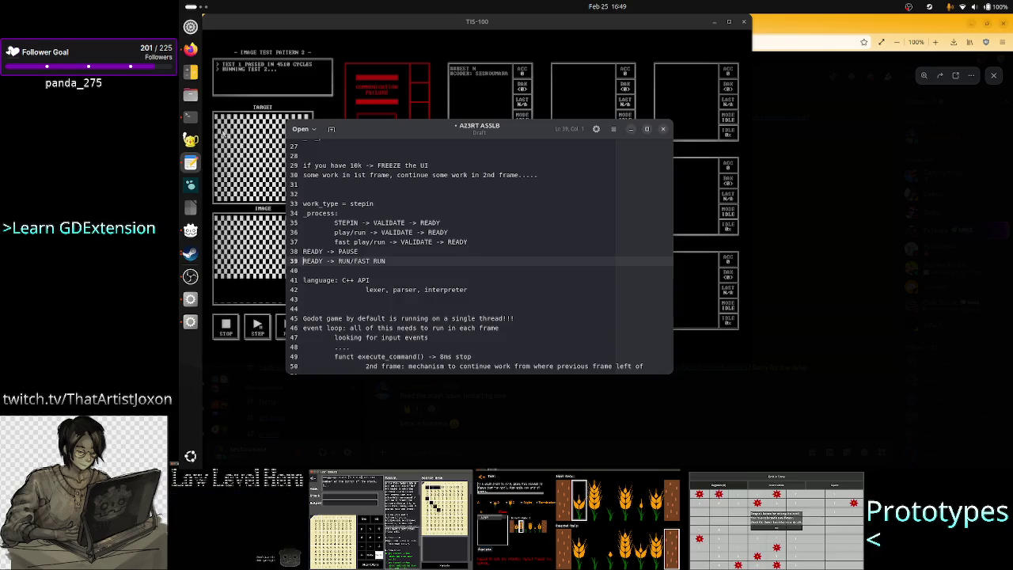
pyautogui.press('Up')
pyautogui.press('Up')
pyautogui.press('Up')
pyautogui.press('Return')
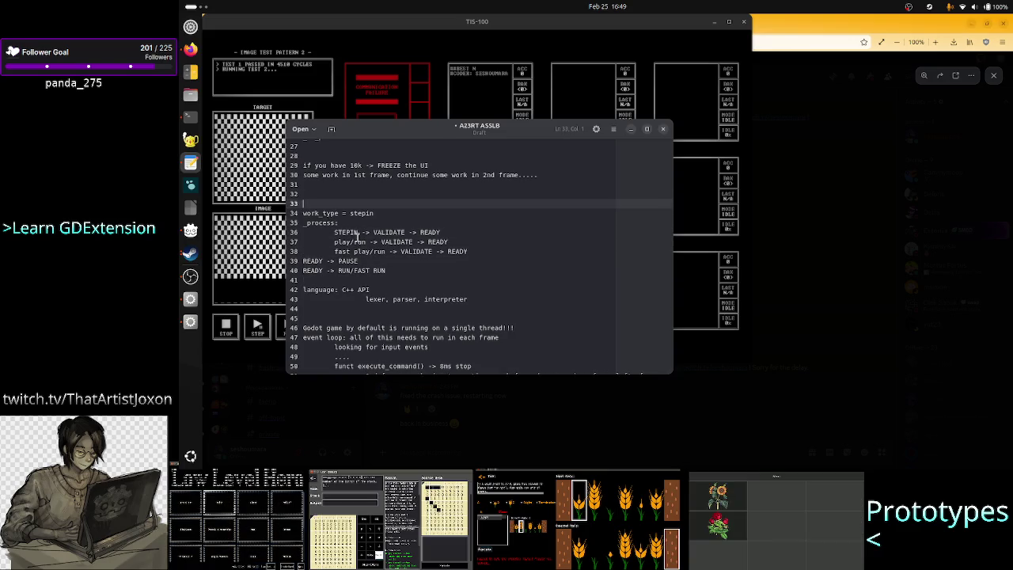
# Step: Add the comment '#make it work first, regardless of how shitty the code is' with a blank line above
pyautogui.press('Up')
pyautogui.write('#make i')
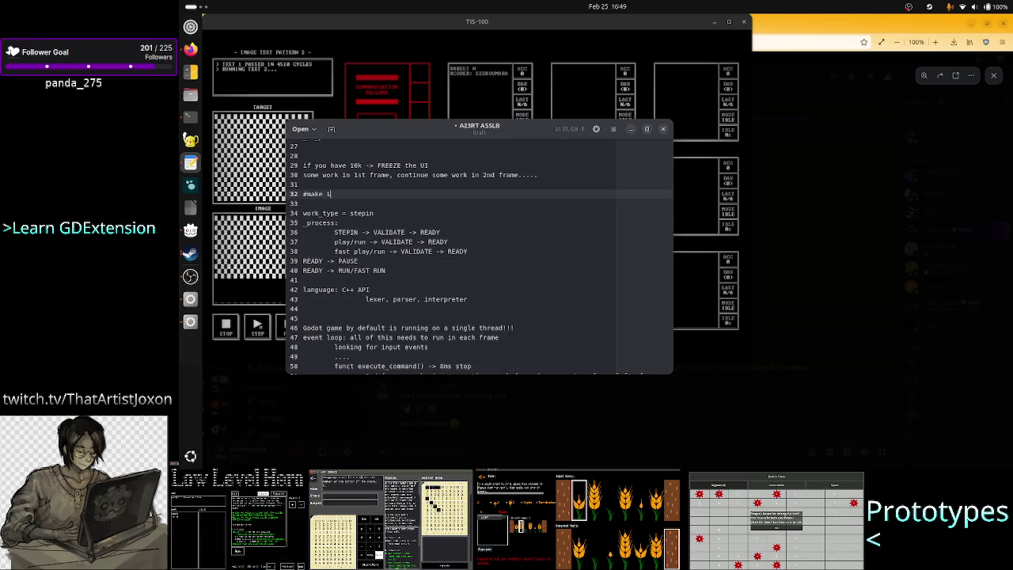
pyautogui.write('t work fir')
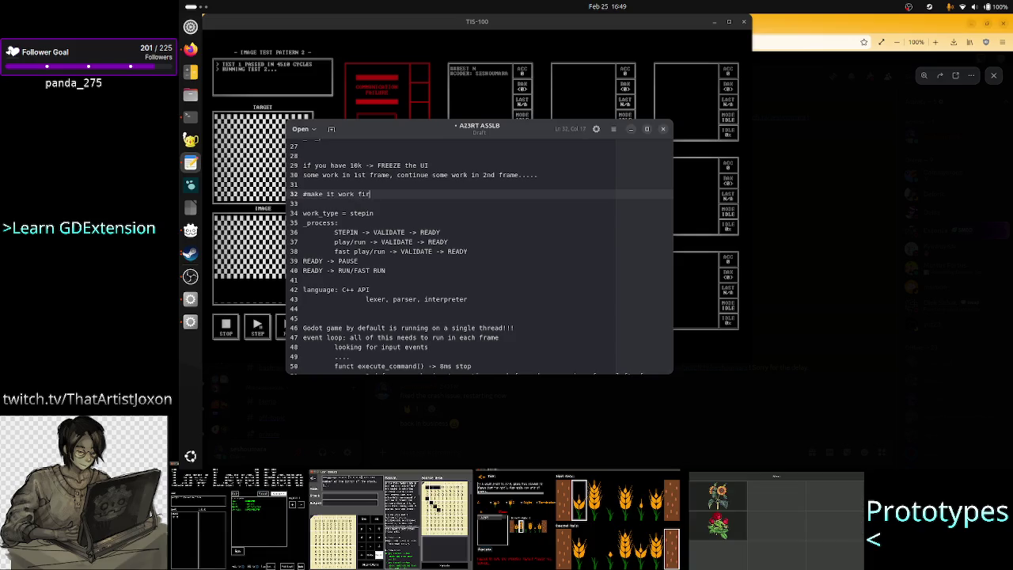
pyautogui.write('st, regard')
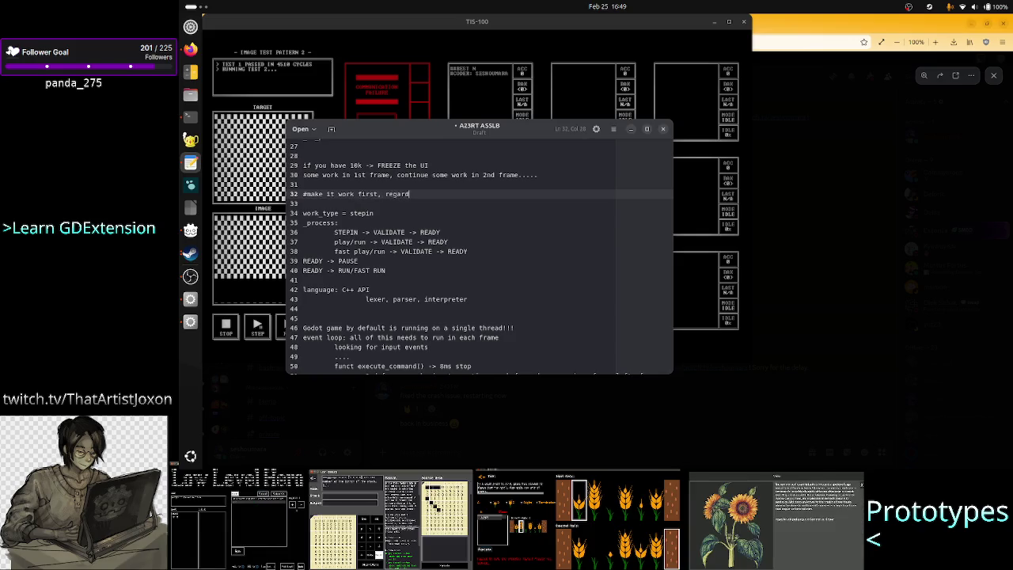
pyautogui.write('less of how shitty the code is')
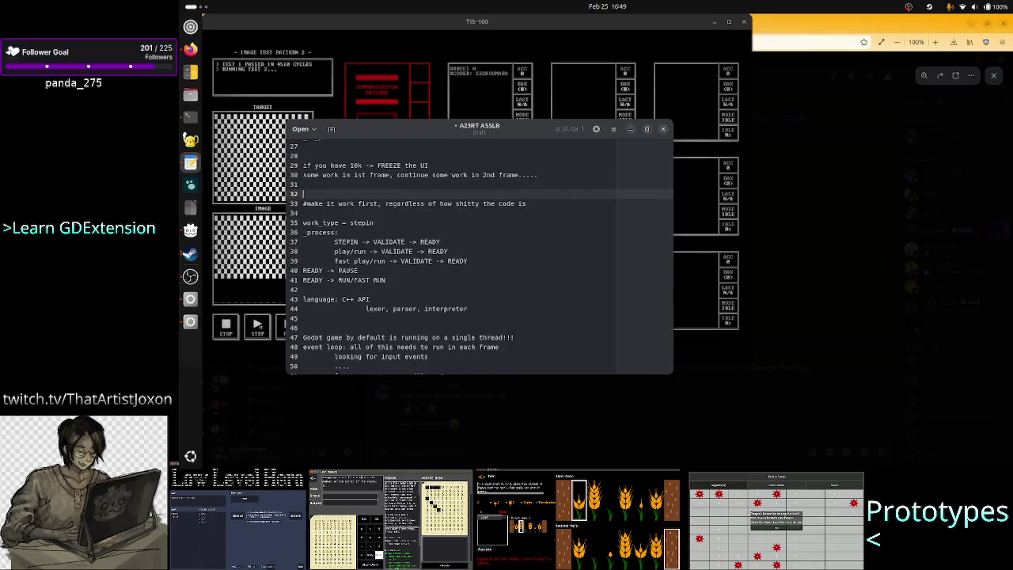
pyautogui.press('Home')
pyautogui.press('Return')
pyautogui.press('Up')
# Step: Review the STEPIN, play/run and fast play/run notes down to READY -> RUN/FAST RUN
pyautogui.press('Down')
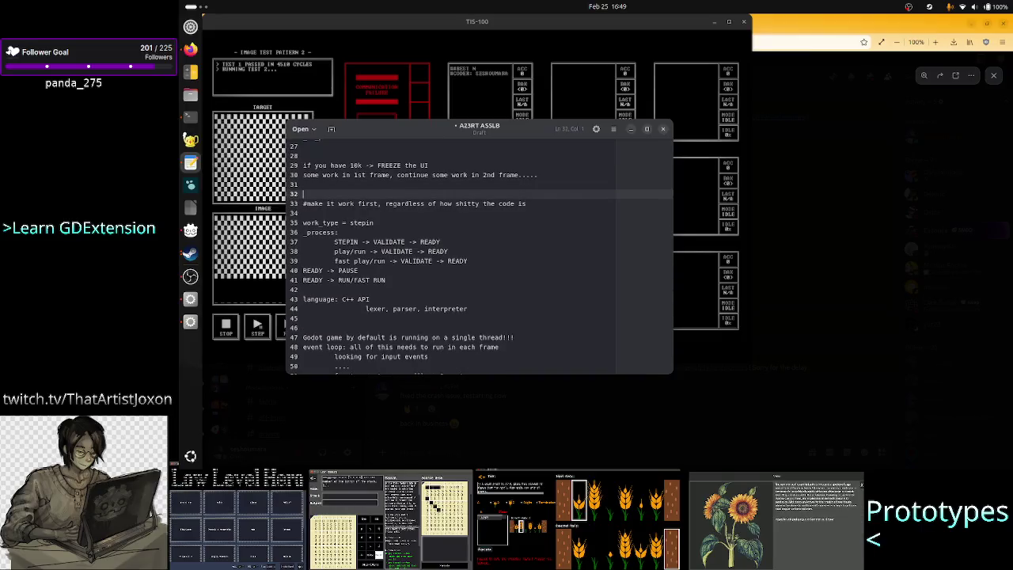
pyautogui.press('Down')
pyautogui.press('Up')
pyautogui.press('Up')
pyautogui.press('Down')
pyautogui.press('Down')
pyautogui.press('Down')
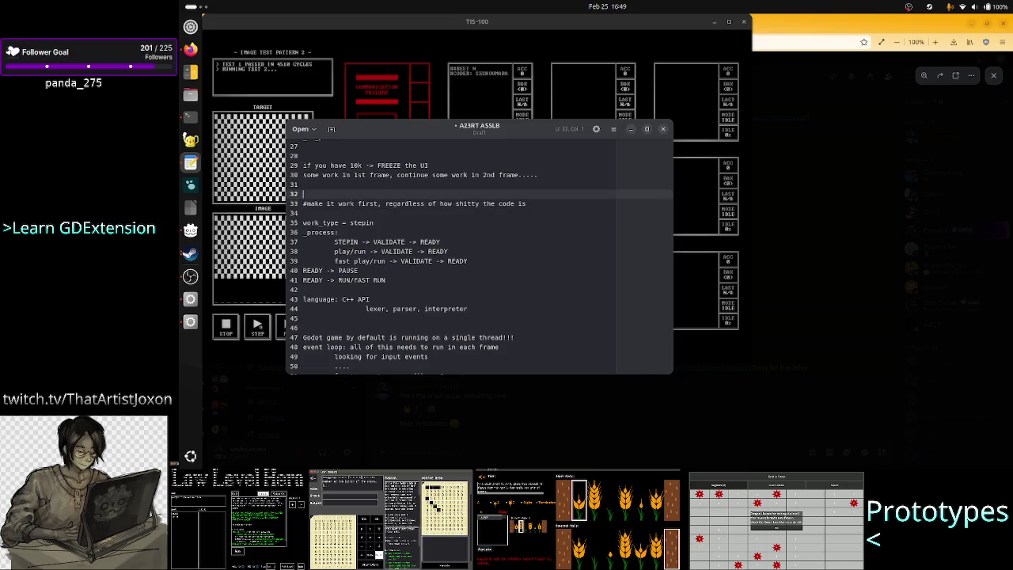
pyautogui.press('Down')
pyautogui.press('Down')
pyautogui.press('Down')
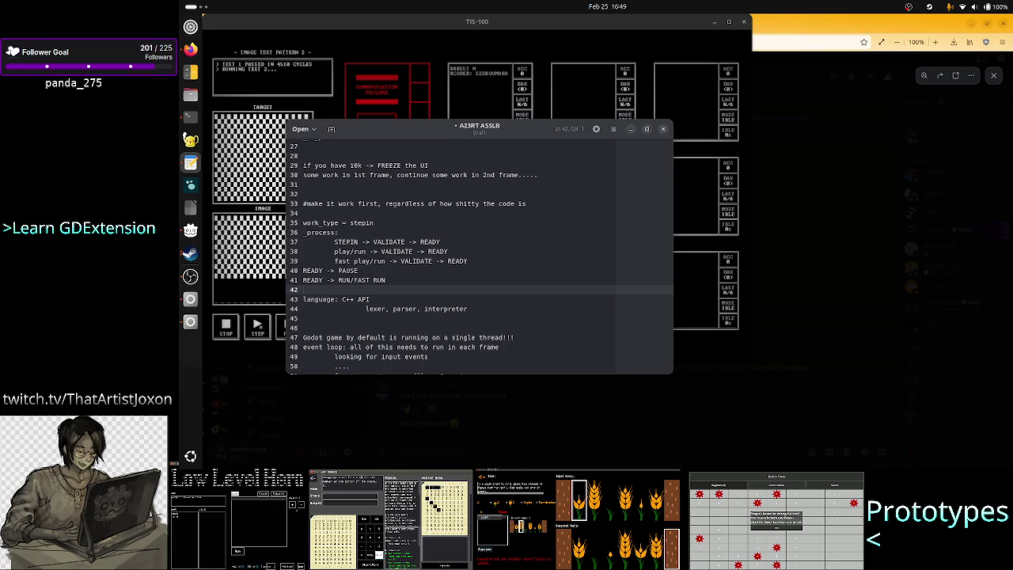
pyautogui.press('Up')
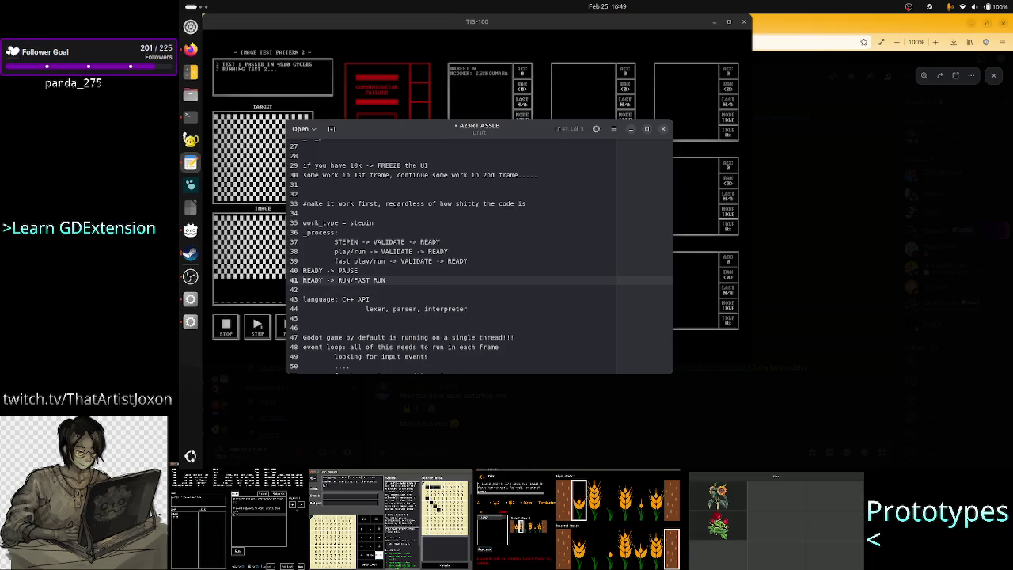
pyautogui.press('End')
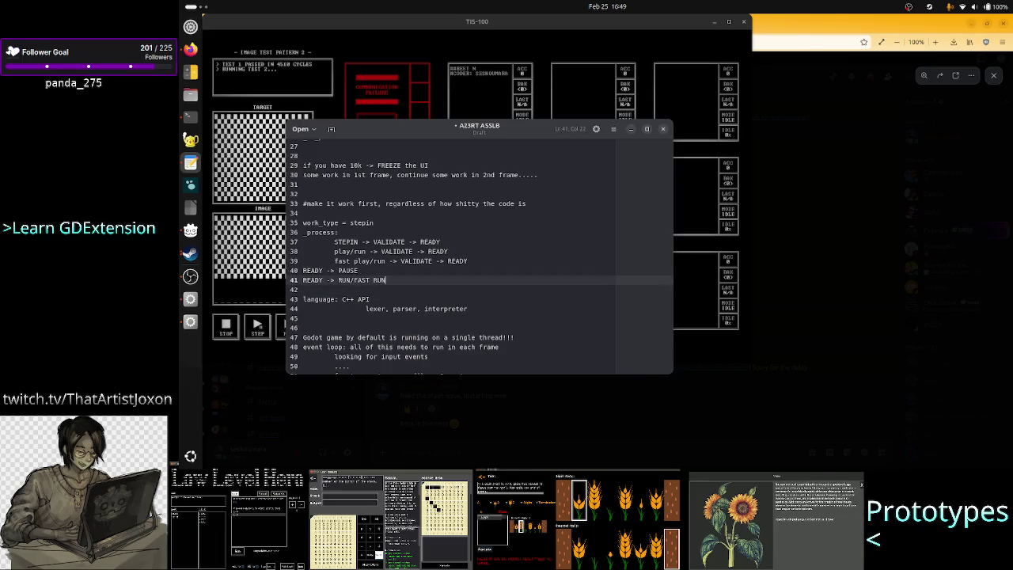
pyautogui.hotkey('shift', 'Up')
pyautogui.hotkey('shift', 'Up')
pyautogui.hotkey('shift', 'Up')
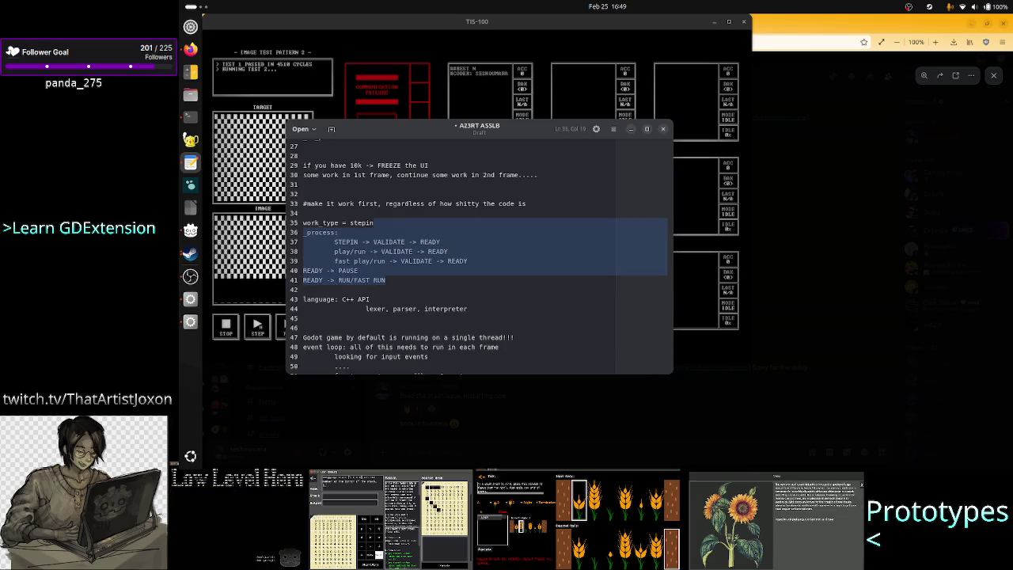
pyautogui.press('Right')
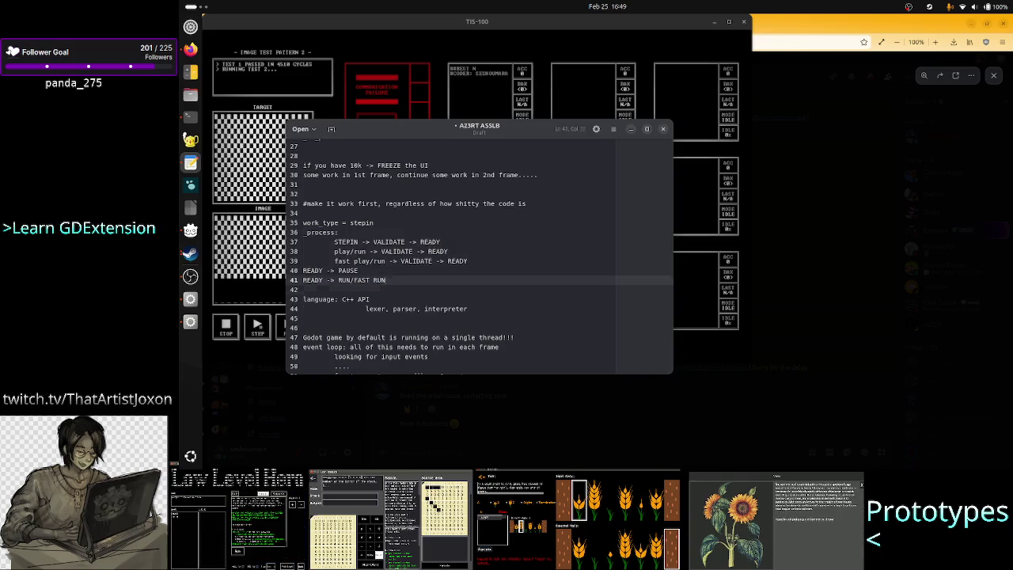
# Step: Type and delete a trial 'rchitec' line, then switch to the Godot editor
pyautogui.press('Return')
pyautogui.write('architec')
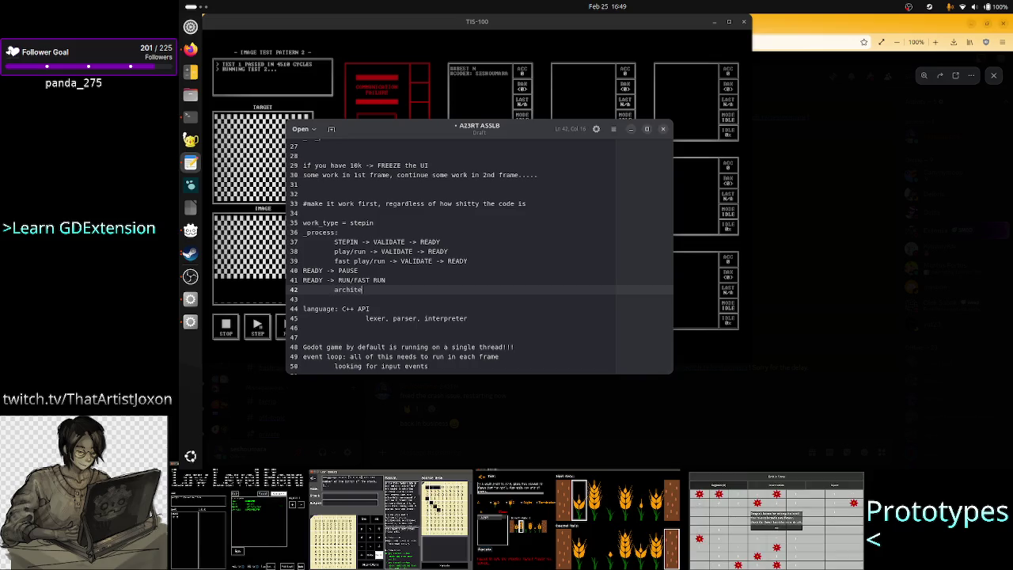
pyautogui.click(303, 290)
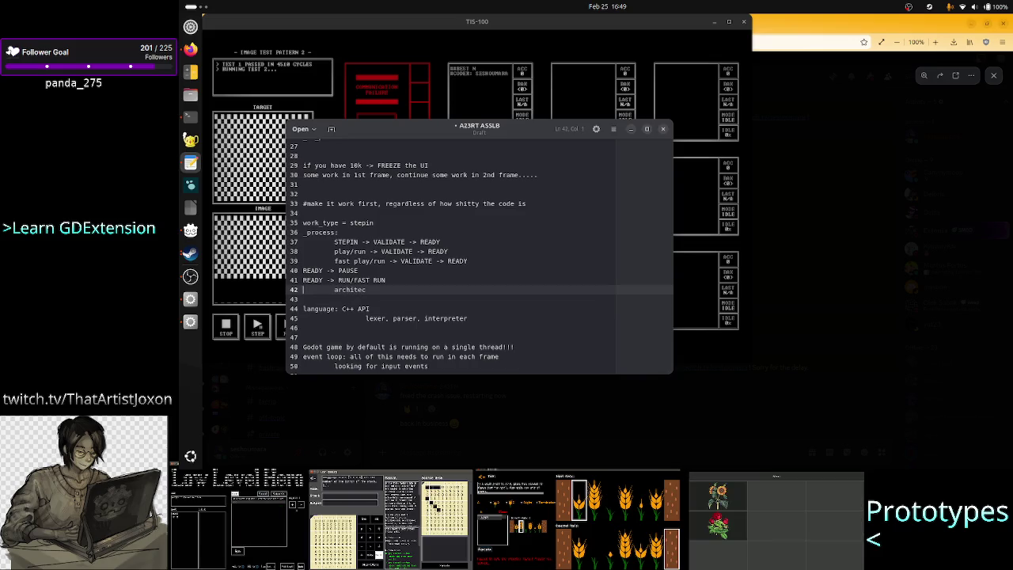
pyautogui.hotkey('shift', 'End')
pyautogui.press('BackSpace')
pyautogui.press('BackSpace')
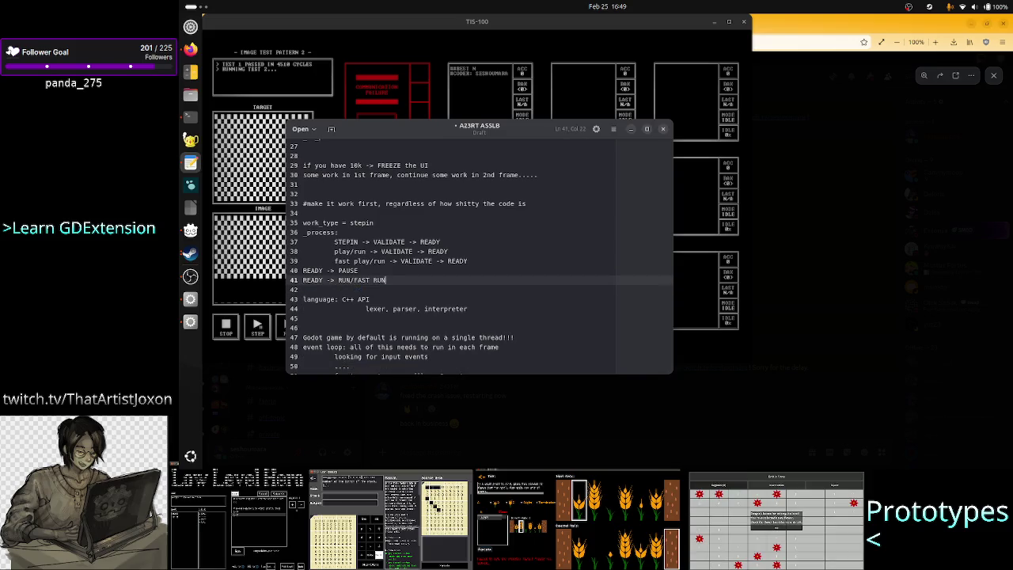
pyautogui.press('Up')
pyautogui.press('Up')
pyautogui.press('Up')
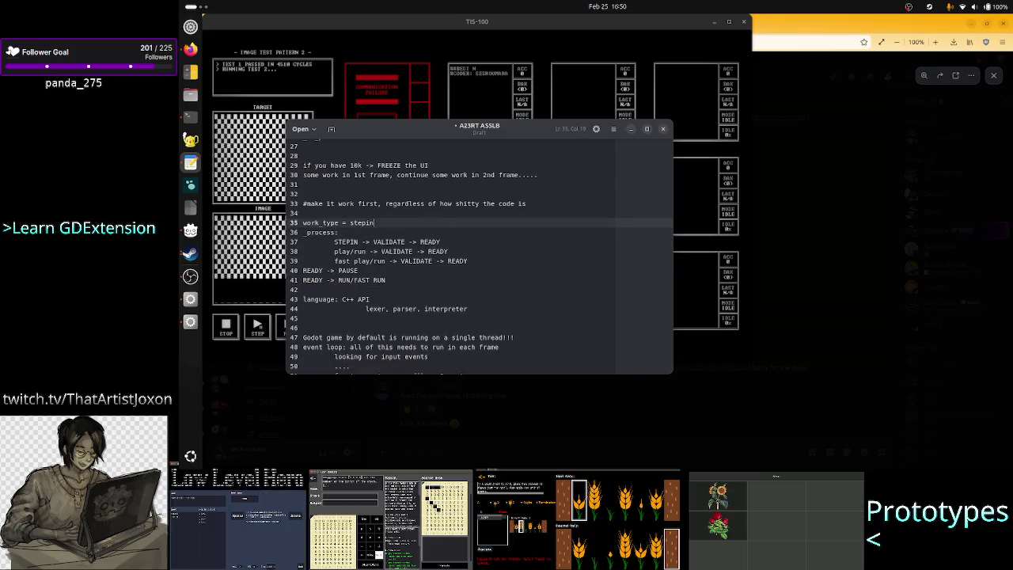
pyautogui.hotkey('alt', 'Tab')
pyautogui.press('Tab')
pyautogui.press('Tab')
pyautogui.press('Tab')
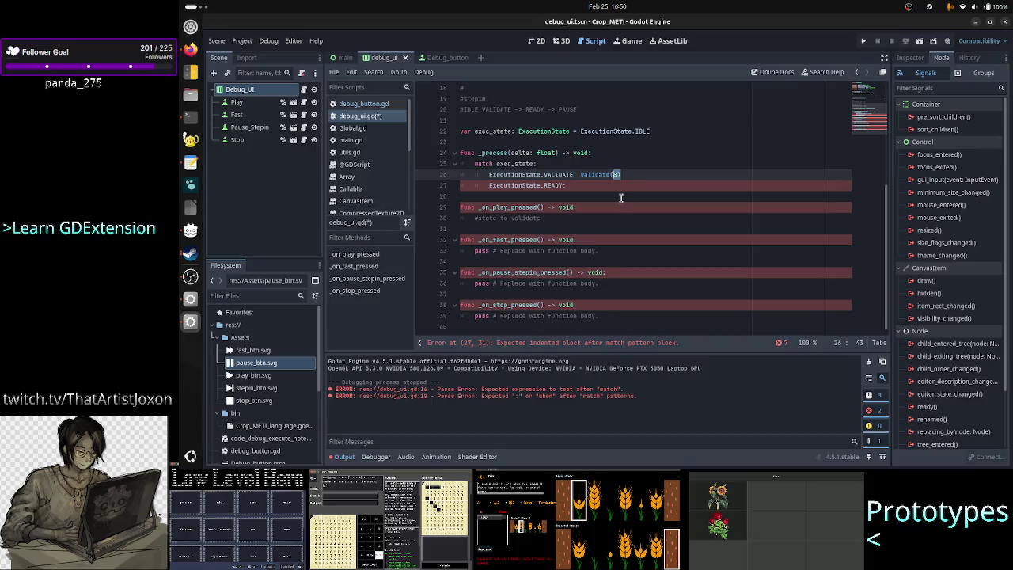
# Step: Start a var exec_mode declaration on a new line below exec_state in debug_ui.gd
pyautogui.scroll(4, 665, 172)
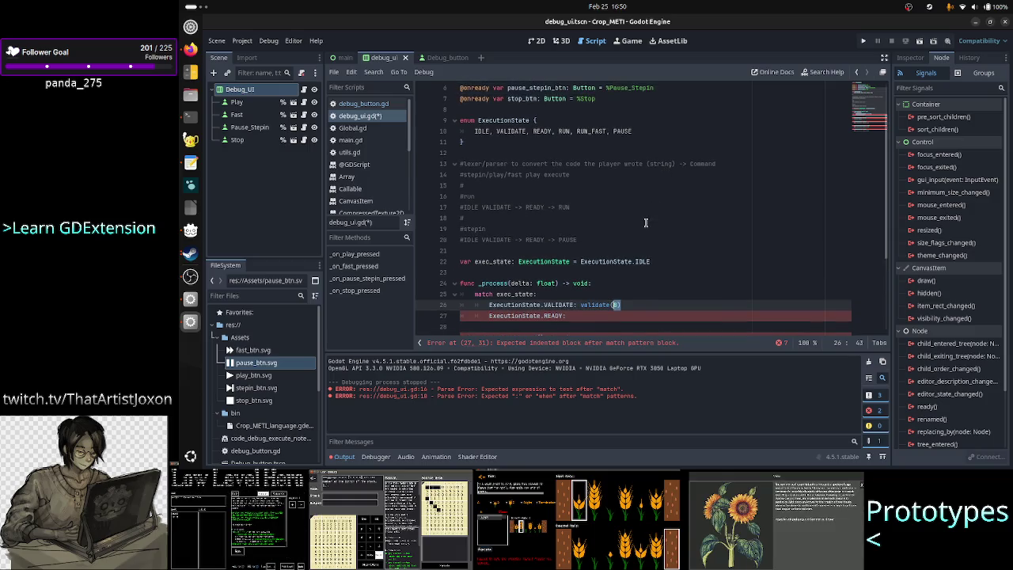
pyautogui.click(678, 261)
pyautogui.press('Return')
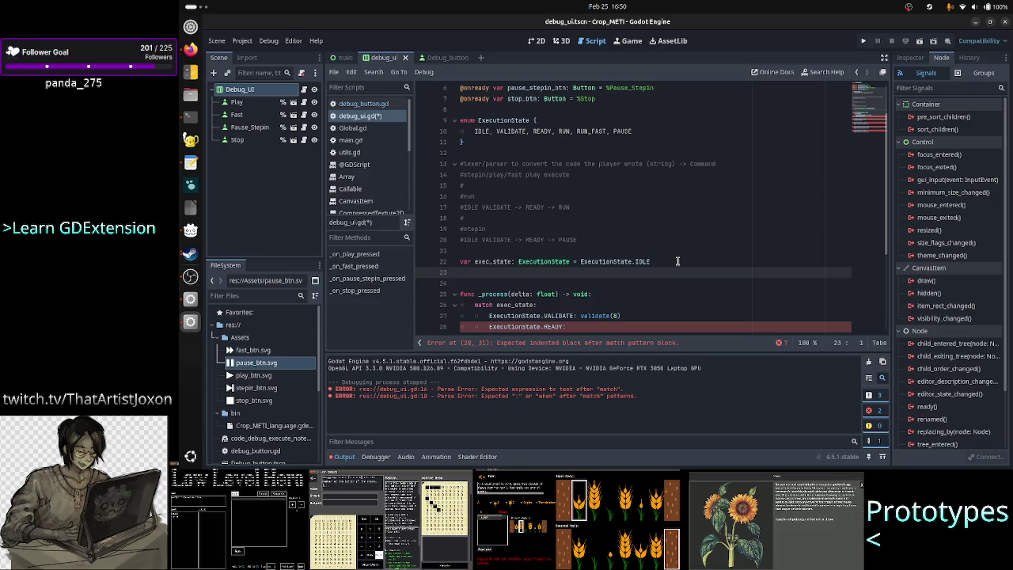
pyautogui.write('var')
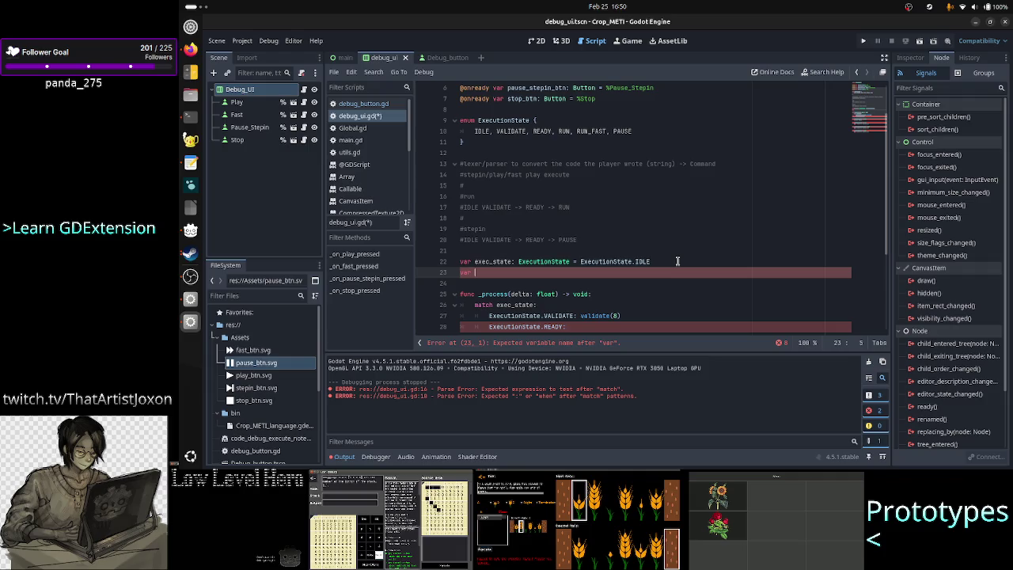
pyautogui.write('exec_n')
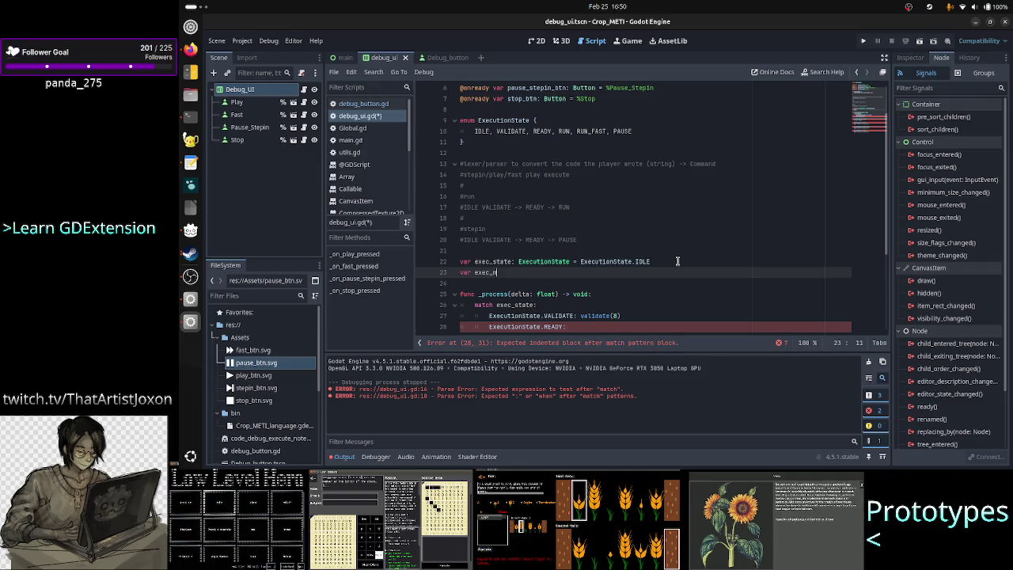
pyautogui.write('ode:')
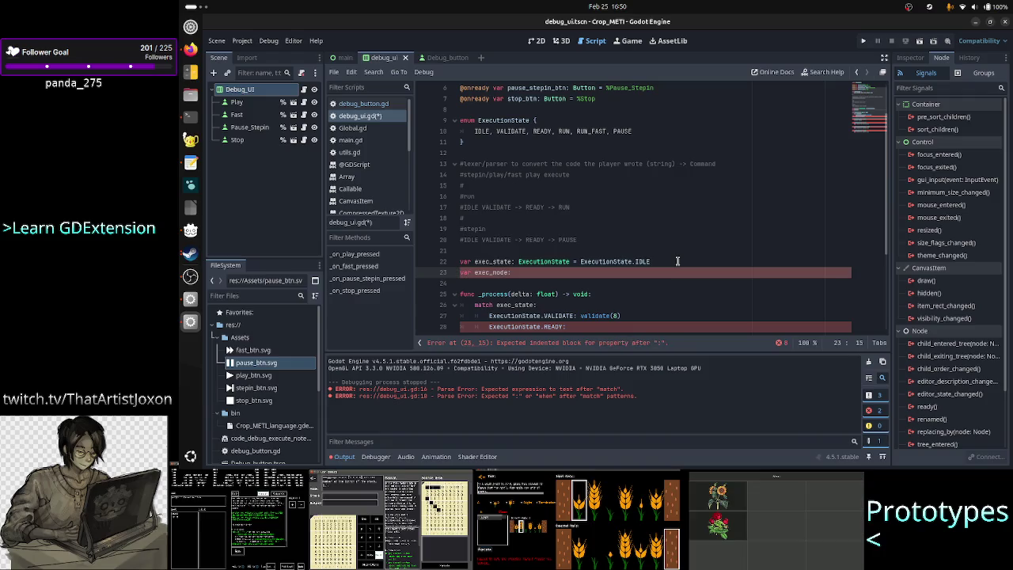
# Step: Inspect the ExecutionState type and READY uses, then return to the exec_mode line
pyautogui.press('Down')
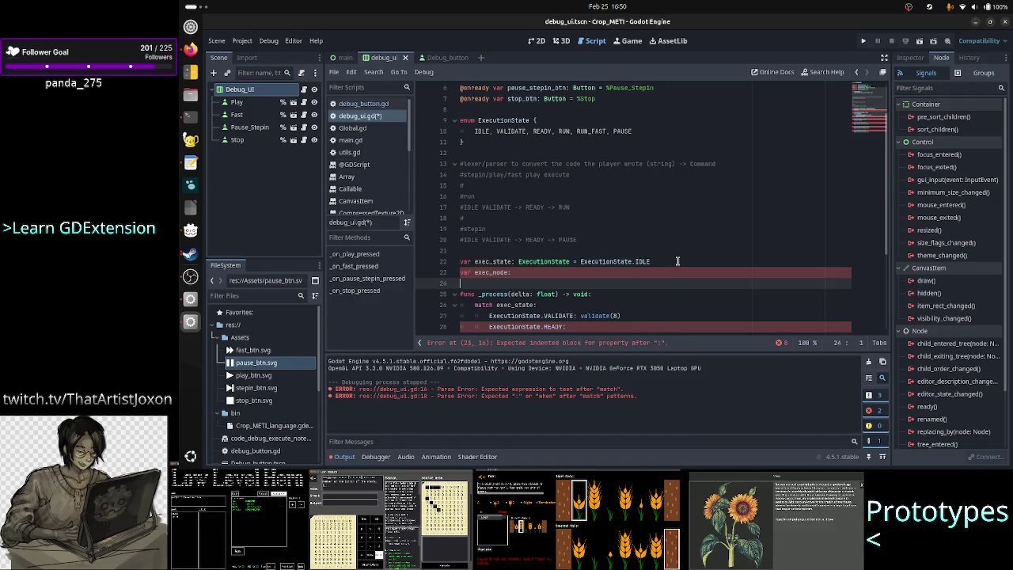
pyautogui.press('Up')
pyautogui.hotkey('shift', 'Down')
pyautogui.press('Up')
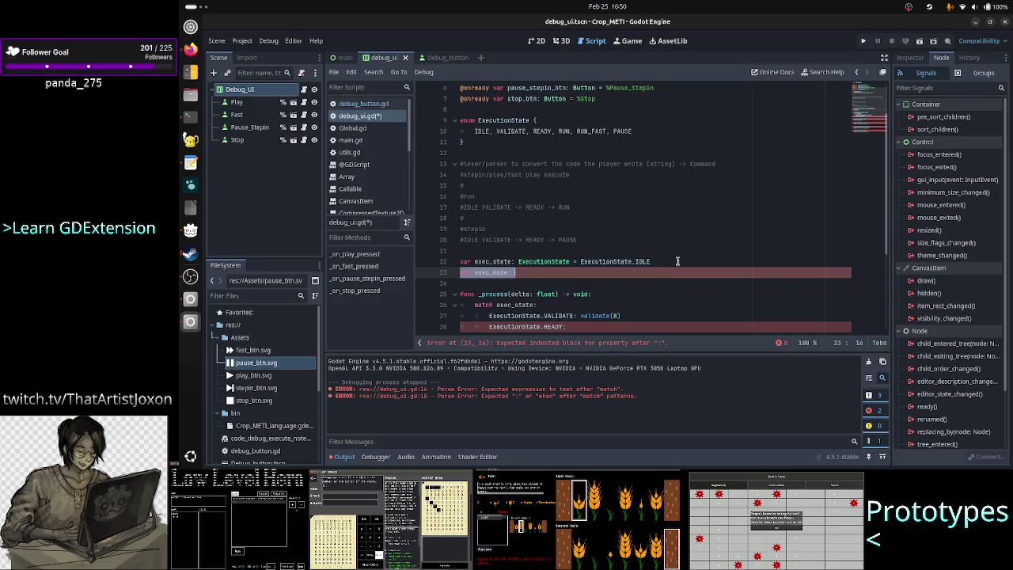
pyautogui.press('Up')
pyautogui.press('Right')
pyautogui.press('Right')
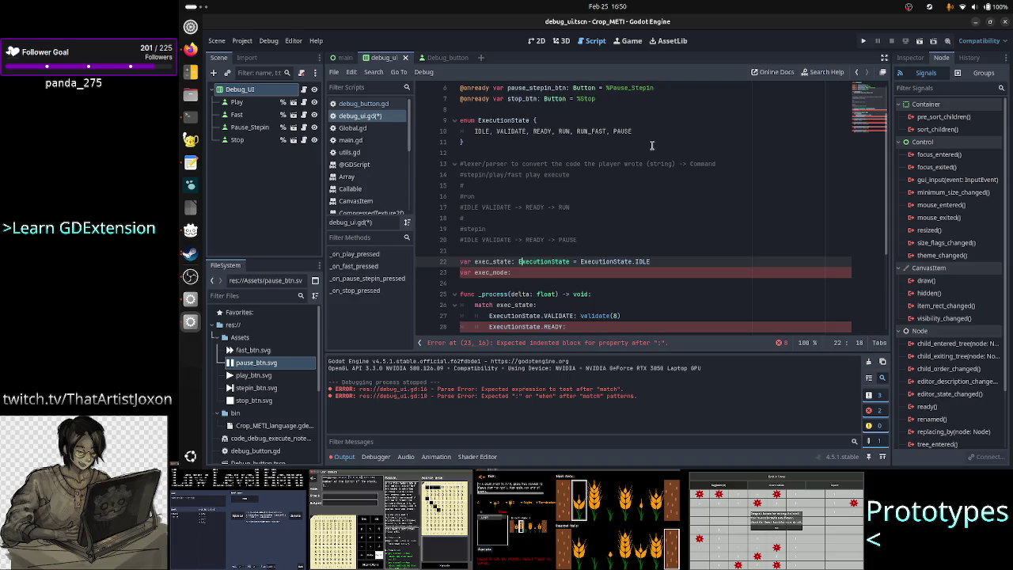
pyautogui.doubleClick(539, 132)
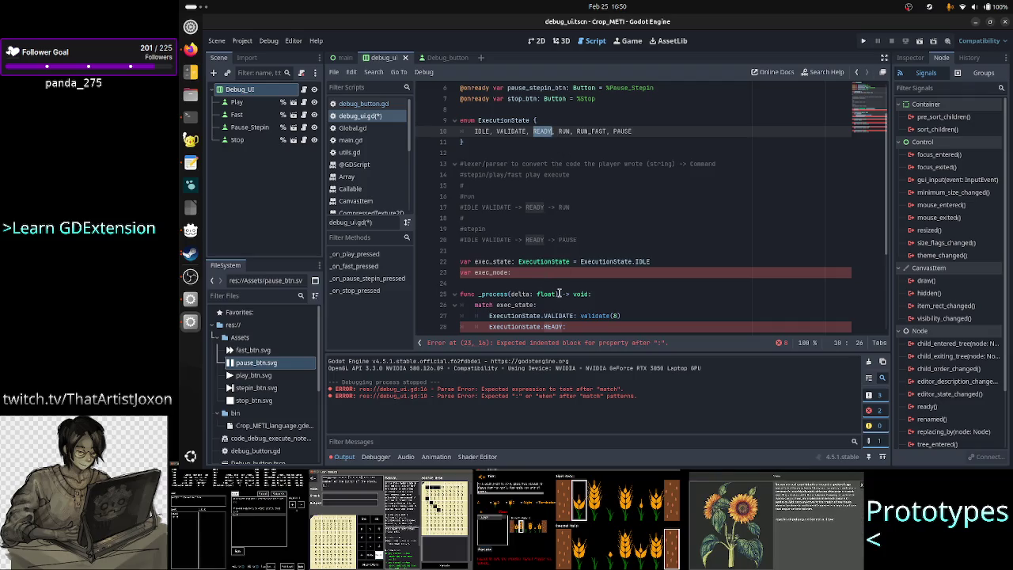
pyautogui.click(543, 264)
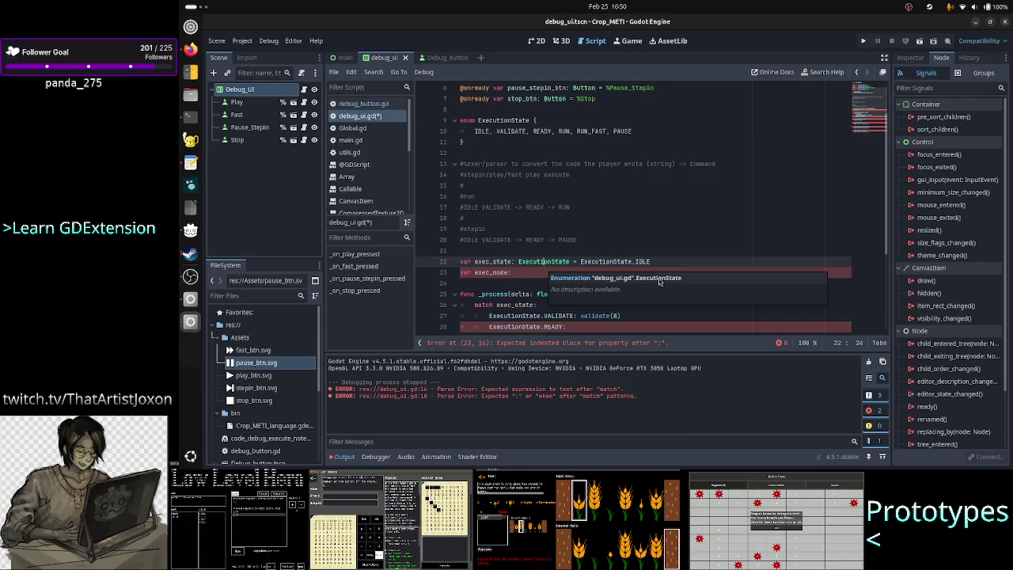
pyautogui.press('Down')
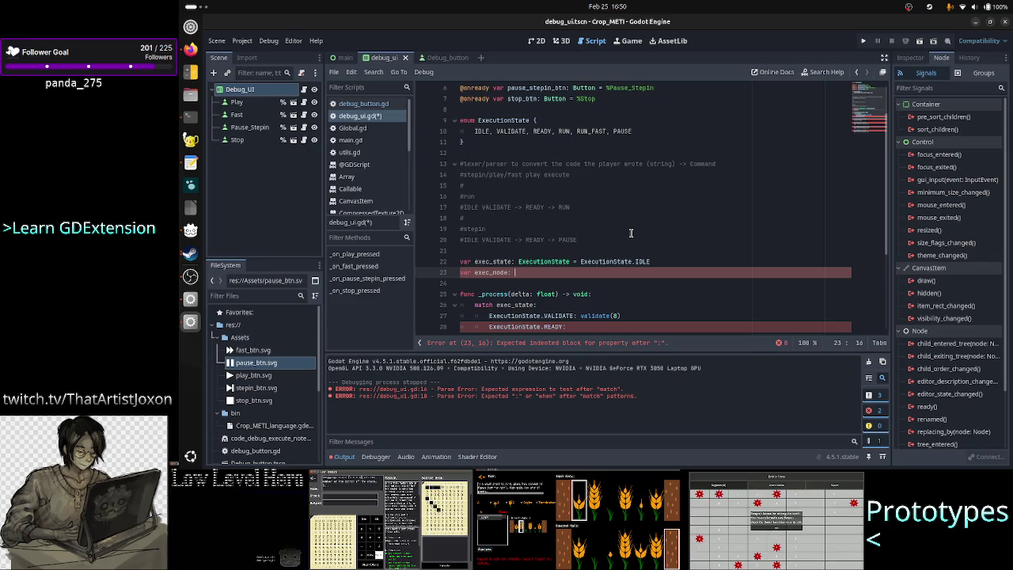
# Step: Declare enum ExecutionMode { STEPIN, RUN, RUN_FAST } below the ExecutionState enum
pyautogui.write('"')
pyautogui.press('Up')
pyautogui.press('Up')
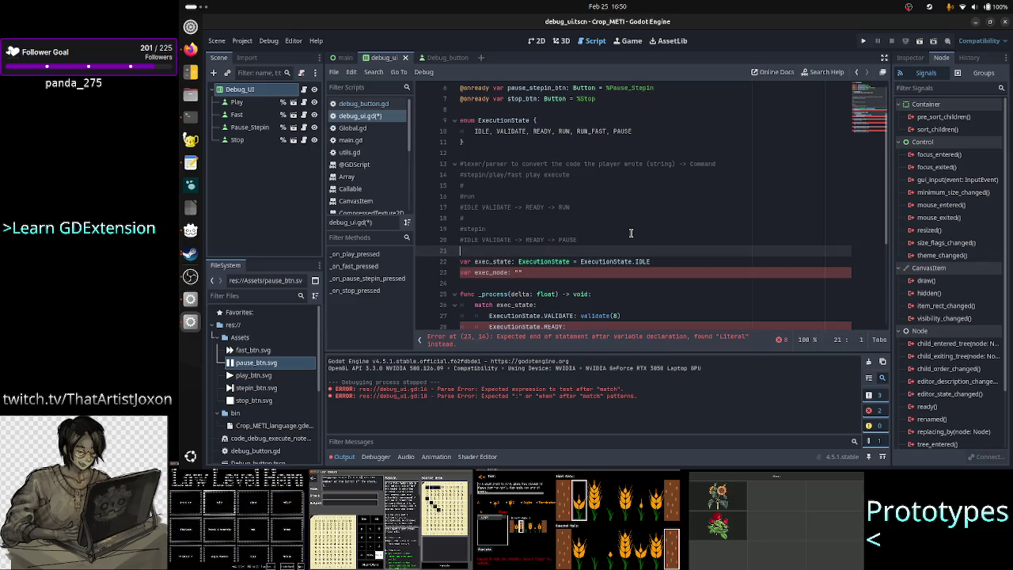
pyautogui.press('Up')
pyautogui.press('Up')
pyautogui.press('Up')
pyautogui.press('Return')
pyautogui.press('Return')
pyautogui.write('en')
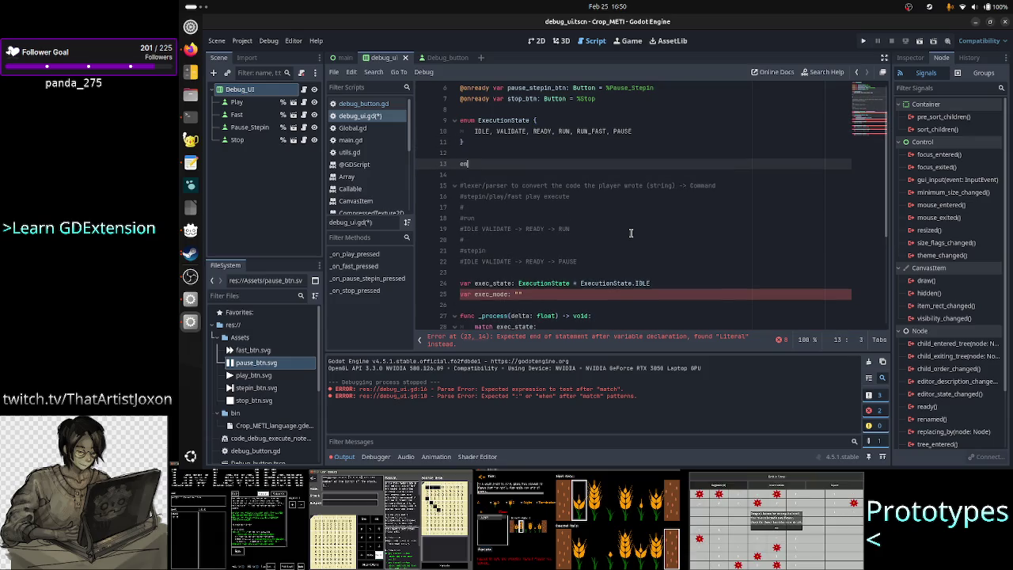
pyautogui.write('um Exe')
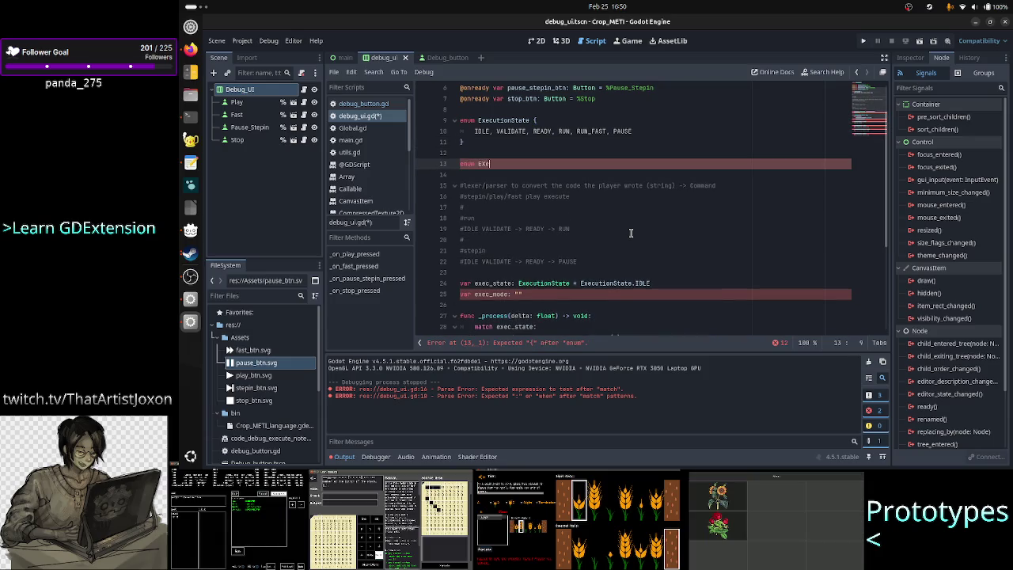
pyautogui.write('c')
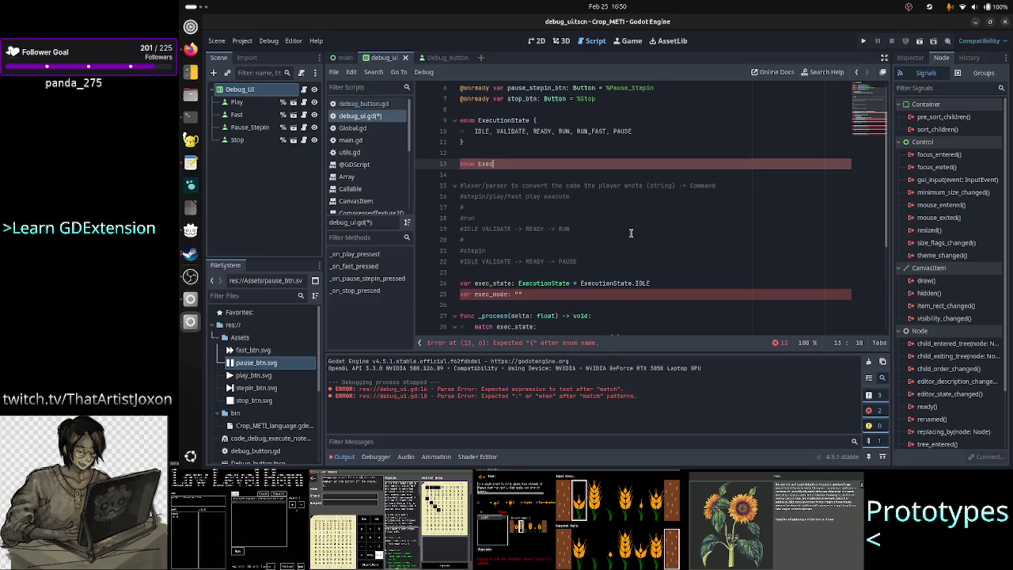
pyautogui.write('ution')
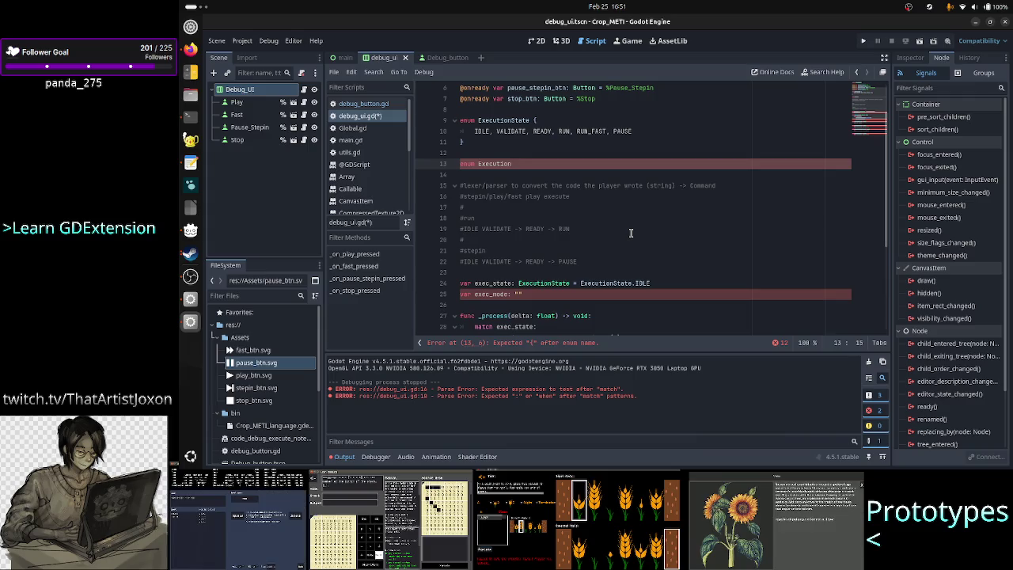
pyautogui.write('Mo')
pyautogui.press('BackSpace')
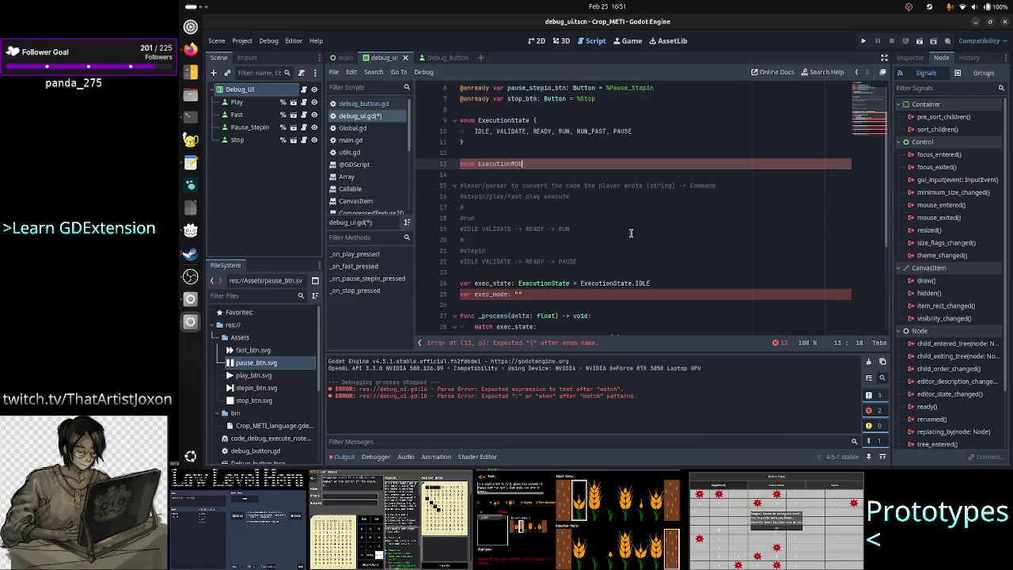
pyautogui.write('ode {')
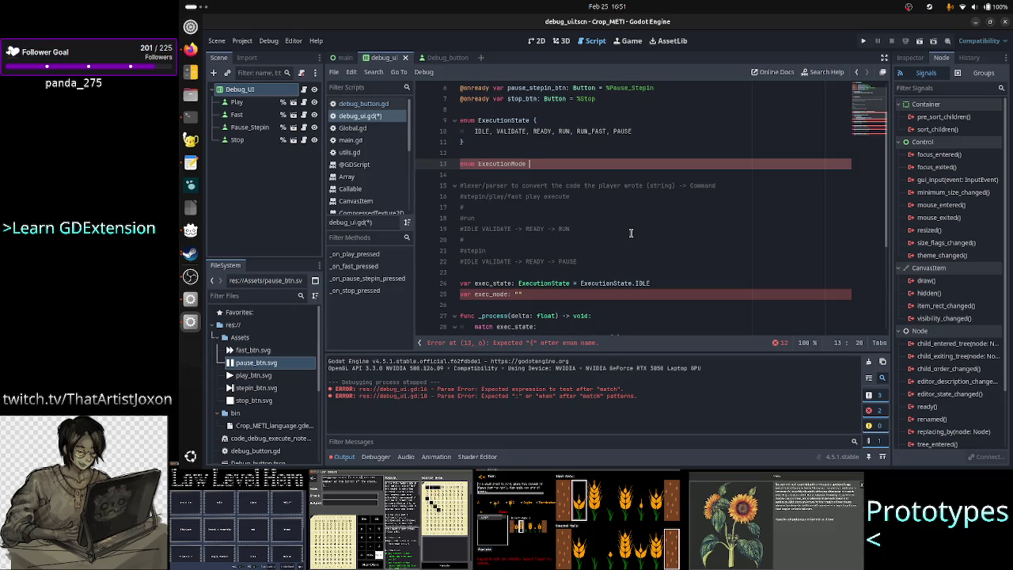
pyautogui.press('Return')
pyautogui.write('ST')
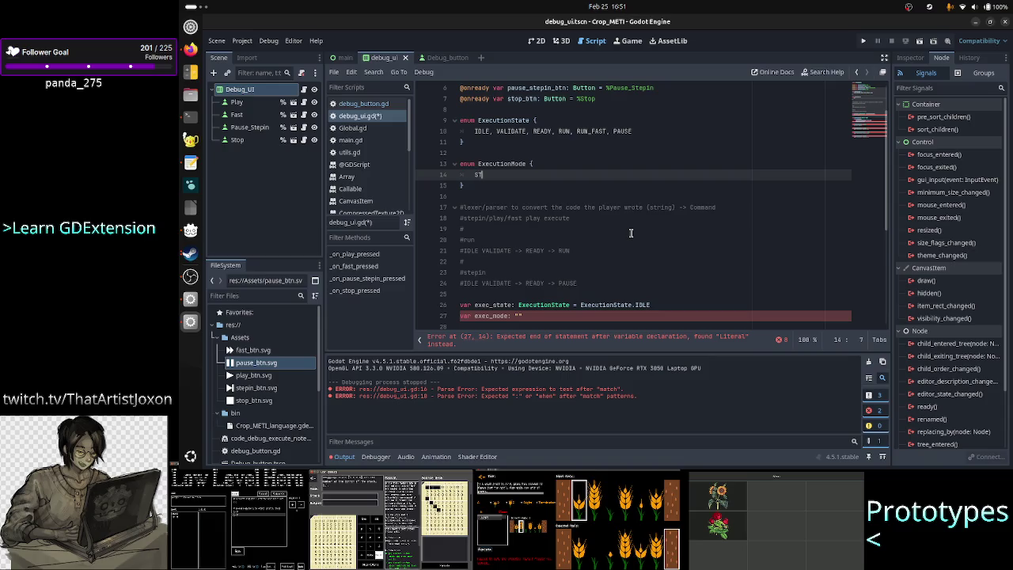
pyautogui.write('EPIN,')
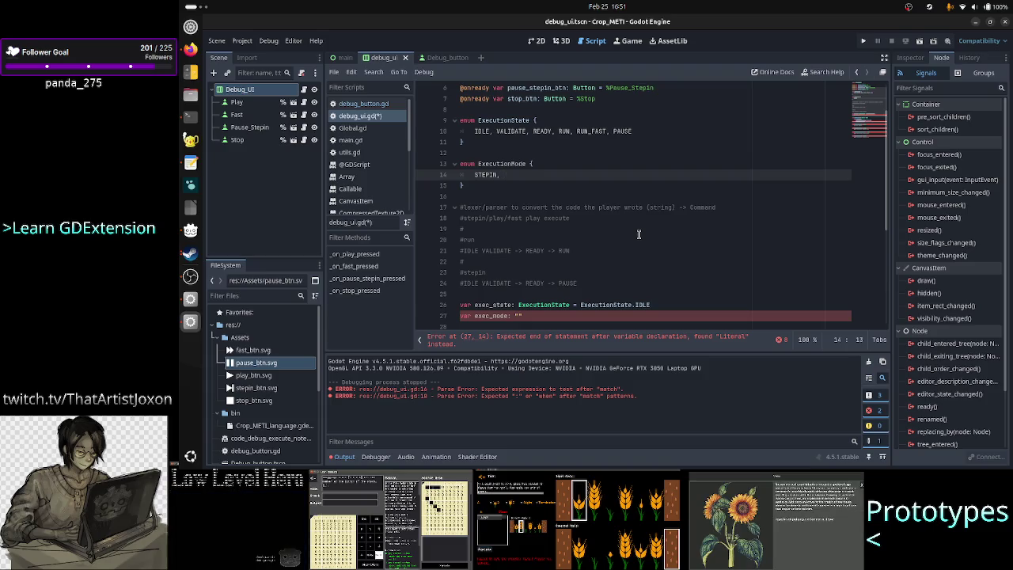
pyautogui.write('RUN')
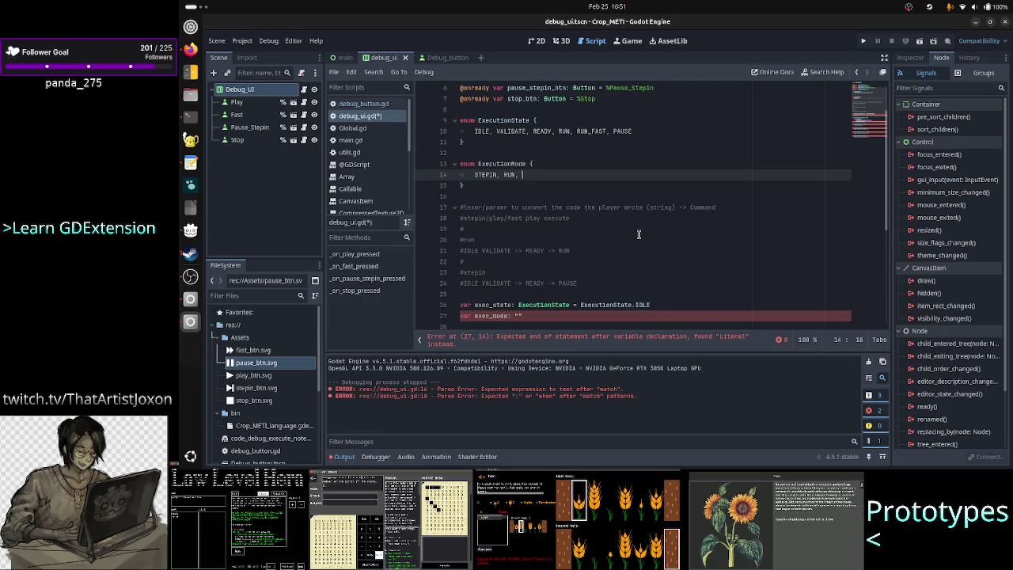
pyautogui.write(', RUN_FAST')
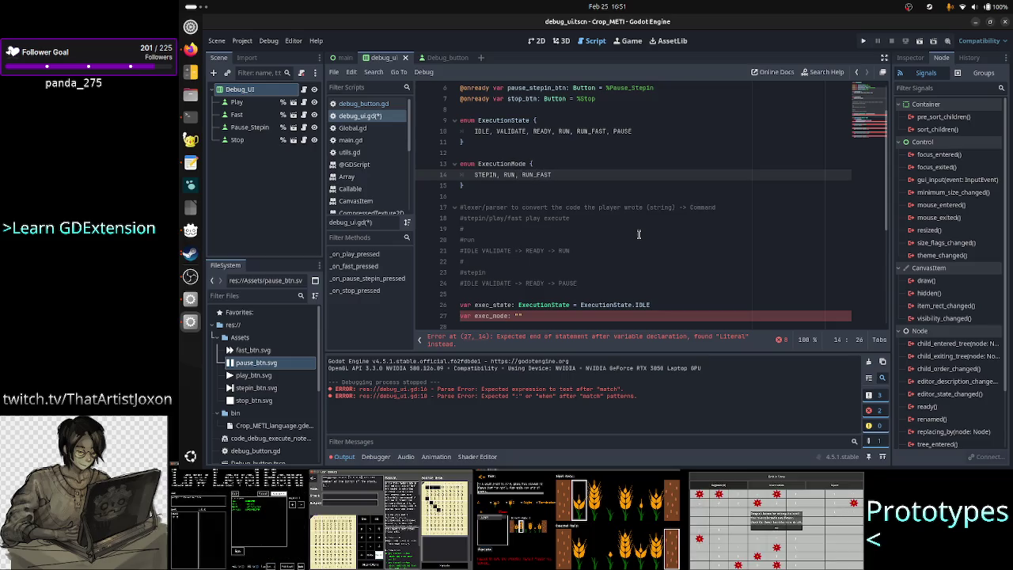
# Step: Highlight VALIDATE, READY, STEPIN and PAUSE to check where each is used
pyautogui.press('Home')
pyautogui.press('Home')
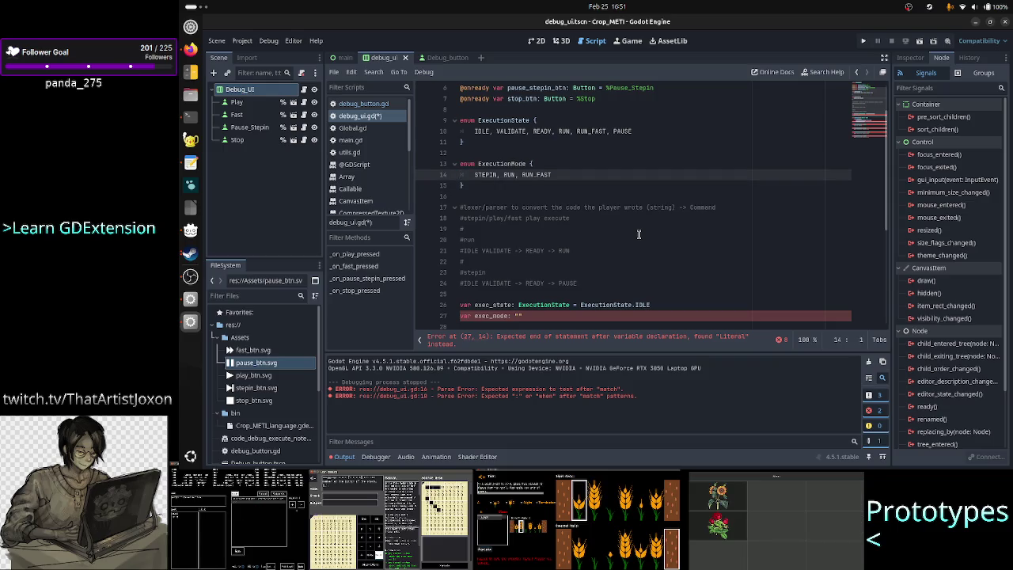
pyautogui.hotkey('shift', 'End')
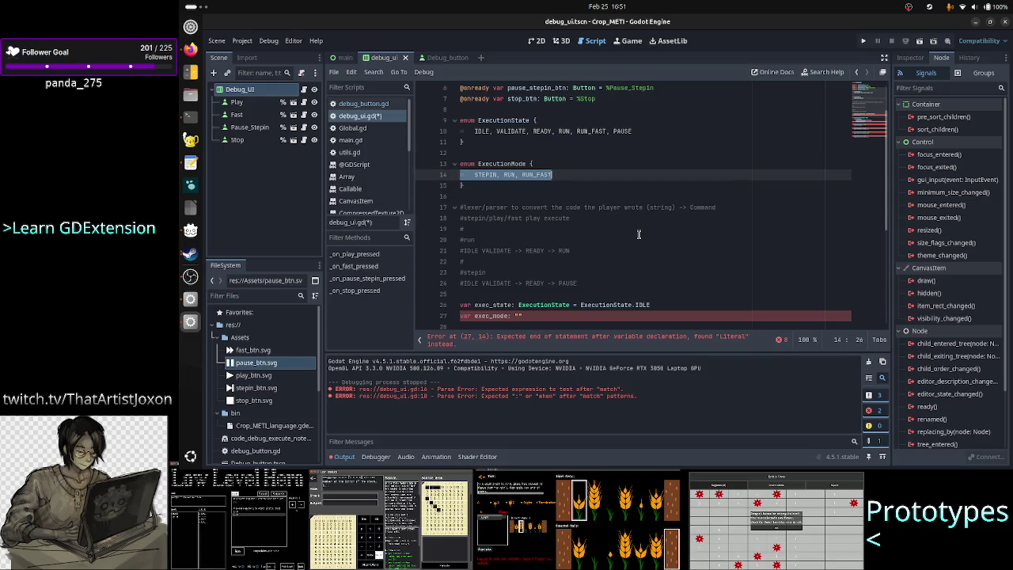
pyautogui.press('Right')
pyautogui.press('Down')
pyautogui.press('Down')
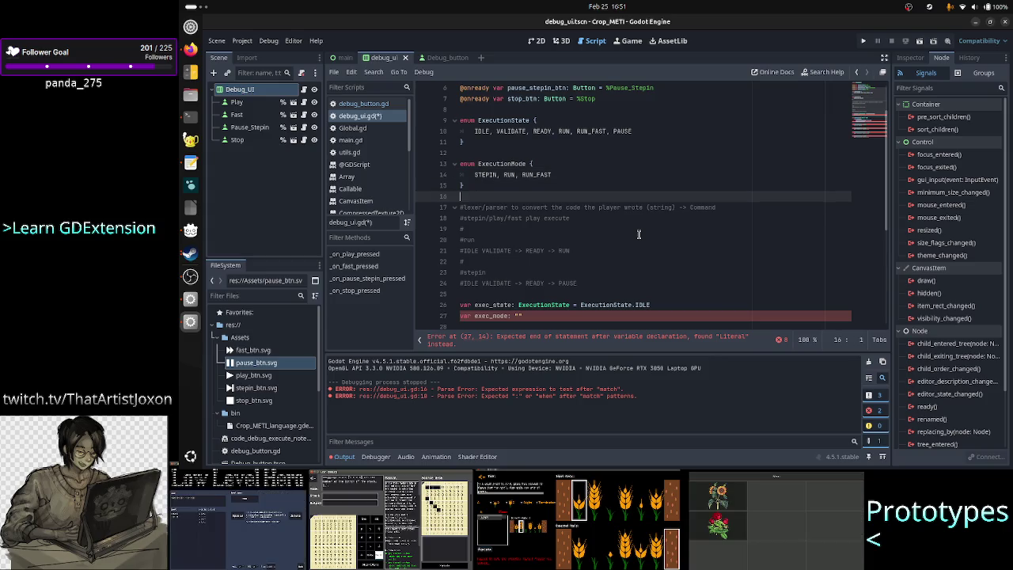
pyautogui.press('Up')
pyautogui.press('Up')
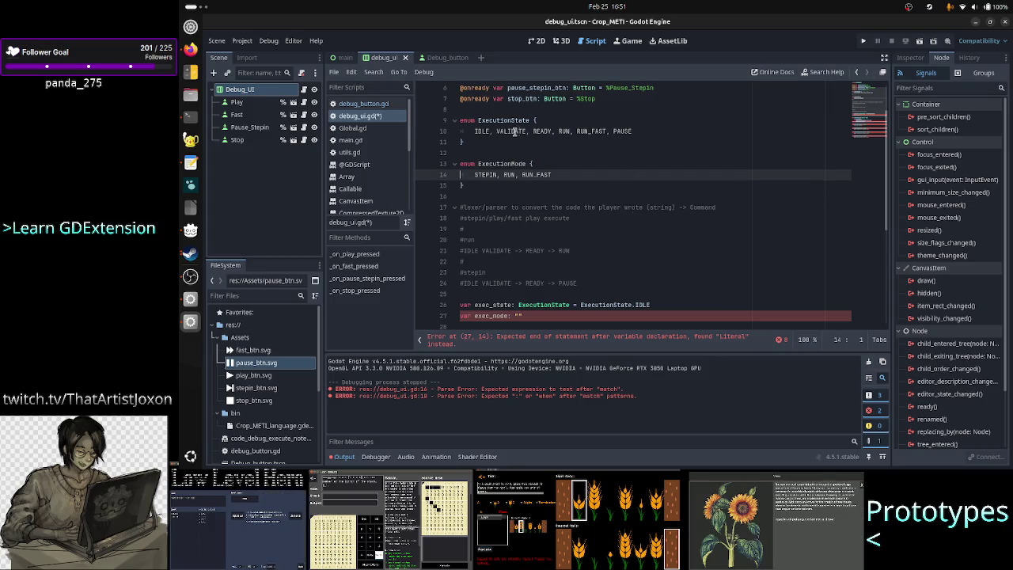
pyautogui.doubleClick(515, 132)
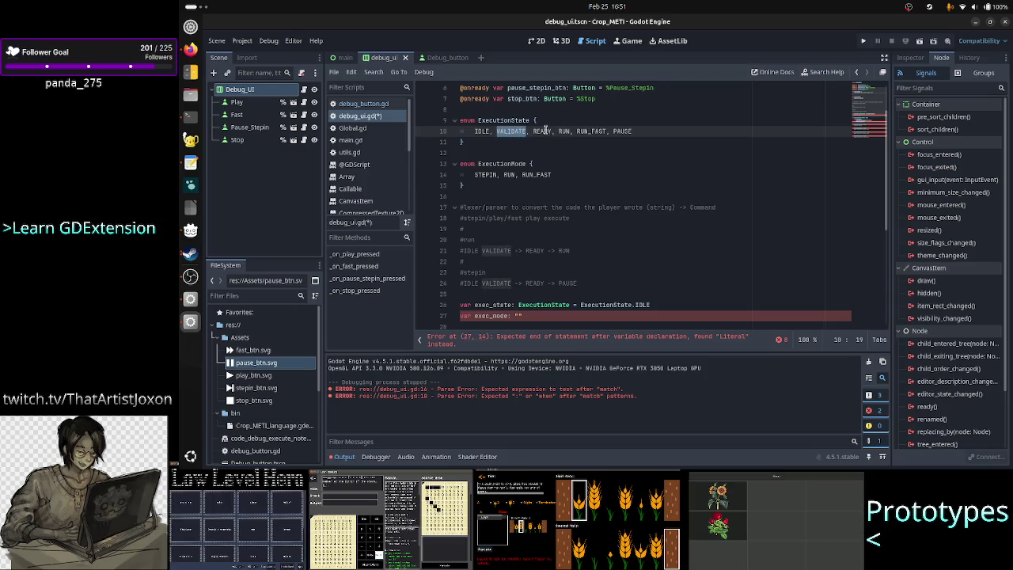
pyautogui.doubleClick(542, 132)
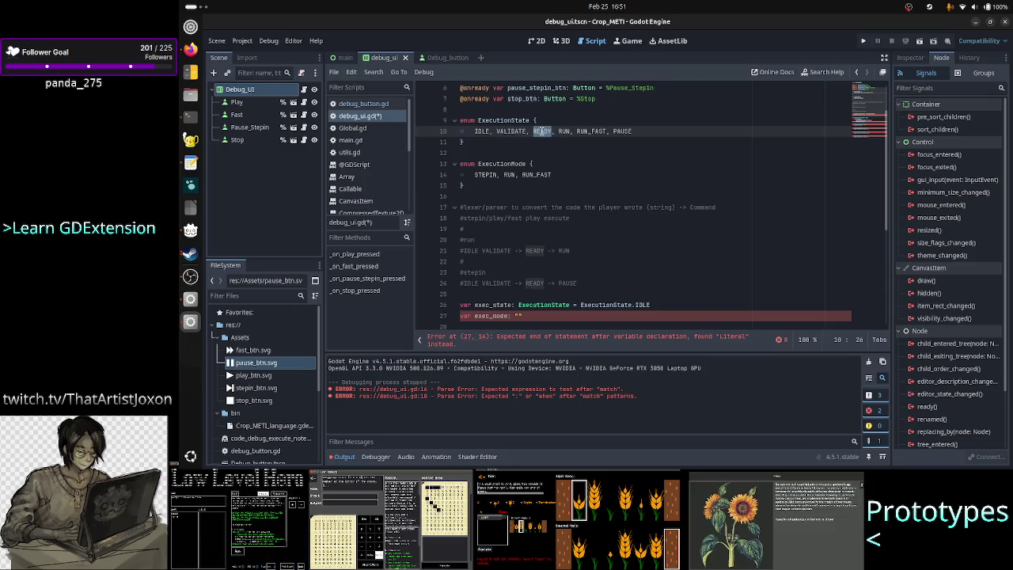
pyautogui.doubleClick(484, 174)
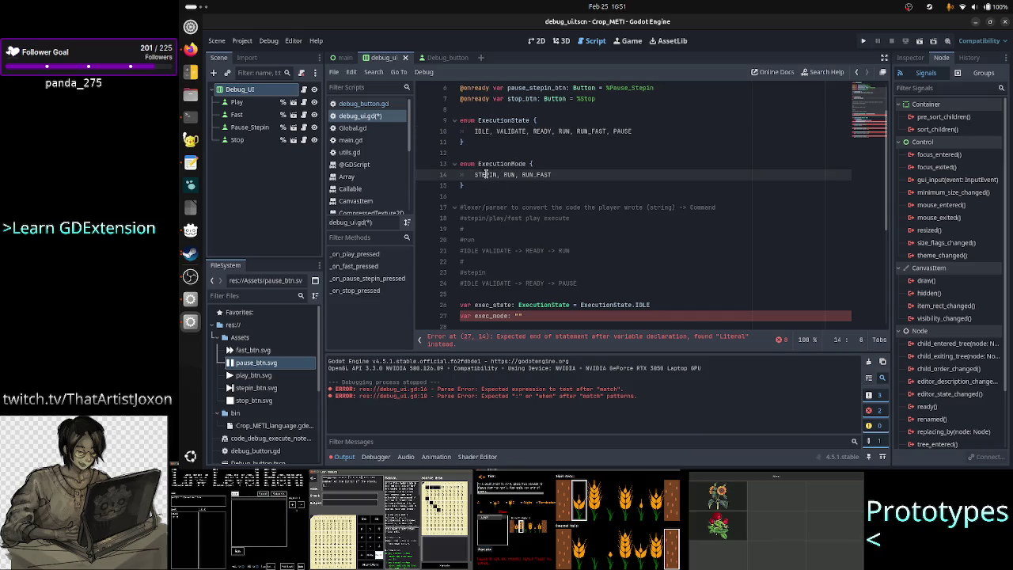
pyautogui.doubleClick(621, 130)
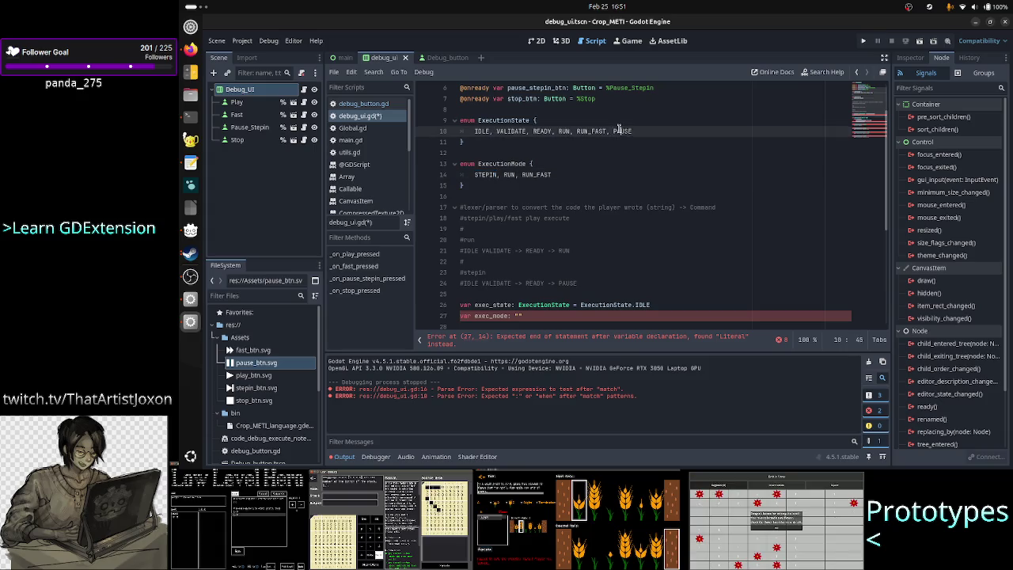
pyautogui.click(619, 130)
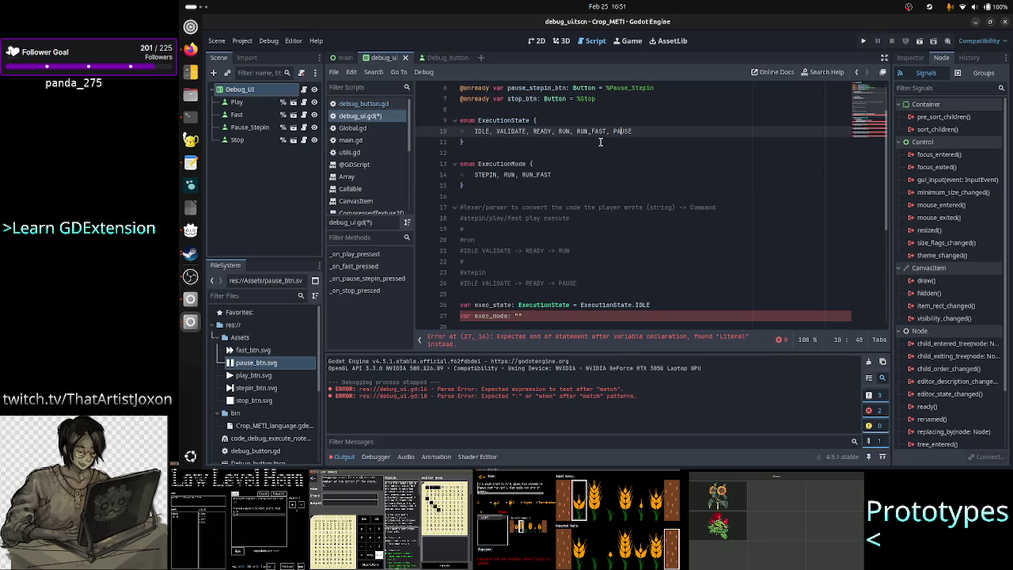
# Step: Insert a blank line above the ExecutionMode enum and begin a # comment there
pyautogui.click(592, 168)
pyautogui.press('Home')
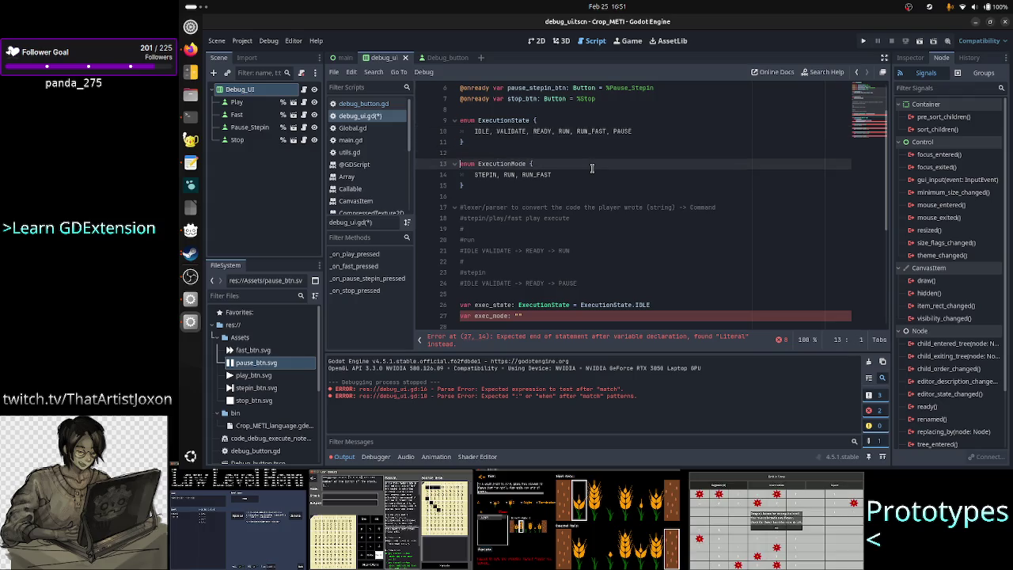
pyautogui.press('Return')
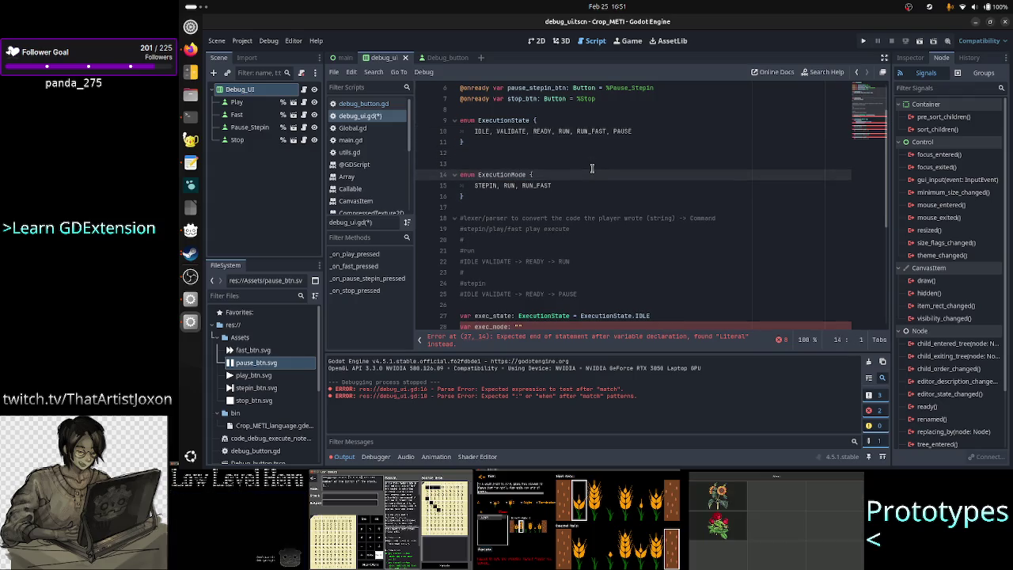
pyautogui.press('Up')
pyautogui.write('#')
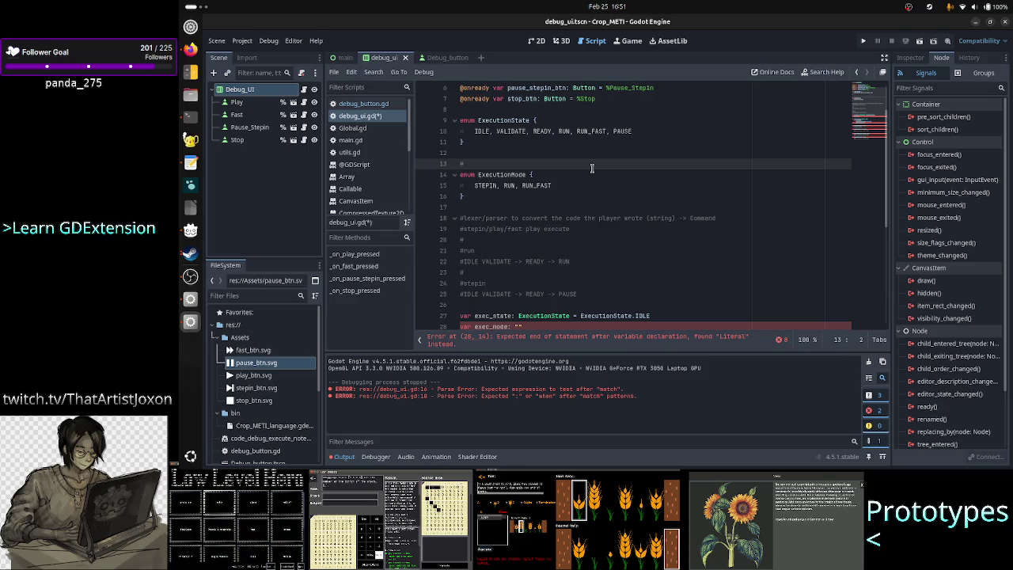
pyautogui.write(' Tj')
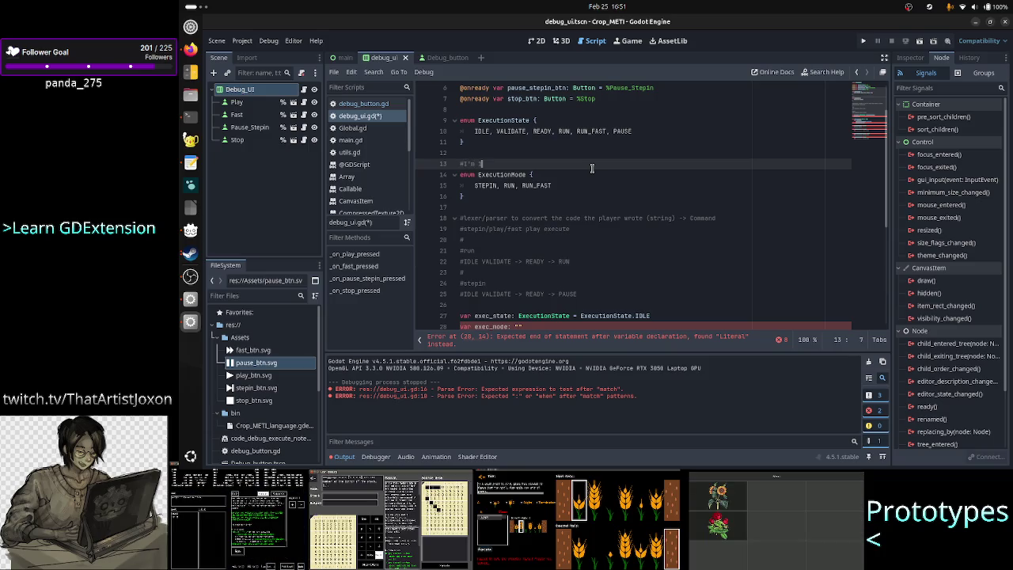
pyautogui.write('% sure I')
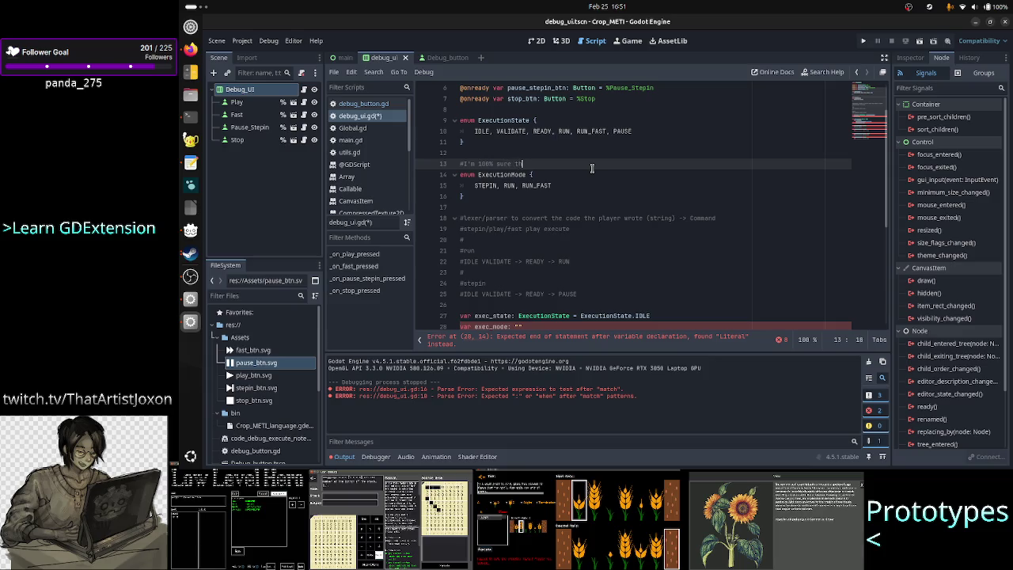
# Step: Finish the comment that ExecutionMode probably isn't needed and the FSM alone could handle it
pyautogui.press('BackSpace')
pyautogui.write('this i')
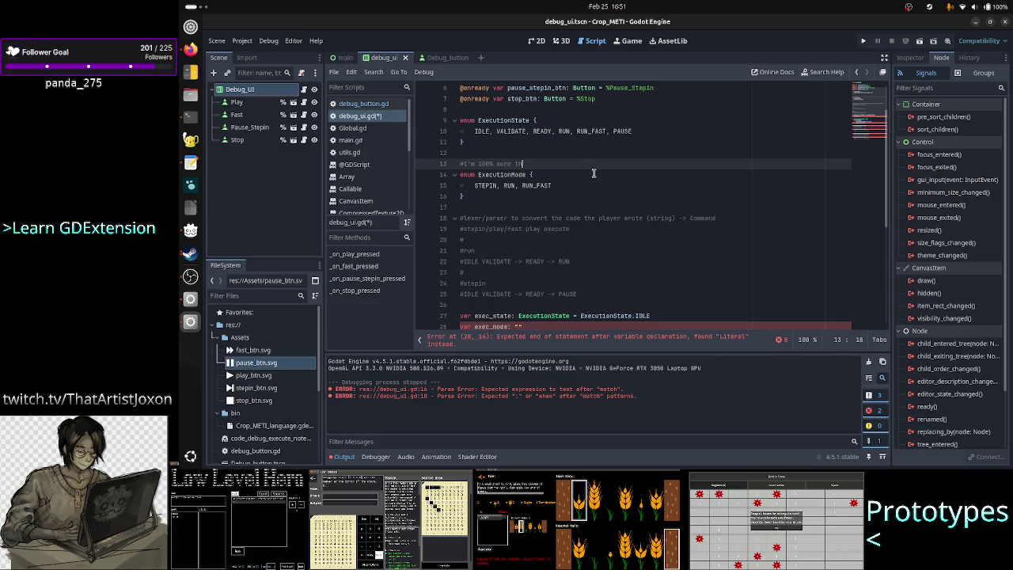
pyautogui.write("sn't need")
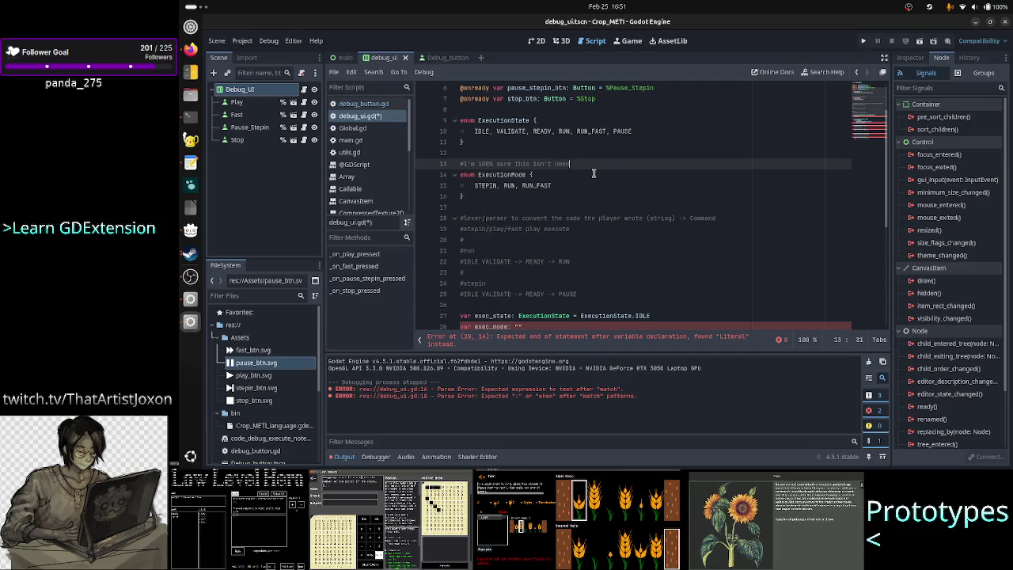
pyautogui.write('ed and one can ')
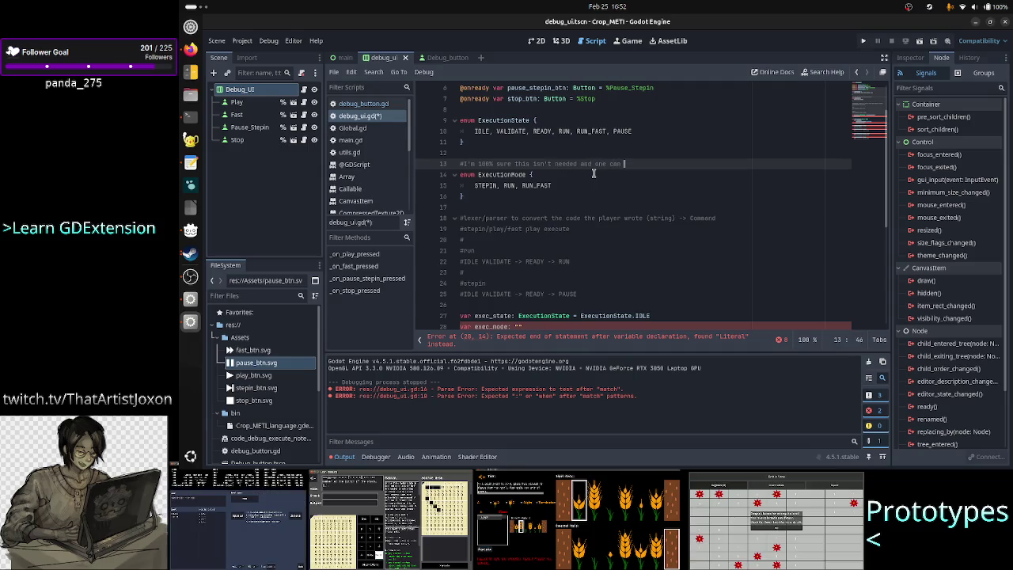
pyautogui.write('find a way')
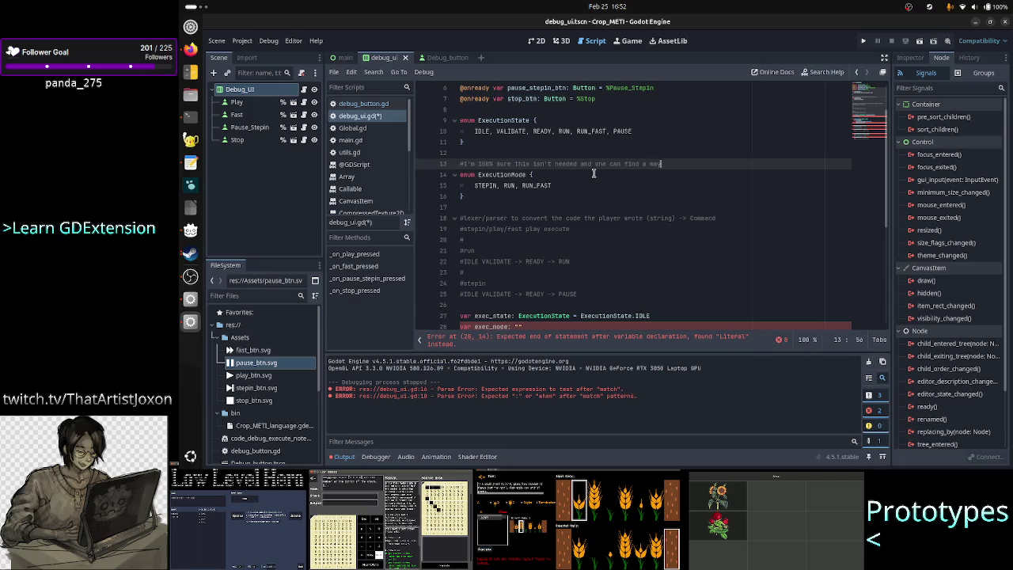
pyautogui.write(' to do ')
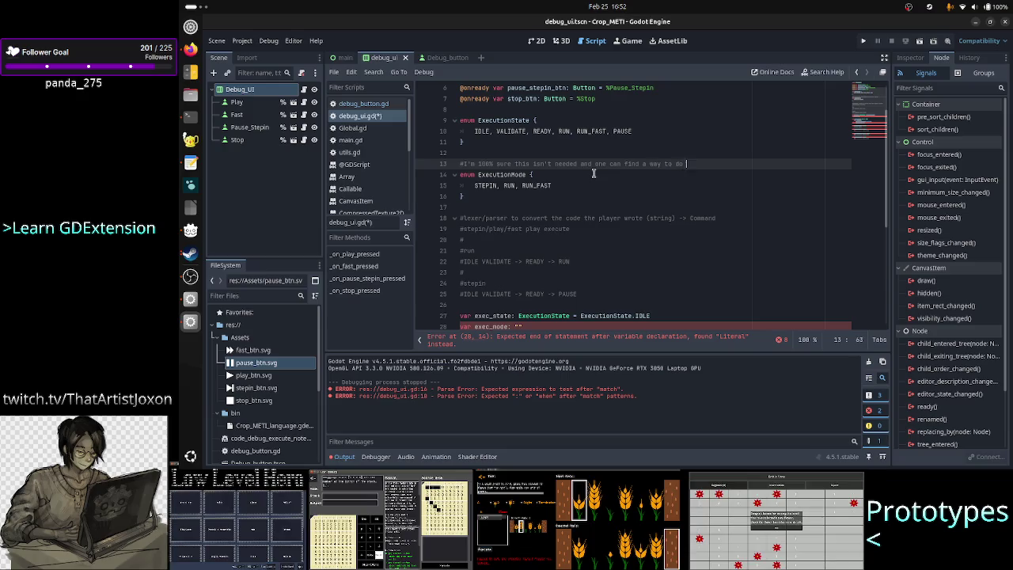
pyautogui.write('it / ')
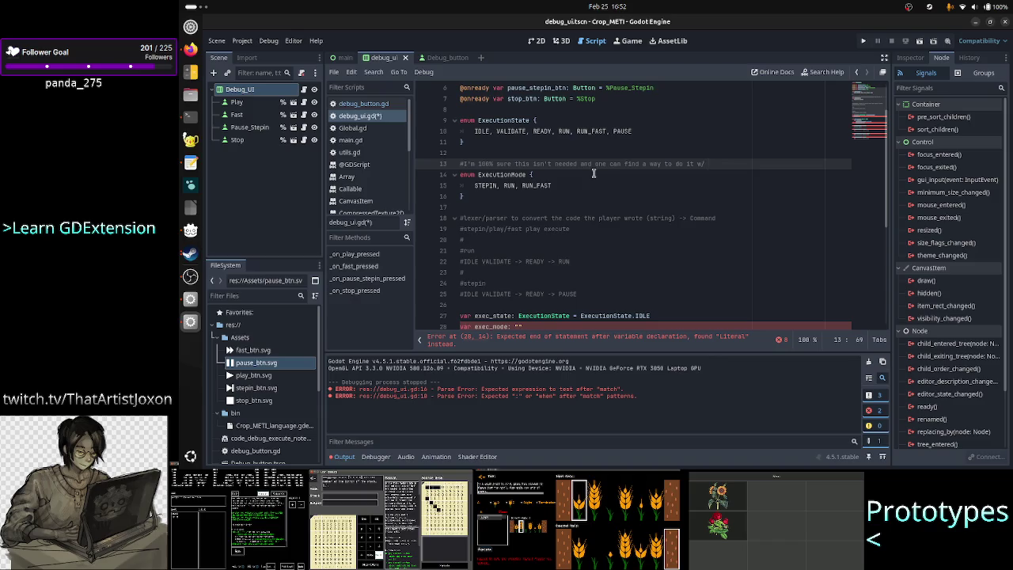
pyautogui.write('just the')
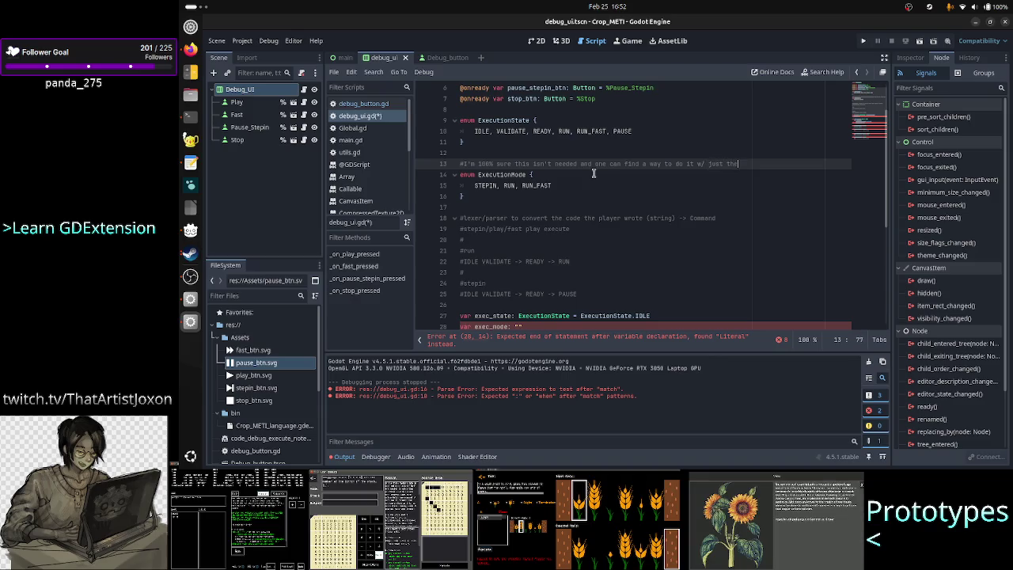
pyautogui.write(' FSM')
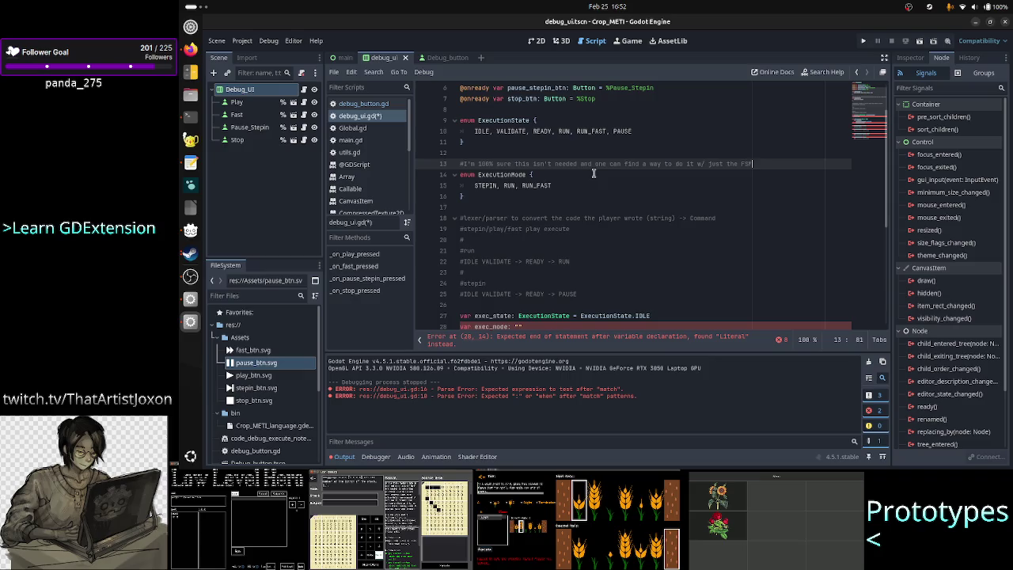
pyautogui.write(', b')
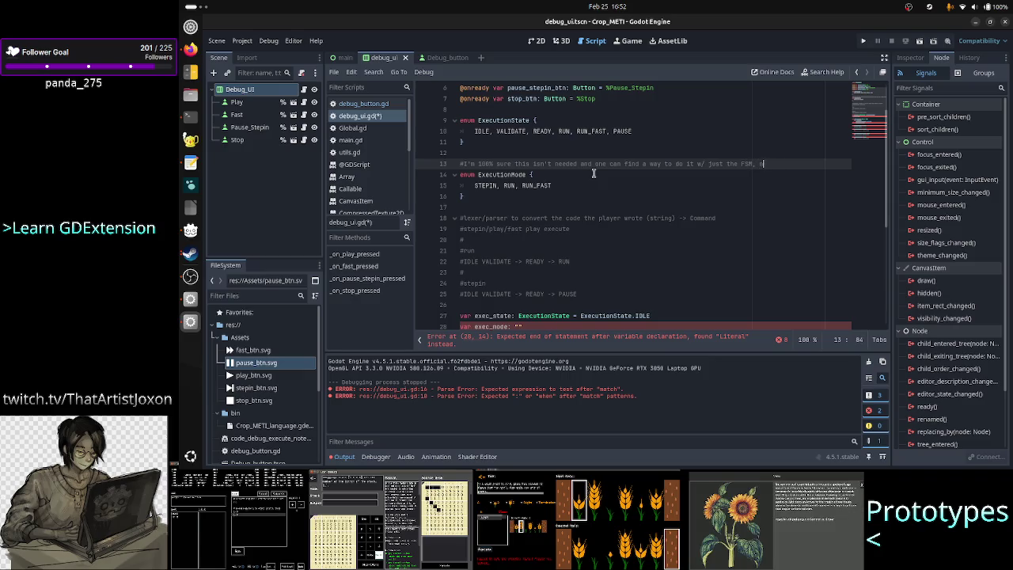
pyautogui.write('ut I')
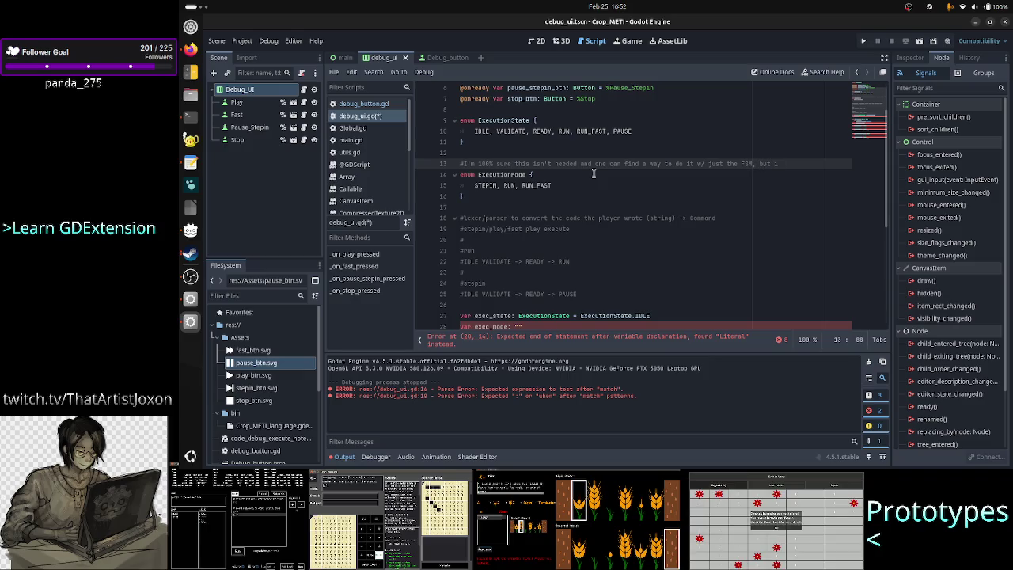
pyautogui.write('dk')
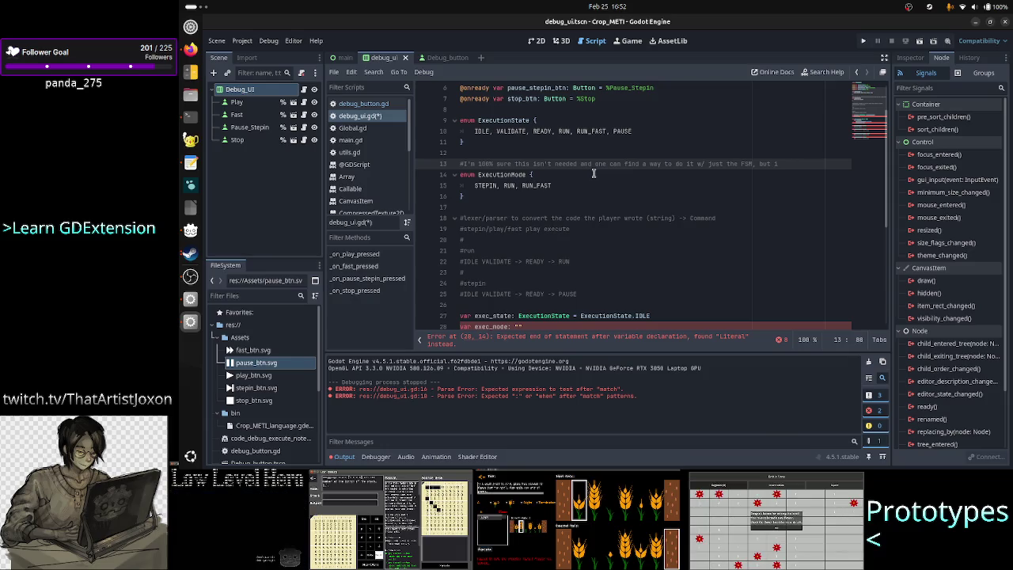
pyautogui.write(' do')
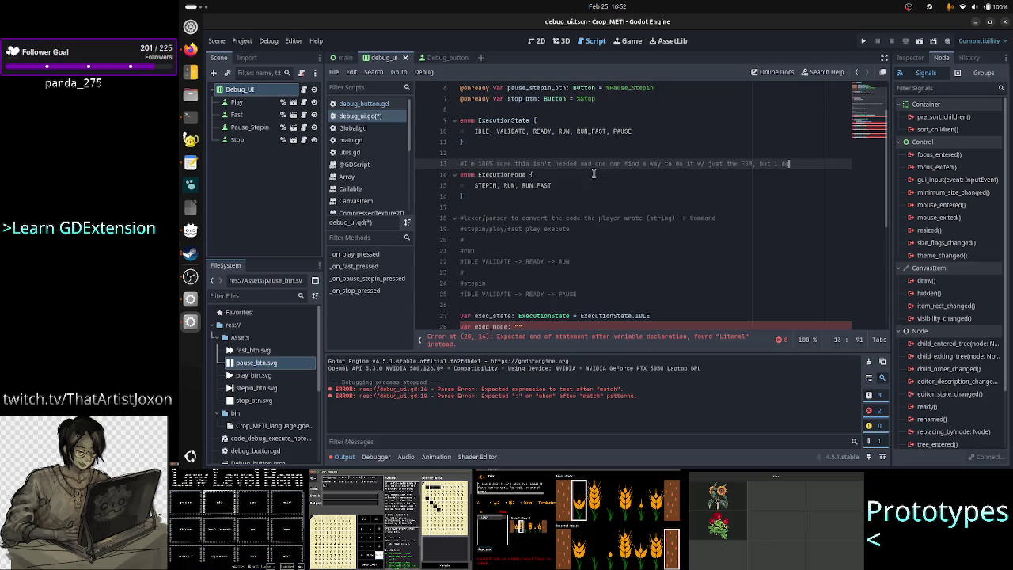
pyautogui.write("n't know how sto")
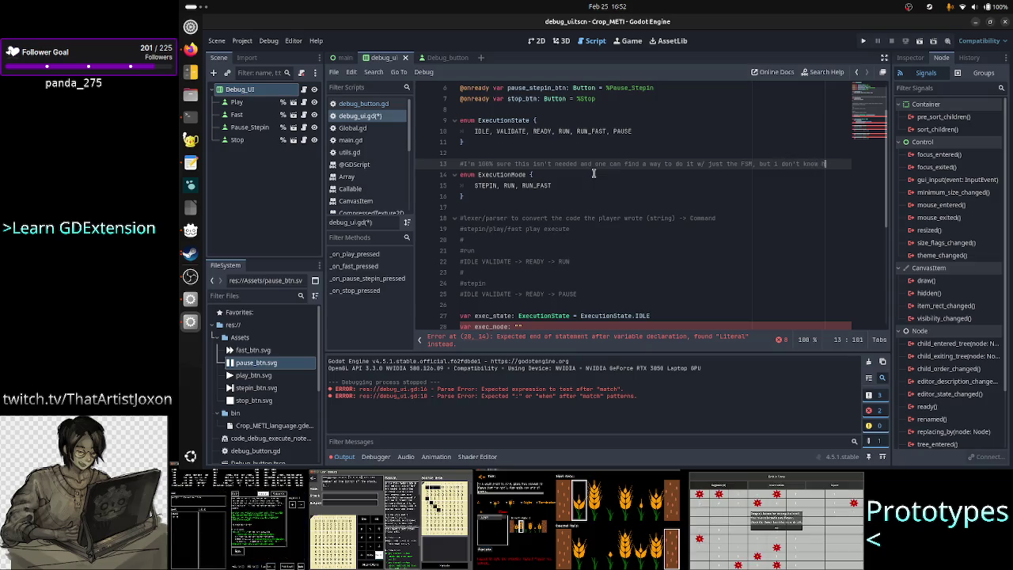
pyautogui.press('Down')
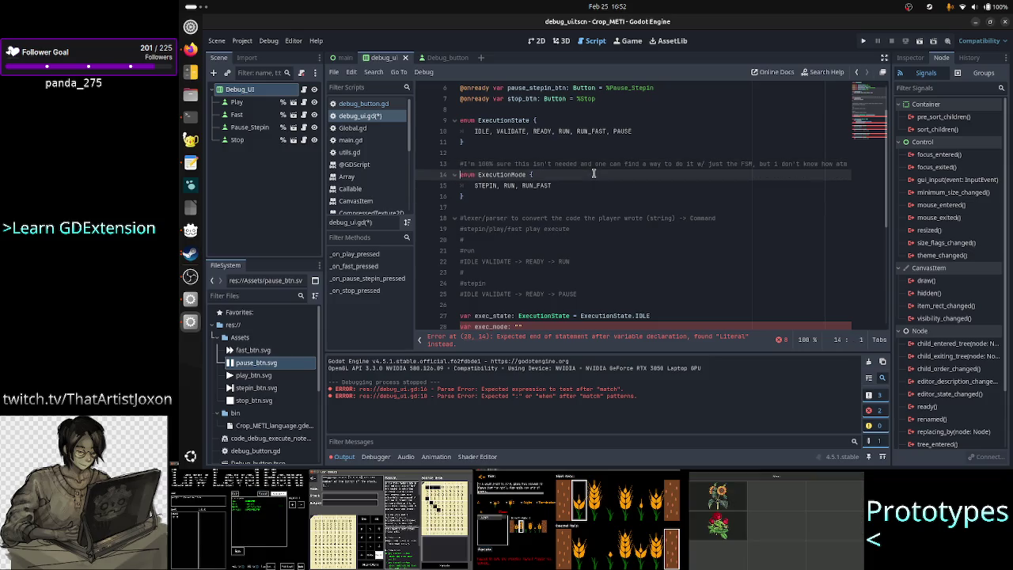
pyautogui.press('Down')
pyautogui.press('Up')
pyautogui.press('Down')
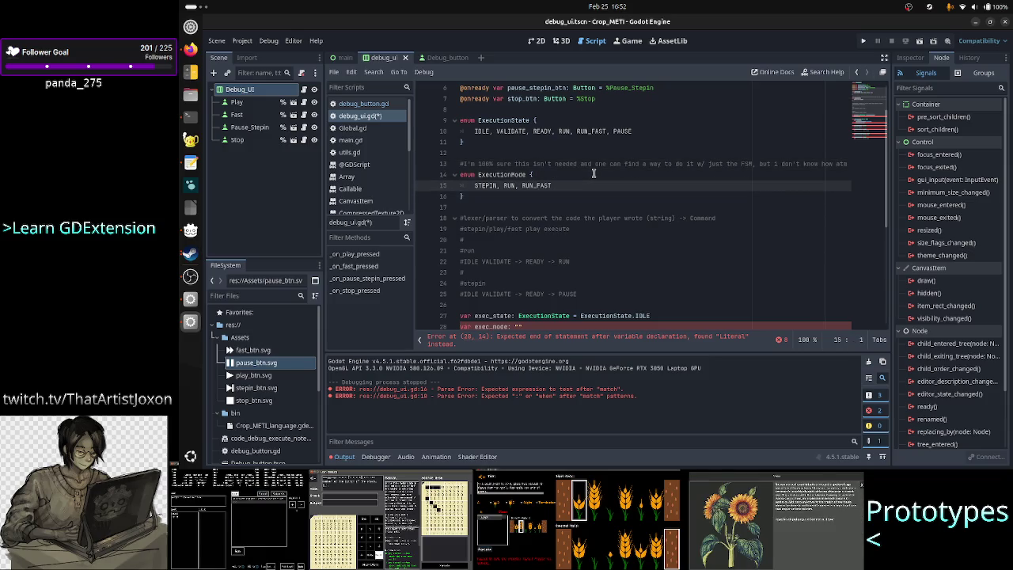
# Step: Add blank lines below the ExecutionMode enum
pyautogui.press('Down')
pyautogui.press('Down')
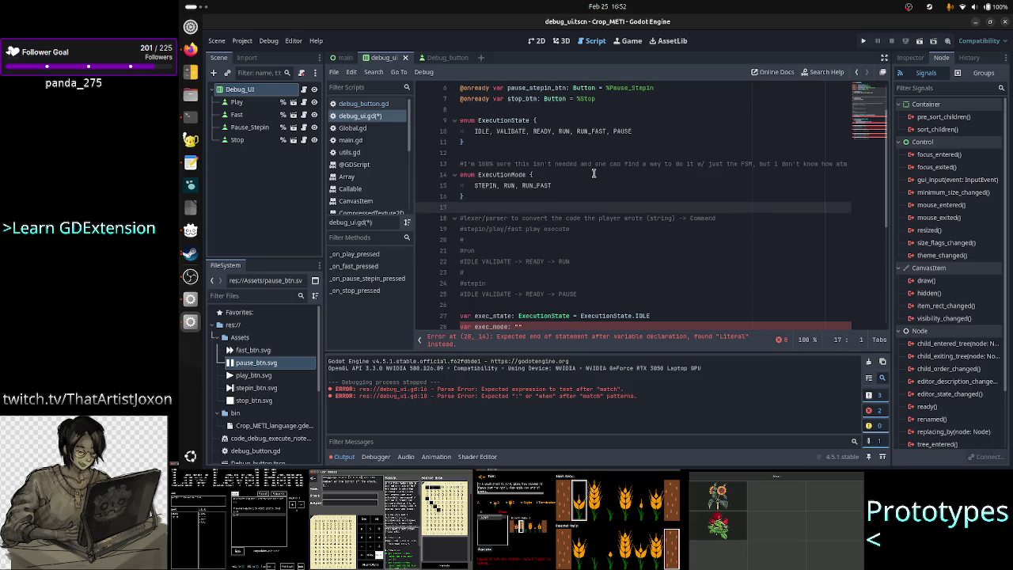
pyautogui.press('Return')
pyautogui.press('Return')
pyautogui.press('Up')
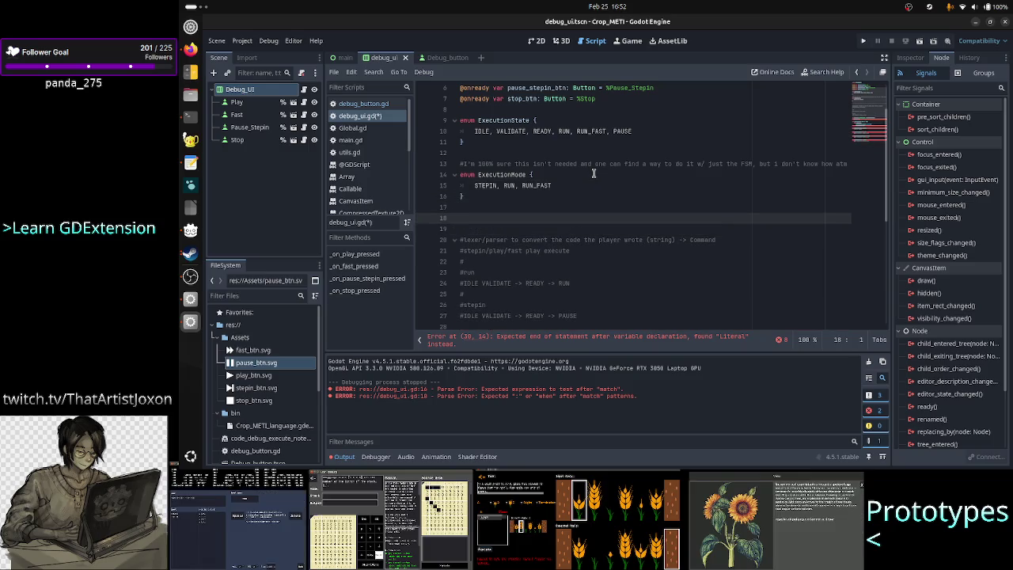
# Step: Clear the empty string from exec_mode's declaration on line 30
pyautogui.scroll(-5, 593, 173)
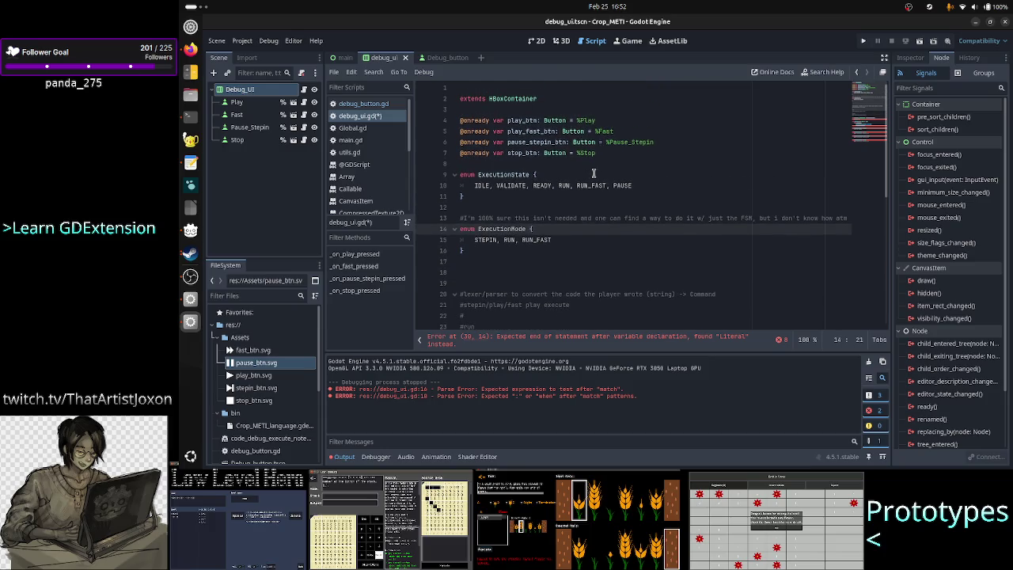
pyautogui.scroll(1, 594, 172)
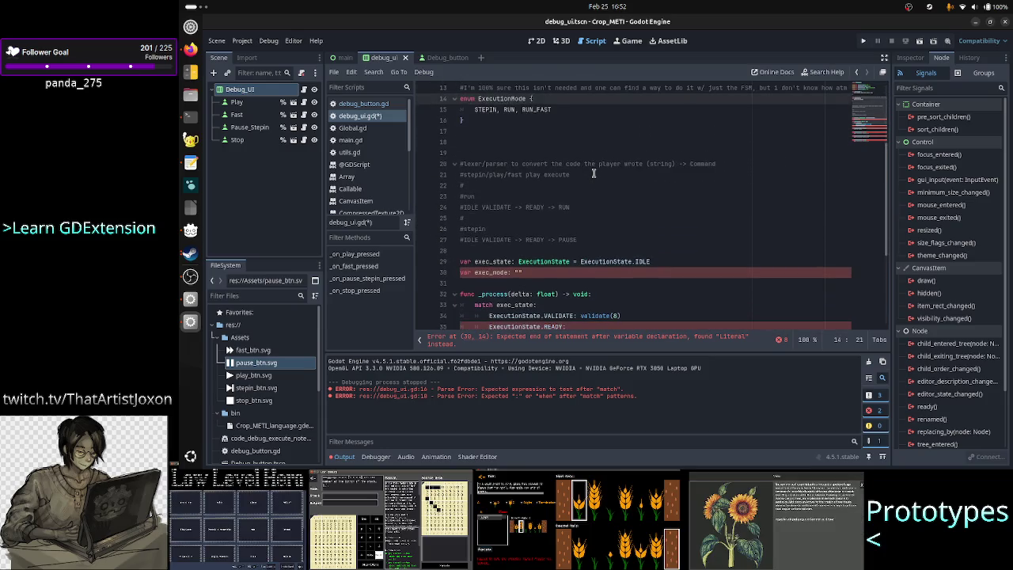
pyautogui.moveTo(595, 170); pyautogui.dragTo(587, 191)
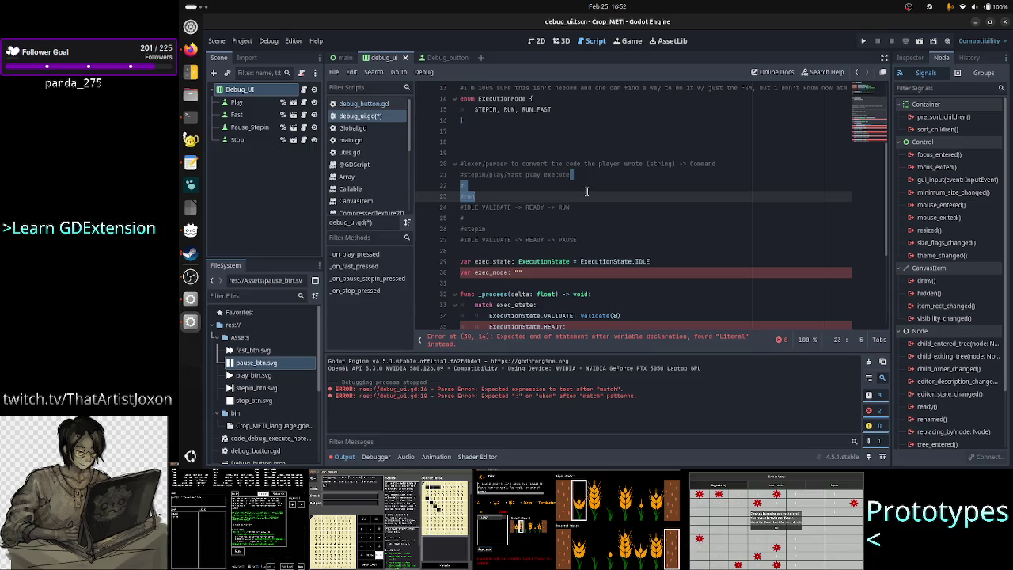
pyautogui.click(548, 270)
pyautogui.press('BackSpace')
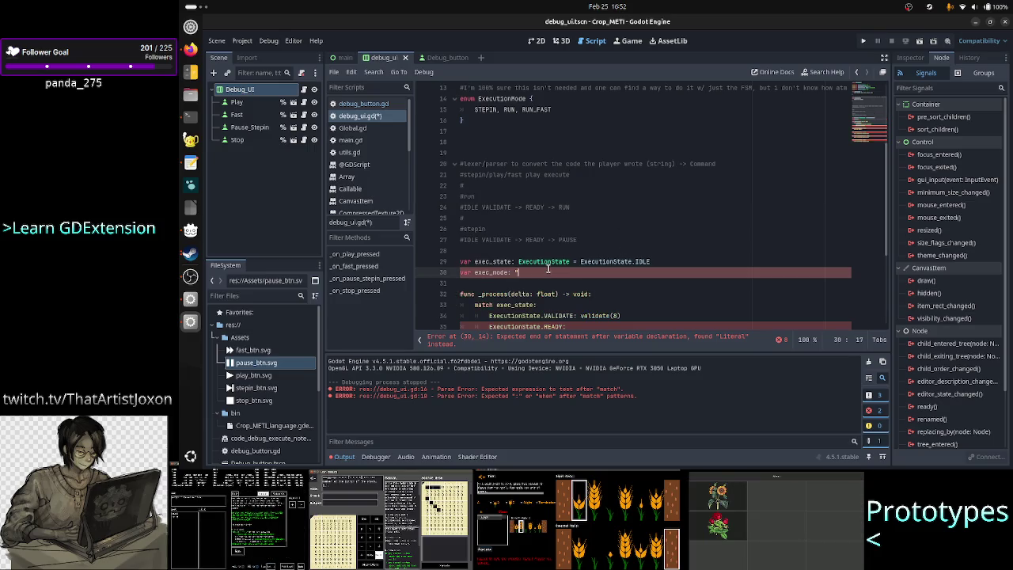
pyautogui.press('BackSpace')
# Step: Type exec_mode as ExecutionMode with a default beginning 'ExecutionMode.' via autocomplete
pyautogui.write('Exec')
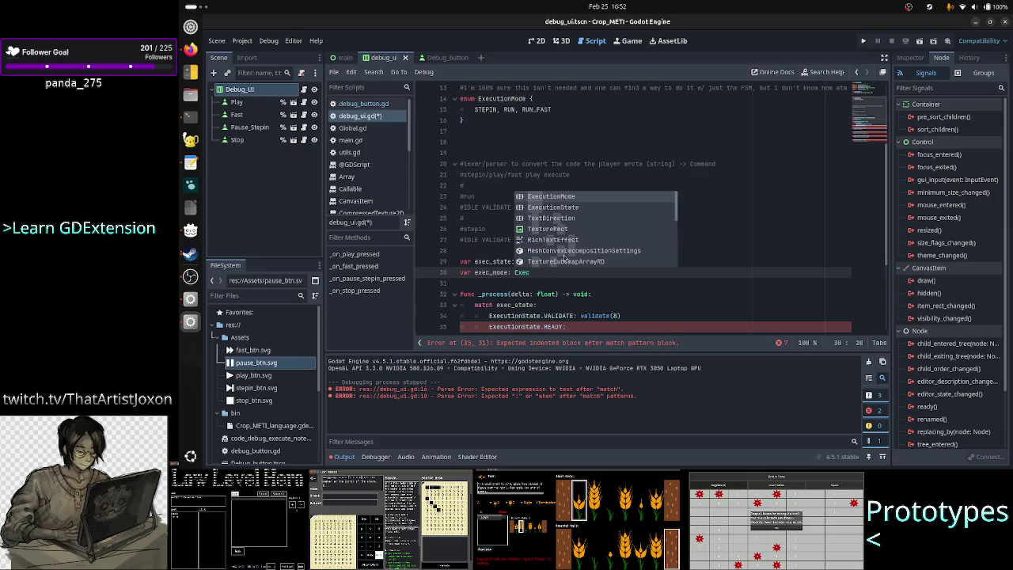
pyautogui.press('Return')
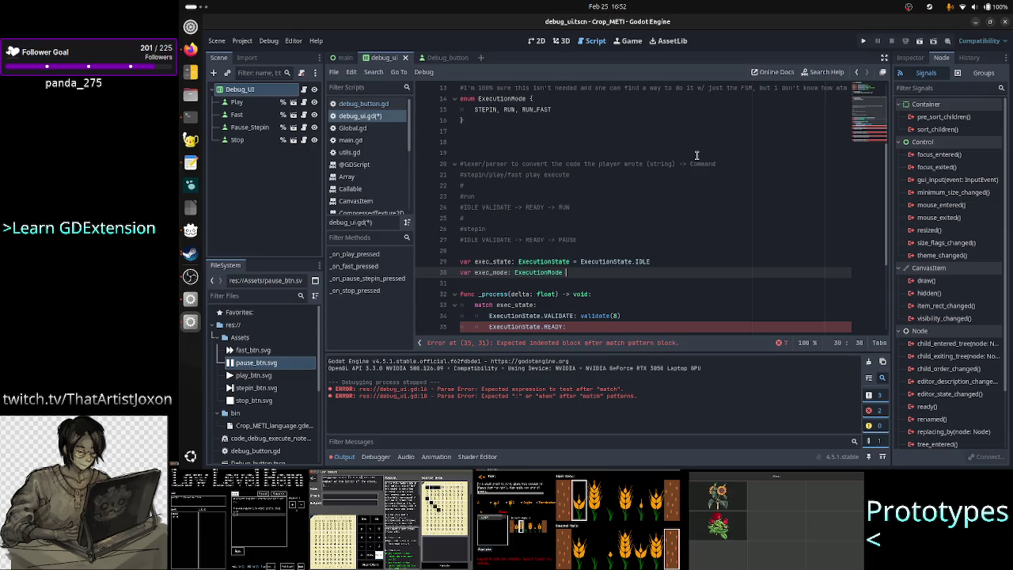
pyautogui.write('= Exec')
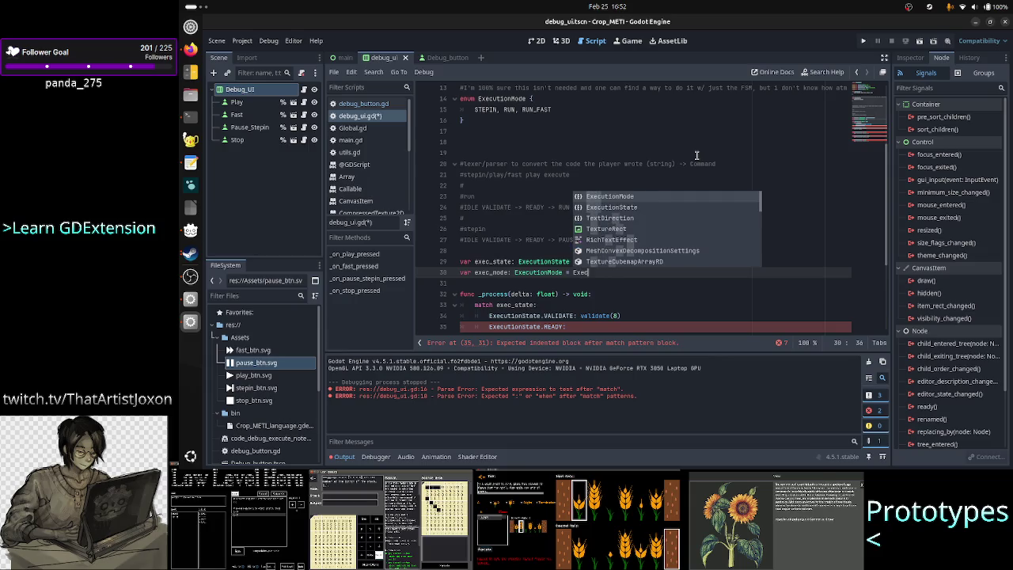
pyautogui.press('Return')
pyautogui.write('.')
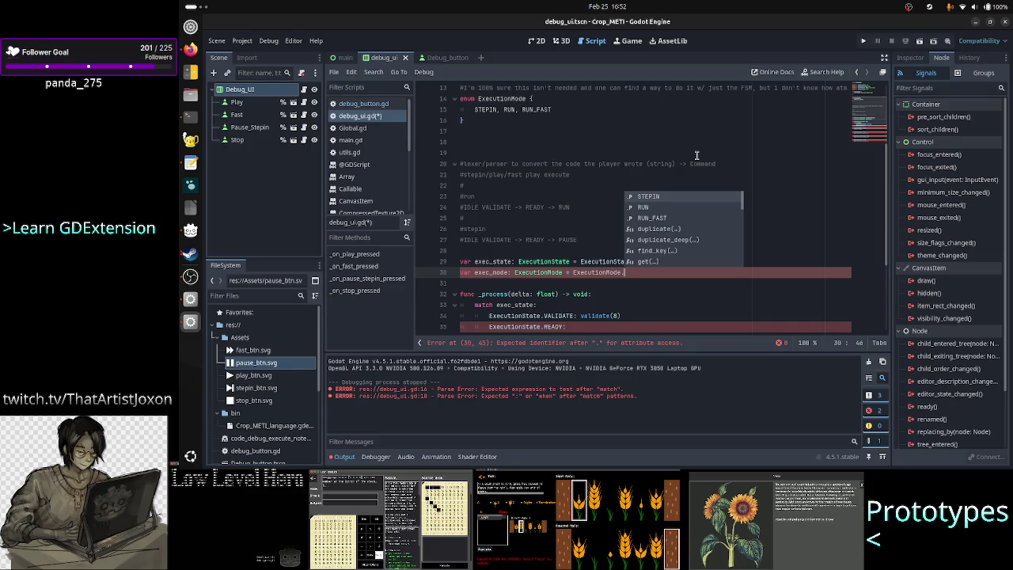
pyautogui.press('Escape')
pyautogui.press('Up')
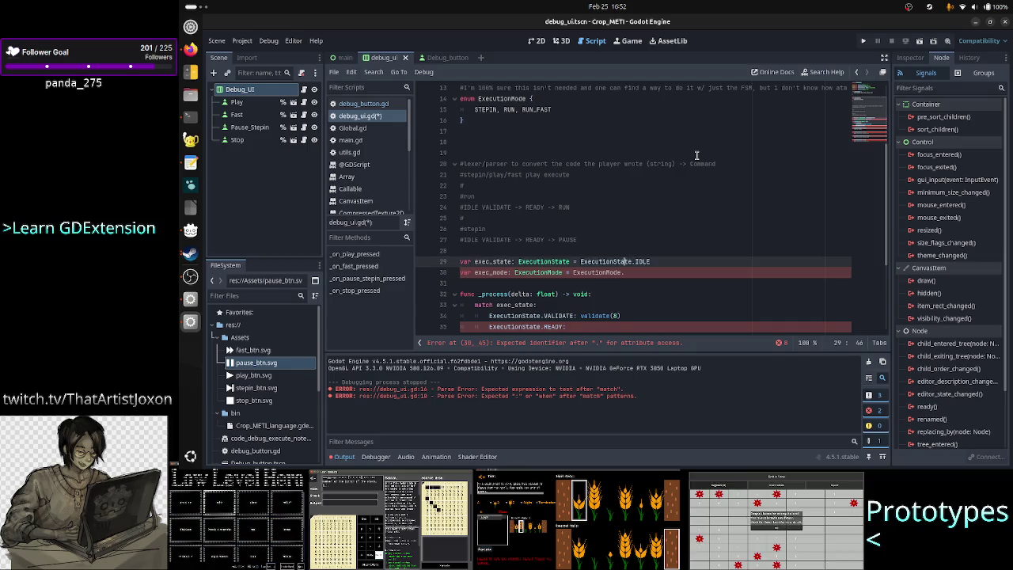
# Step: Append NOT_EXECUTING to the ExecutionMode enum values
pyautogui.press('Up')
pyautogui.press('Up')
pyautogui.press('Up')
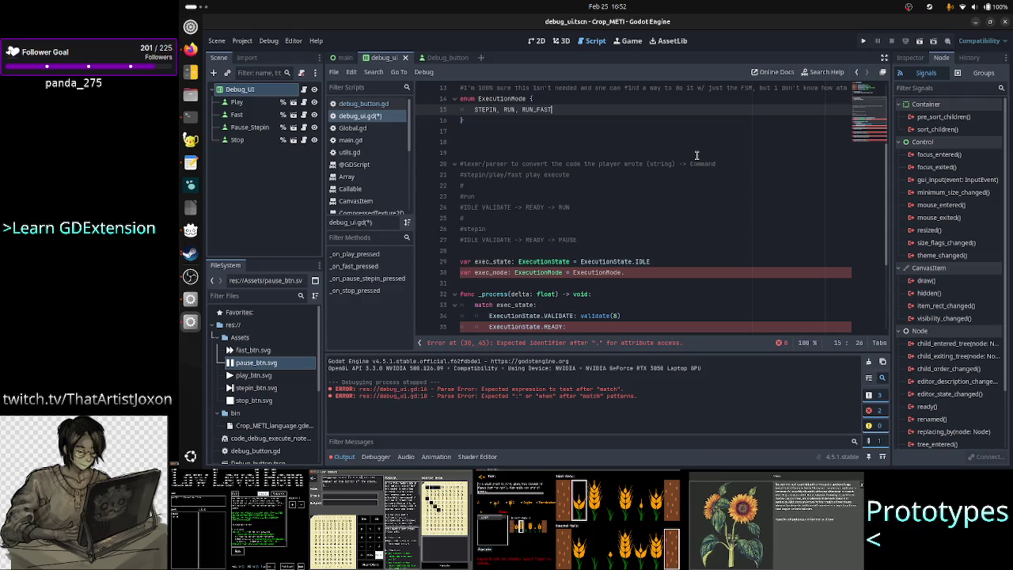
pyautogui.write(', N')
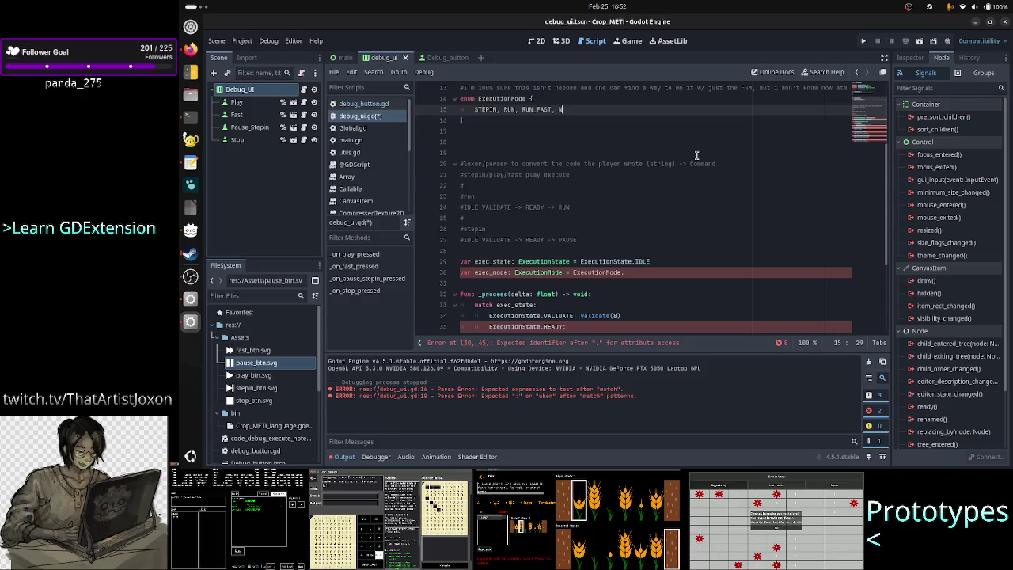
pyautogui.write('ONE')
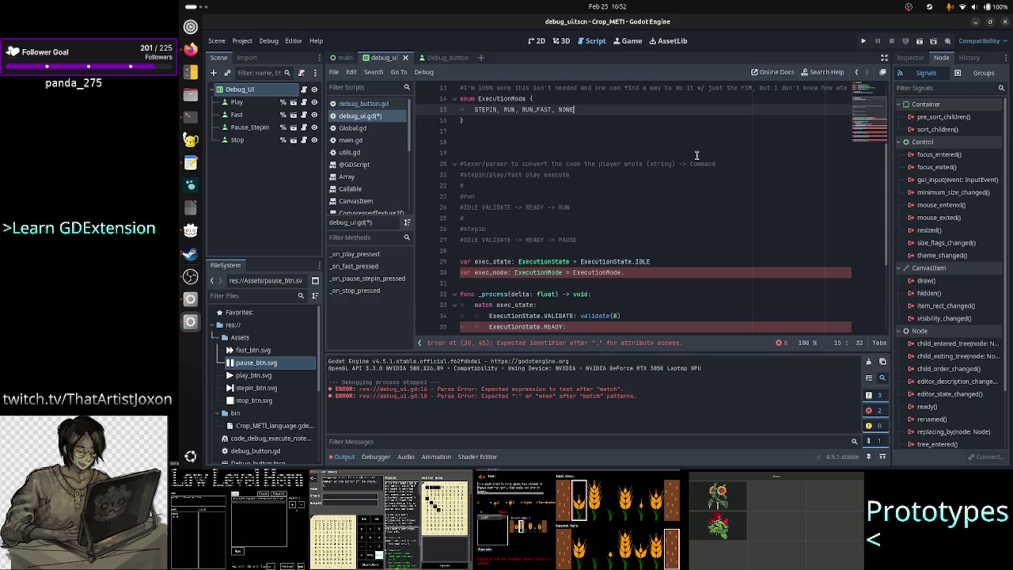
pyautogui.press('BackSpace')
pyautogui.press('BackSpace')
pyautogui.press('BackSpace')
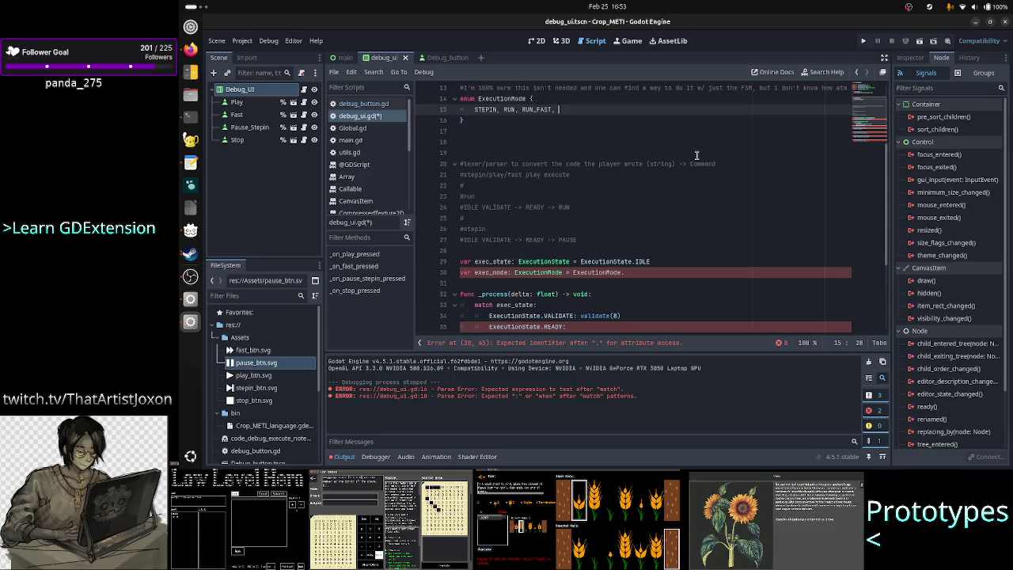
pyautogui.write('NOT_')
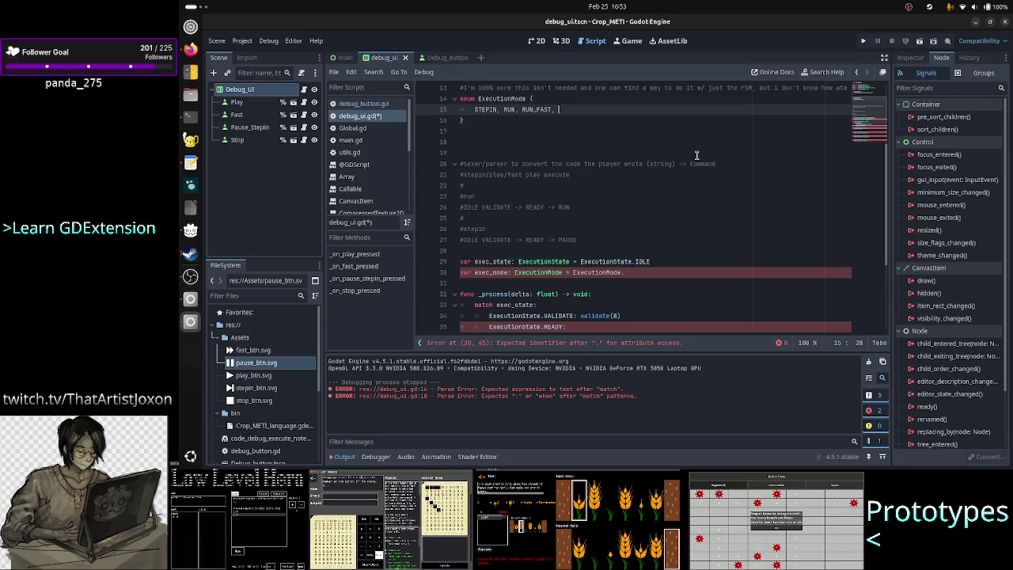
pyautogui.write('EXE')
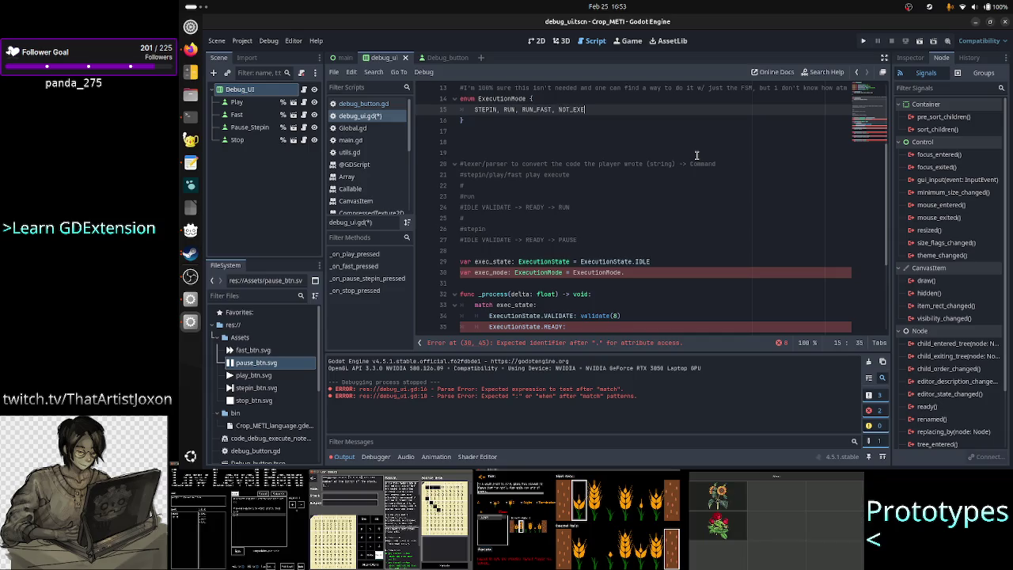
pyautogui.write('CUTING')
# Step: Set exec_mode's default value to ExecutionMode.NOT_EXECUTING
pyautogui.press('Down')
pyautogui.press('Down')
pyautogui.press('Down')
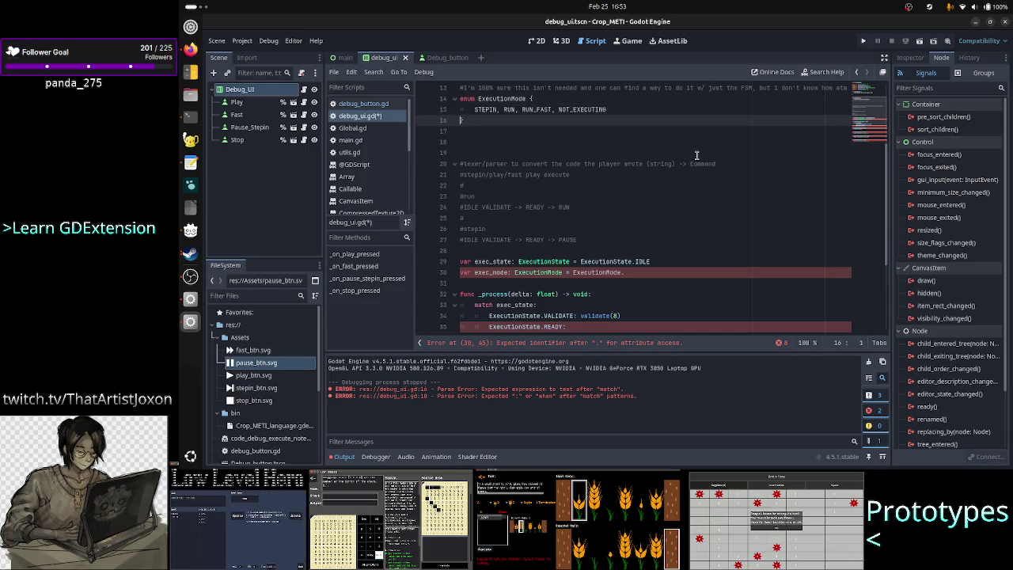
pyautogui.press('Down')
pyautogui.press('Down')
pyautogui.press('Down')
pyautogui.press('End')
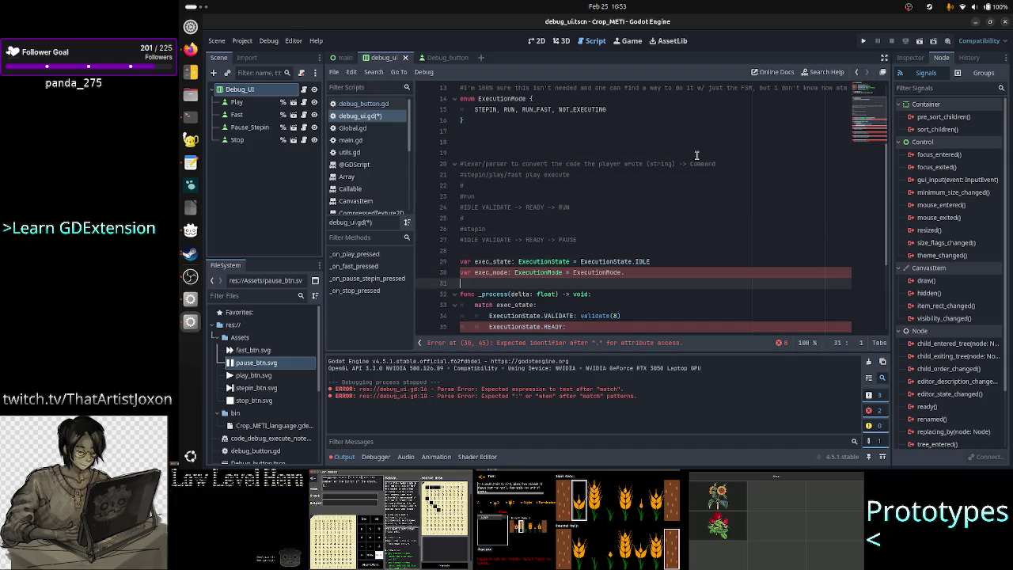
pyautogui.write('NOT')
pyautogui.press('Return')
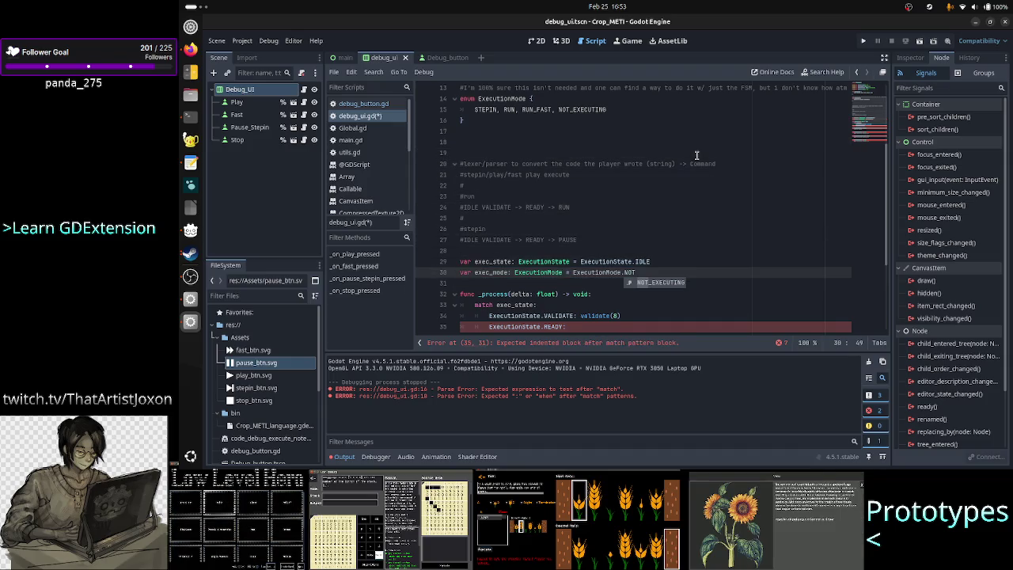
# Step: Delete the placeholder comment in _on_play_pressed
pyautogui.press('Down')
pyautogui.press('Down')
pyautogui.press('Down')
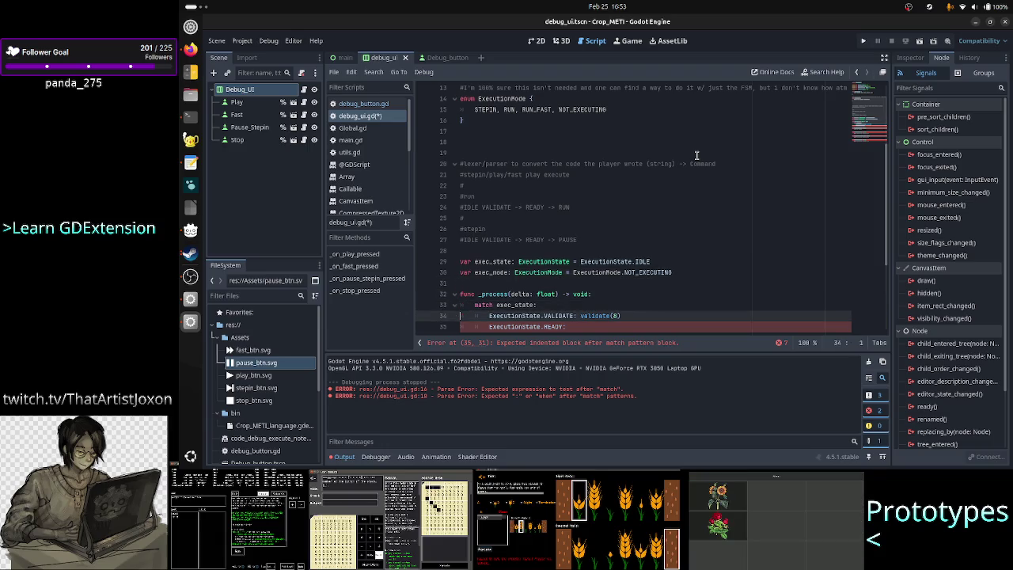
pyautogui.press('Down')
pyautogui.press('Down')
pyautogui.press('Down')
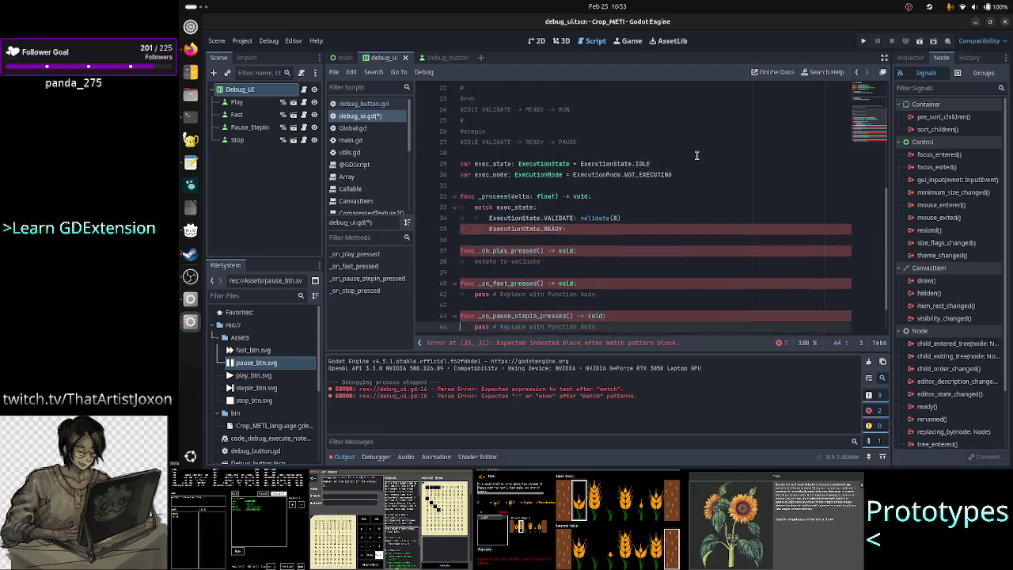
pyautogui.press('Up')
pyautogui.press('Up')
pyautogui.press('Up')
pyautogui.press('End')
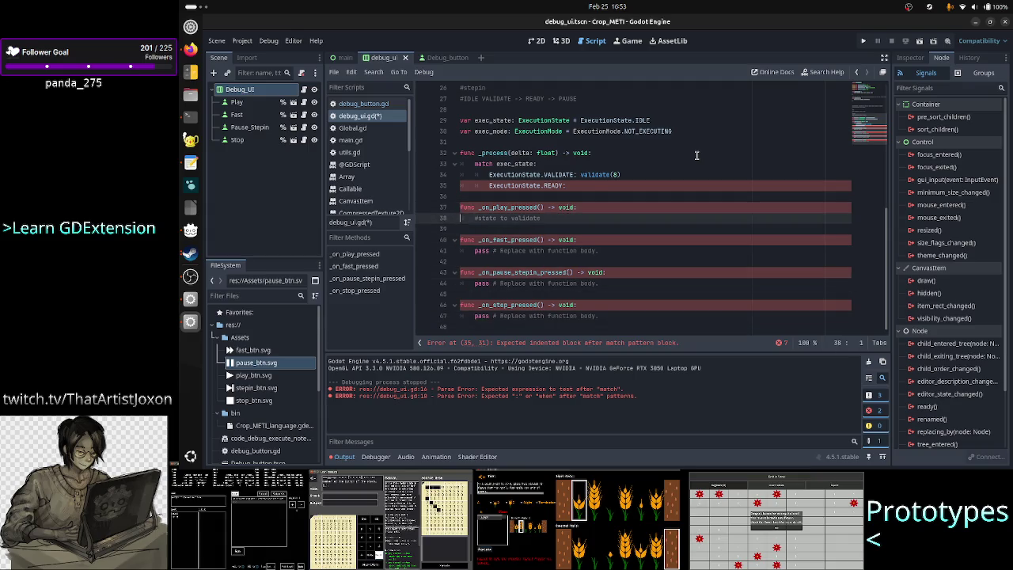
pyautogui.press('BackSpace')
pyautogui.press('BackSpace')
pyautogui.press('BackSpace')
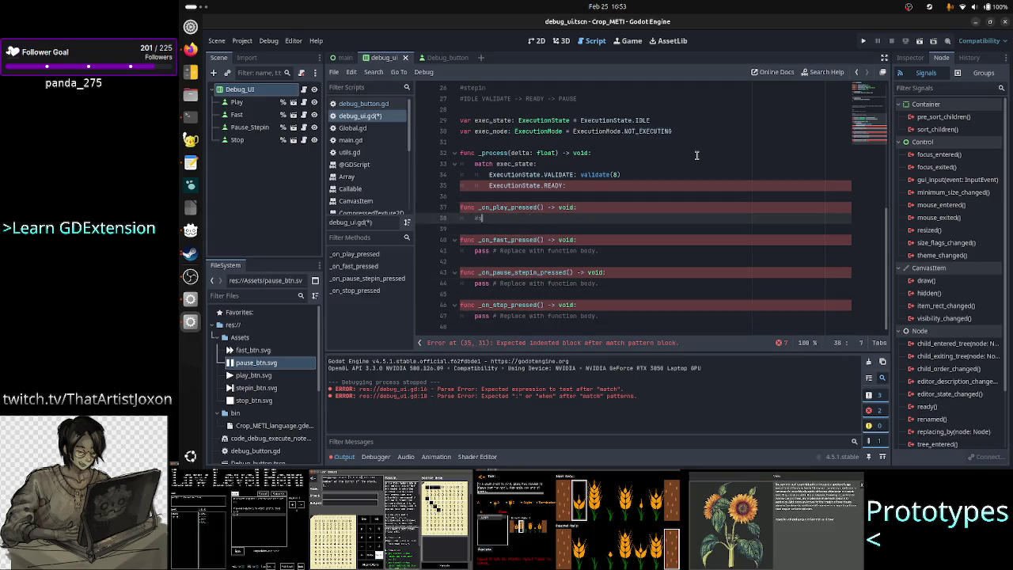
# Step: In _on_play_pressed, begin the assignment 'exec_mode = ExecutionMode.RU'
pyautogui.write('exec_mode')
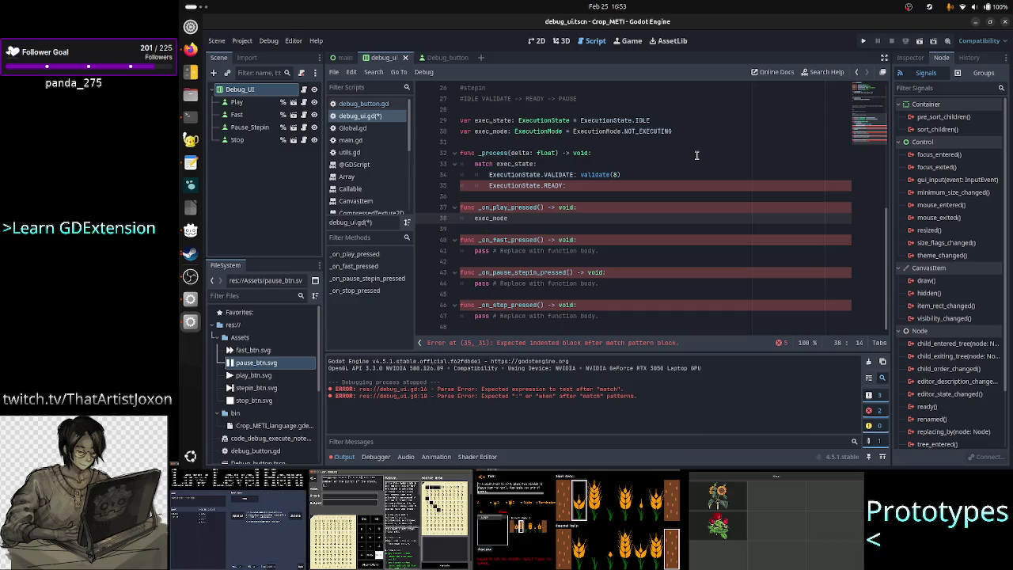
pyautogui.write(' = ExecutionMode')
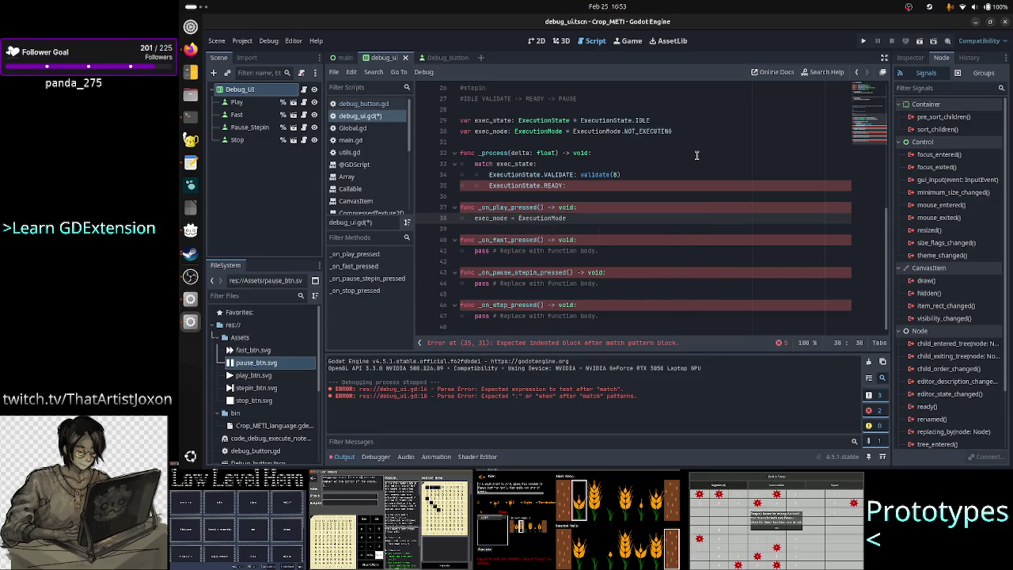
pyautogui.write('.')
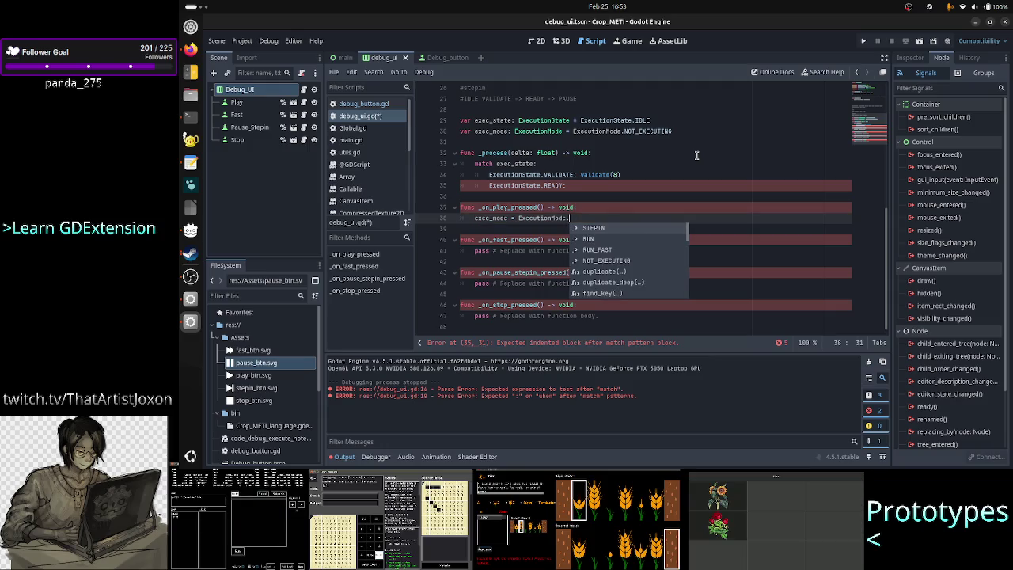
pyautogui.write('PL')
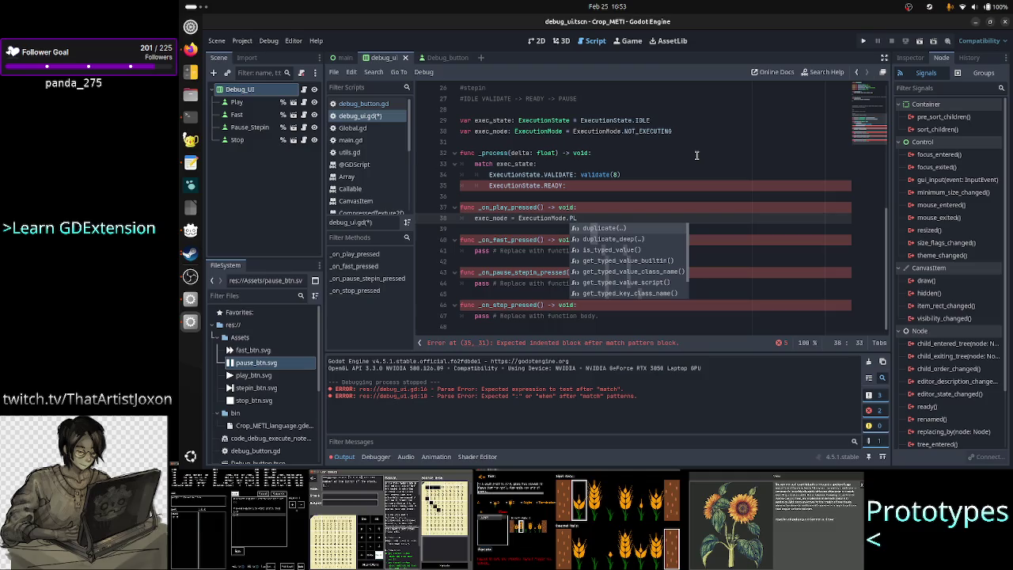
pyautogui.press('BackSpace')
pyautogui.press('BackSpace')
pyautogui.write('RU')
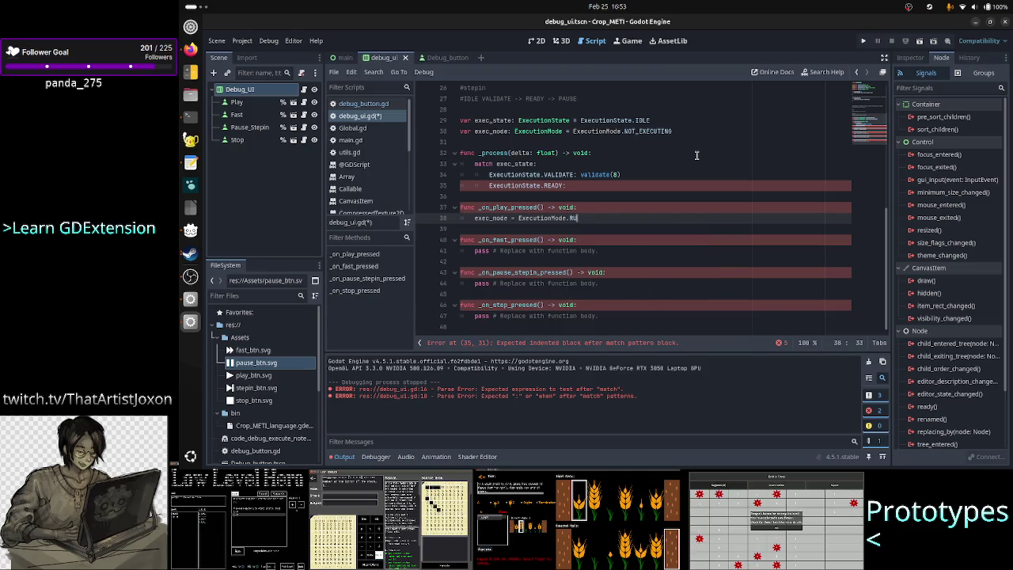
pyautogui.press('Up')
pyautogui.press('Up')
pyautogui.press('Up')
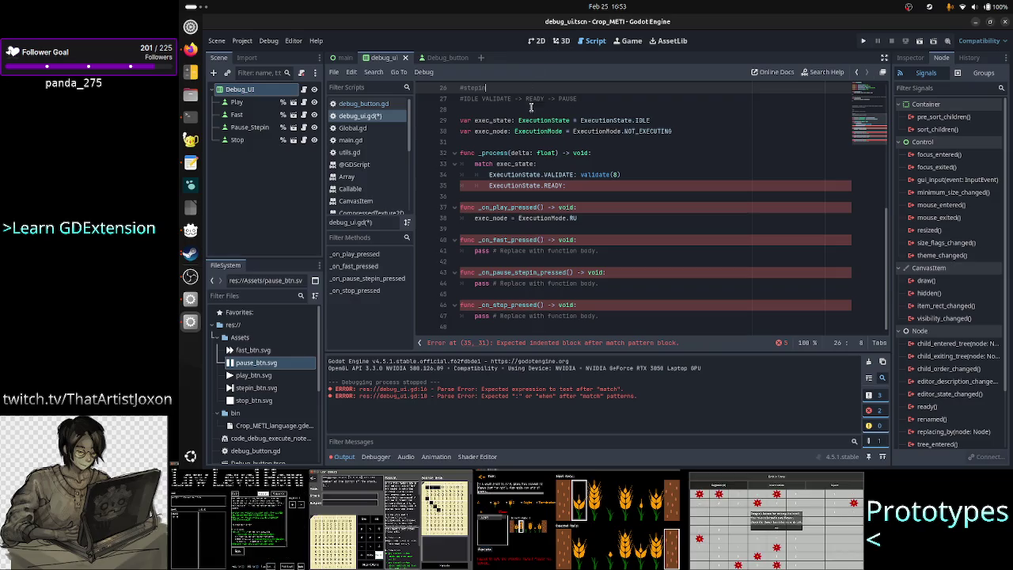
# Step: Rename ExecutionState's RUN to PLAY and RUN_FAST to PLAY_FAST
pyautogui.scroll(8, 552, 143)
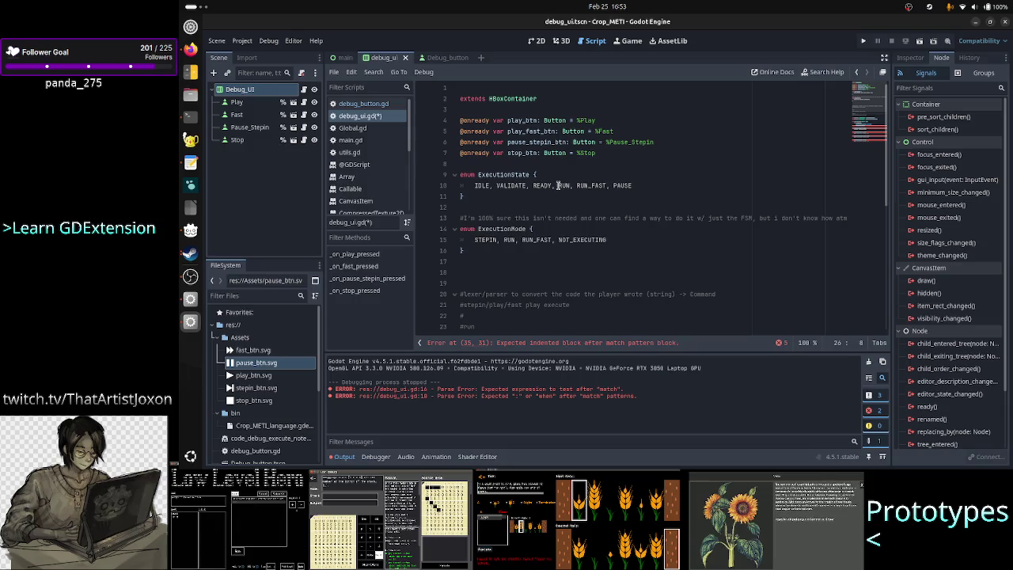
pyautogui.doubleClick(564, 186)
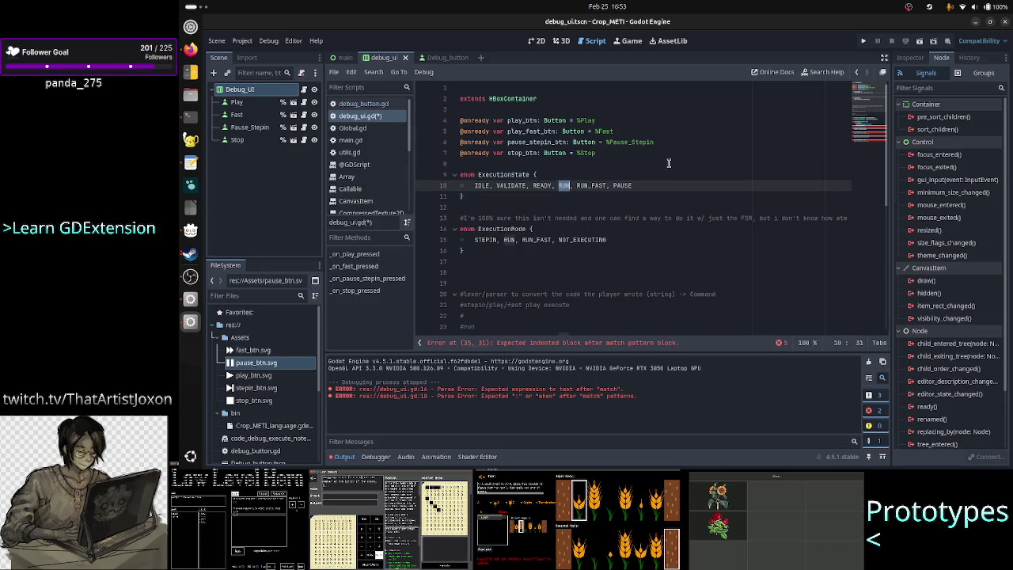
pyautogui.write('PLAY')
pyautogui.press('Right')
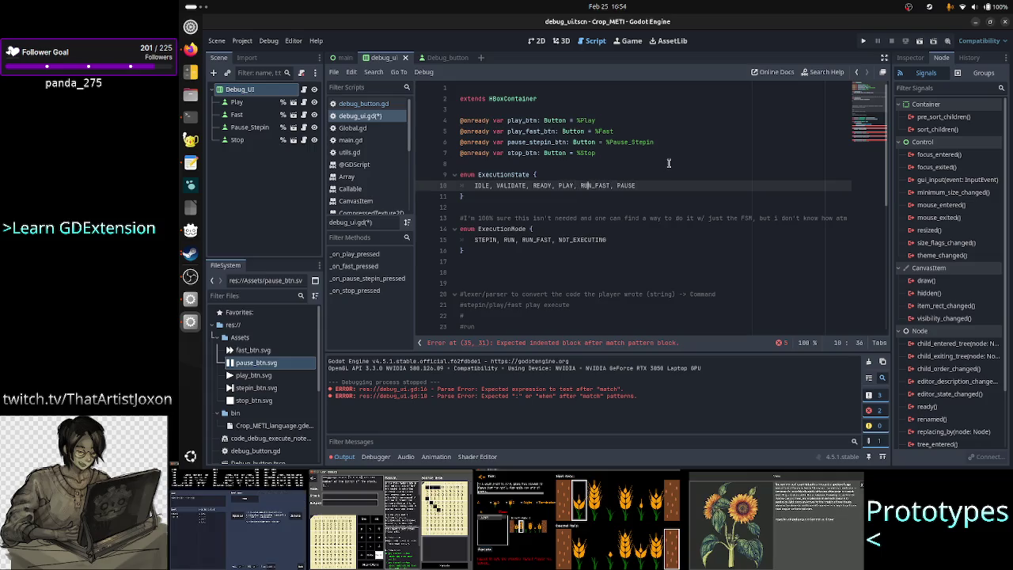
pyautogui.press('Right')
pyautogui.press('Right')
pyautogui.press('Right')
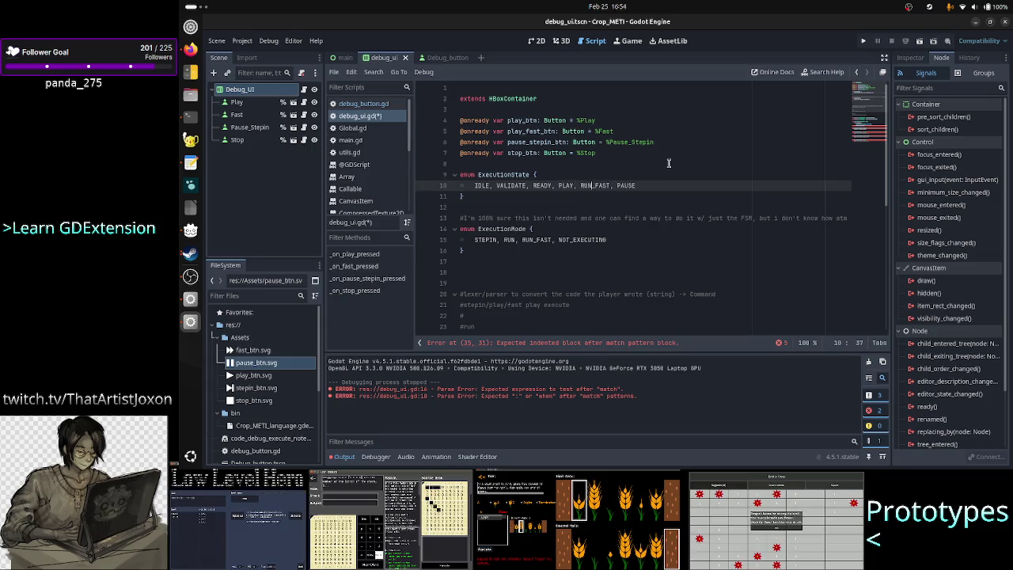
pyautogui.press('BackSpace')
pyautogui.press('BackSpace')
pyautogui.press('BackSpace')
pyautogui.write('PLAY')
pyautogui.press('Down')
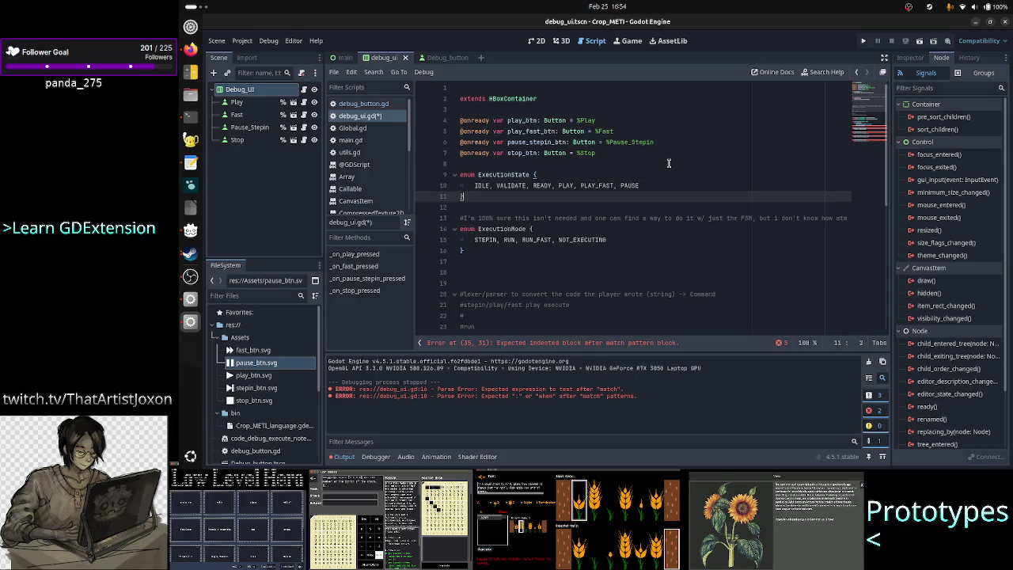
# Step: Rename ExecutionMode's RUN_FAST to PLAY_FAST and RUN to PLAY
pyautogui.press('Down')
pyautogui.press('Down')
pyautogui.press('Down')
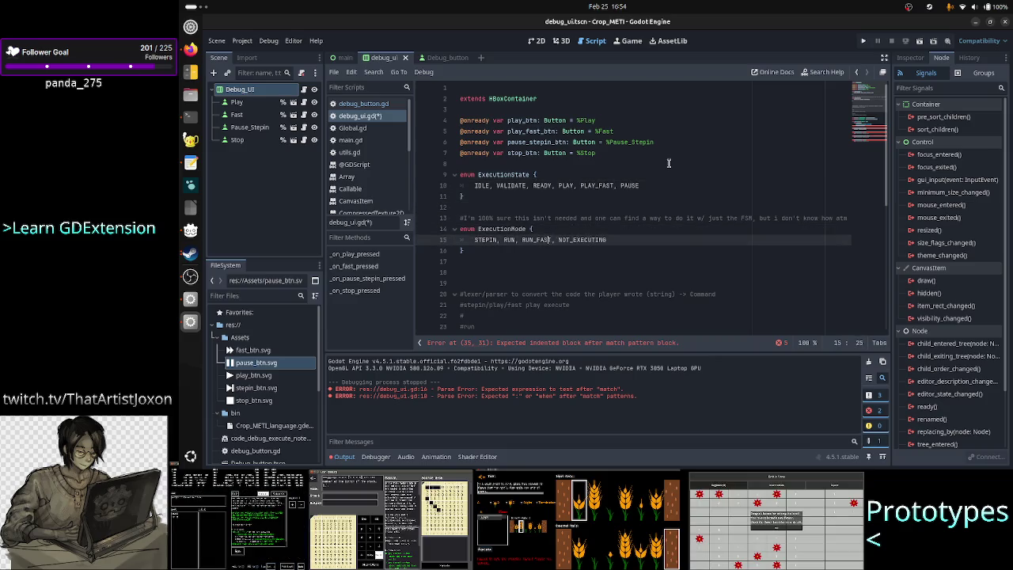
pyautogui.press('BackSpace')
pyautogui.press('BackSpace')
pyautogui.press('BackSpace')
pyautogui.write('PLA')
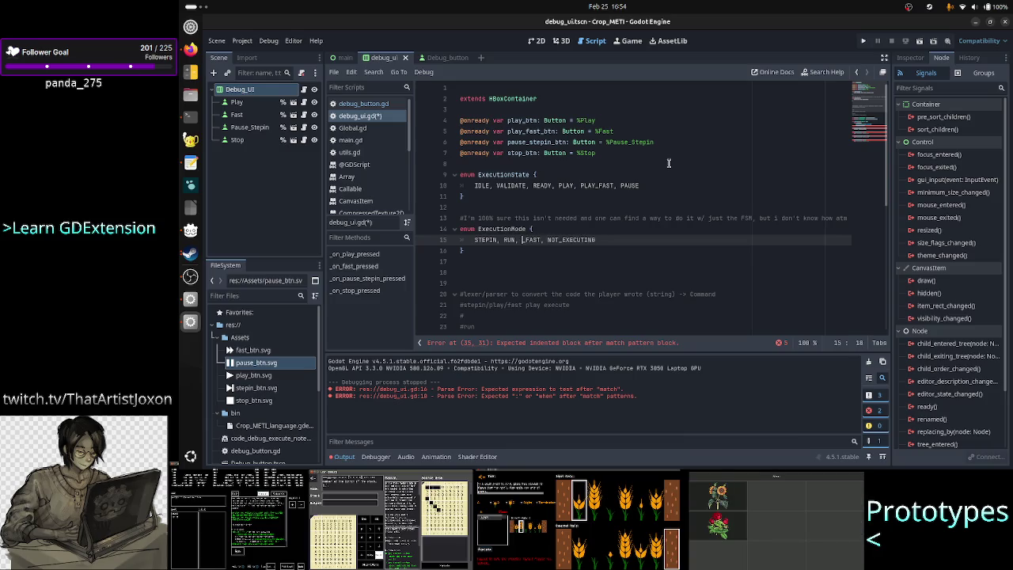
pyautogui.write('Y_')
pyautogui.press('Left')
pyautogui.press('Left')
pyautogui.press('Left')
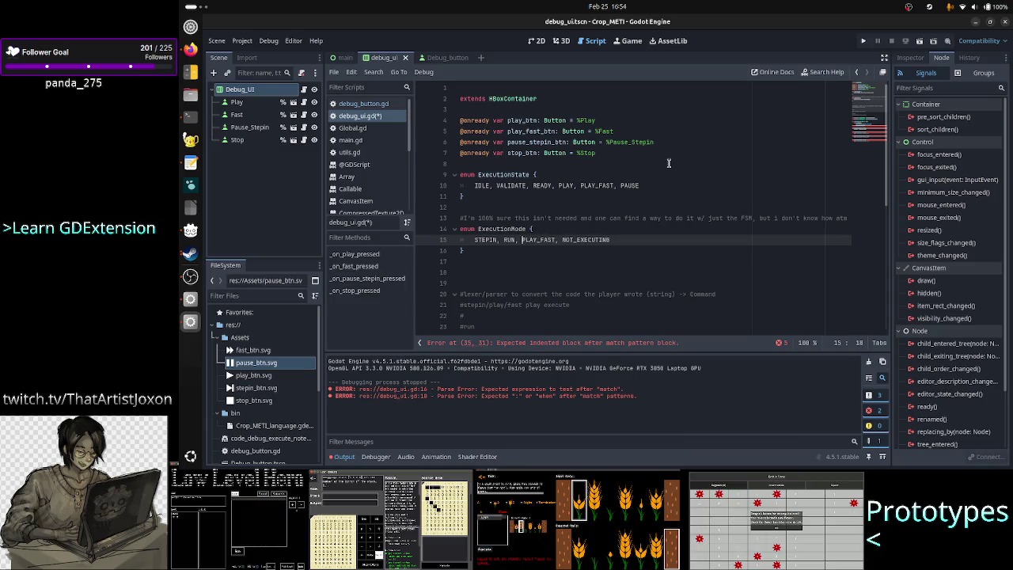
pyautogui.press('BackSpace')
pyautogui.press('BackSpace')
pyautogui.press('BackSpace')
pyautogui.write('PLAY')
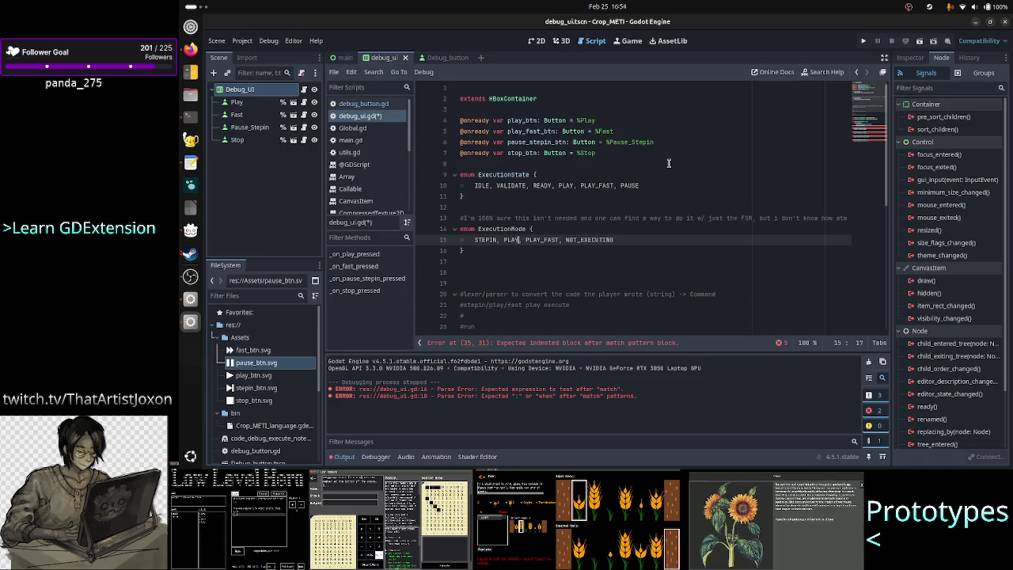
pyautogui.press('Down')
pyautogui.press('Down')
pyautogui.press('Down')
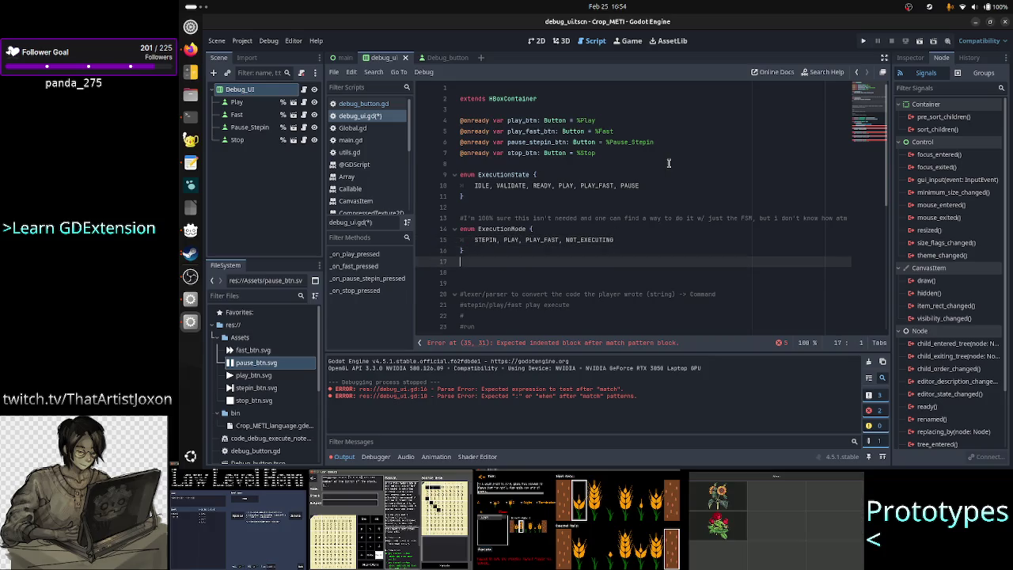
# Step: Comment out the ExecutionState.READY branch in _process's match block with #
pyautogui.press('Down')
pyautogui.press('Down')
pyautogui.press('Down')
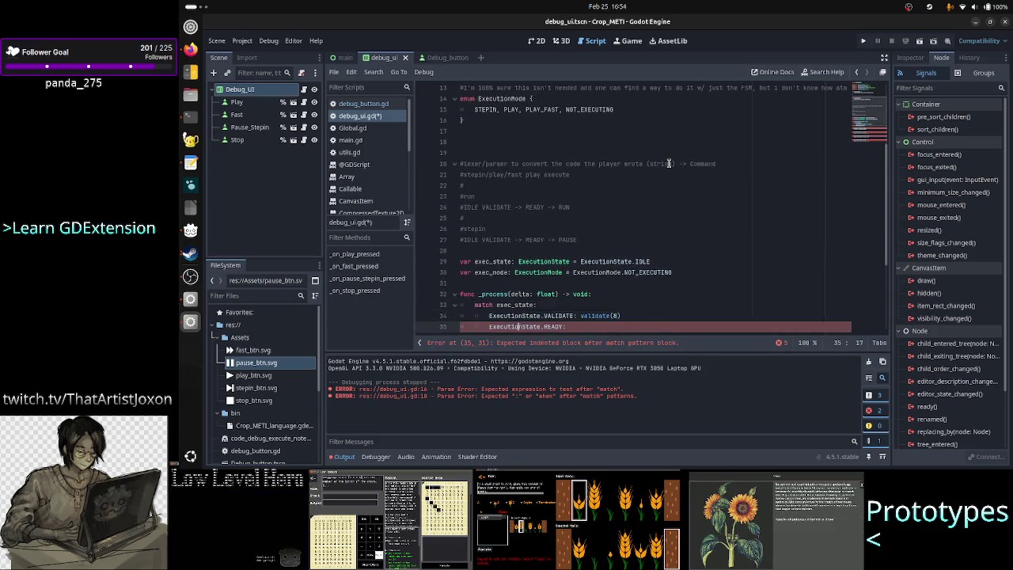
pyautogui.press('Down')
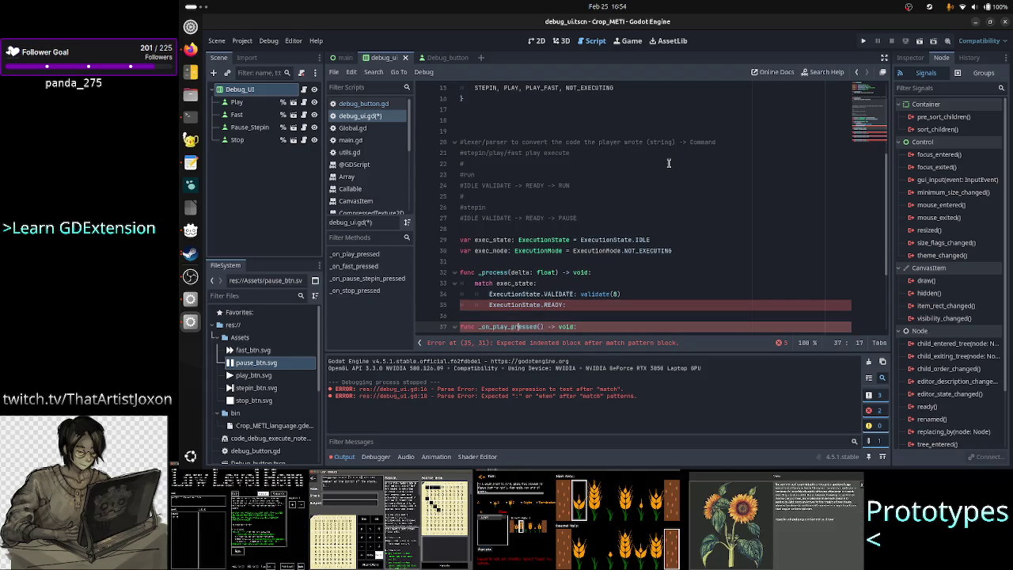
pyautogui.press('Down')
pyautogui.press('Up')
pyautogui.press('Up')
pyautogui.press('Up')
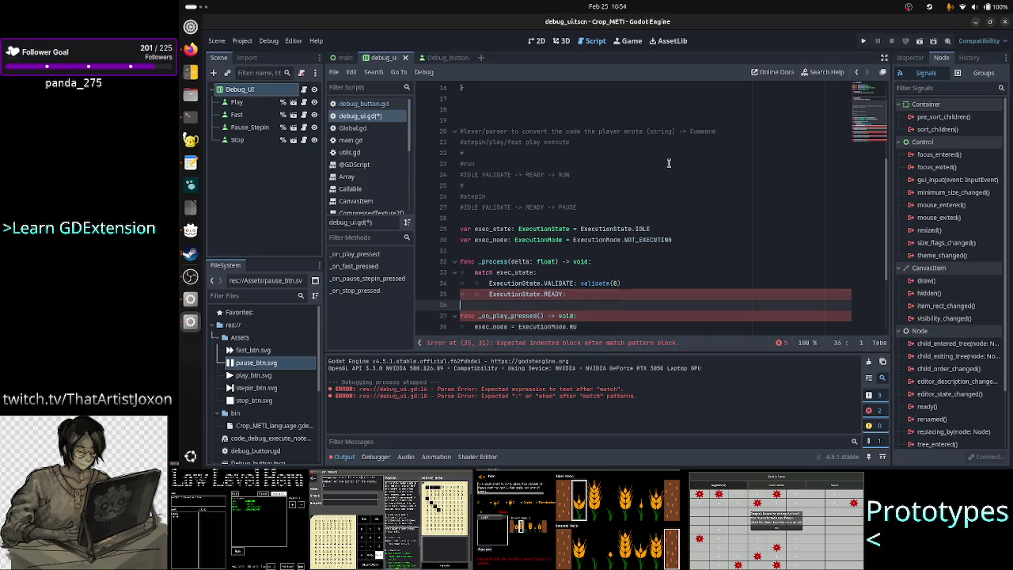
pyautogui.press('Down')
pyautogui.press('Down')
pyautogui.press('Down')
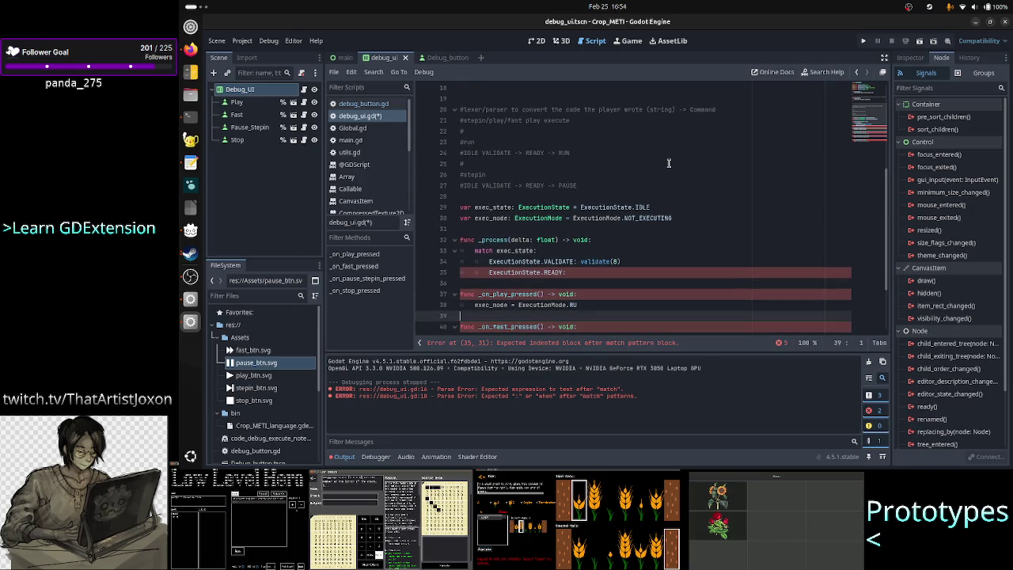
pyautogui.press('Up')
pyautogui.press('Up')
pyautogui.press('Up')
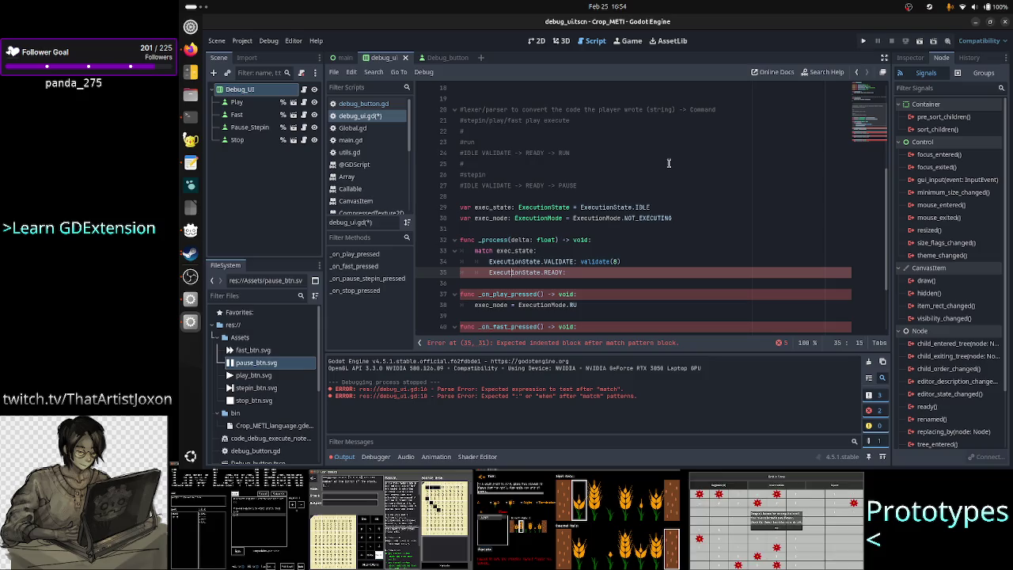
pyautogui.press('Left')
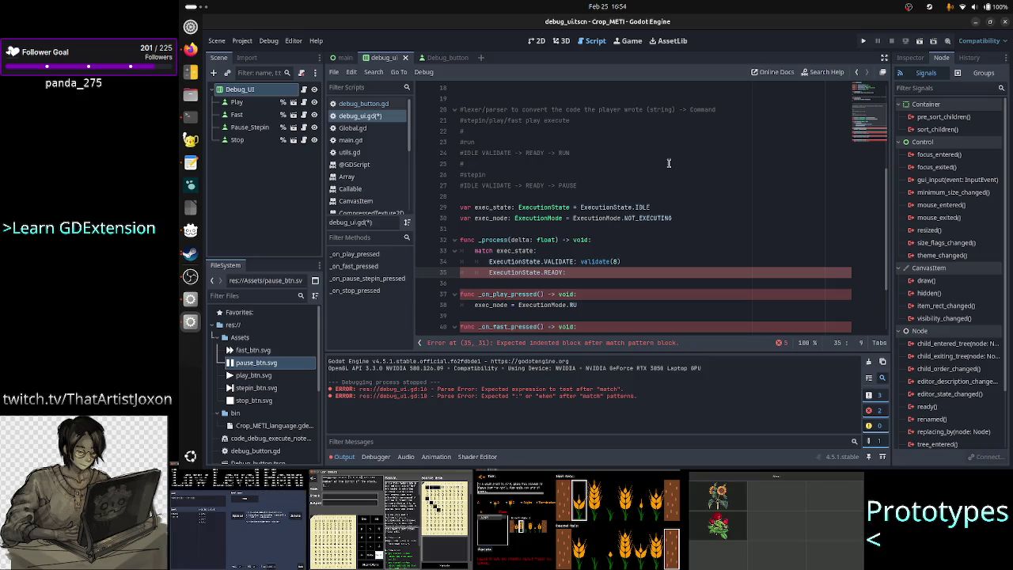
pyautogui.write('#')
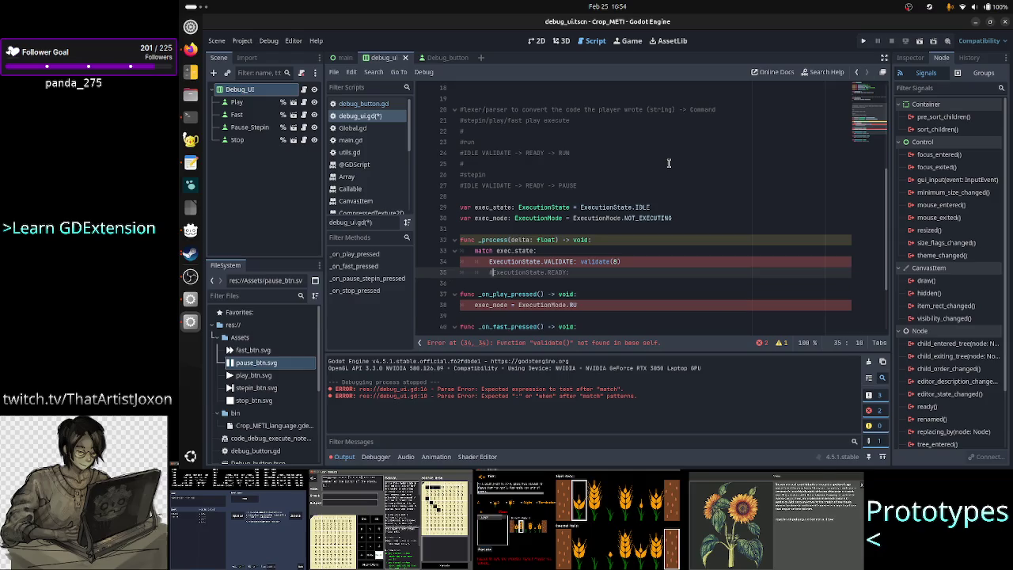
# Step: Start a new function 'func validate(time: int) -> void:' at the end of the script
pyautogui.press('Down')
pyautogui.press('Down')
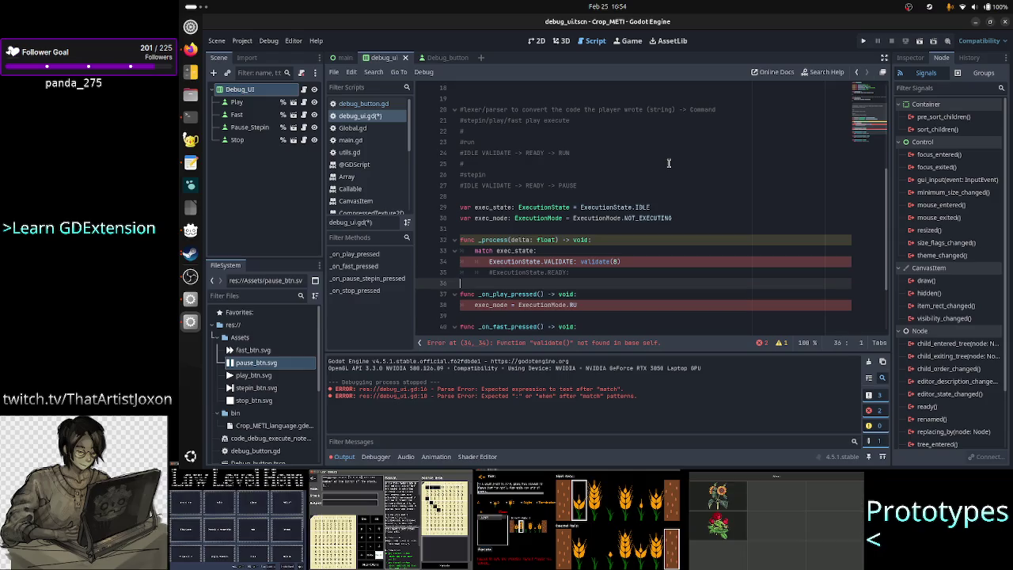
pyautogui.press('Down')
pyautogui.press('Down')
pyautogui.press('Down')
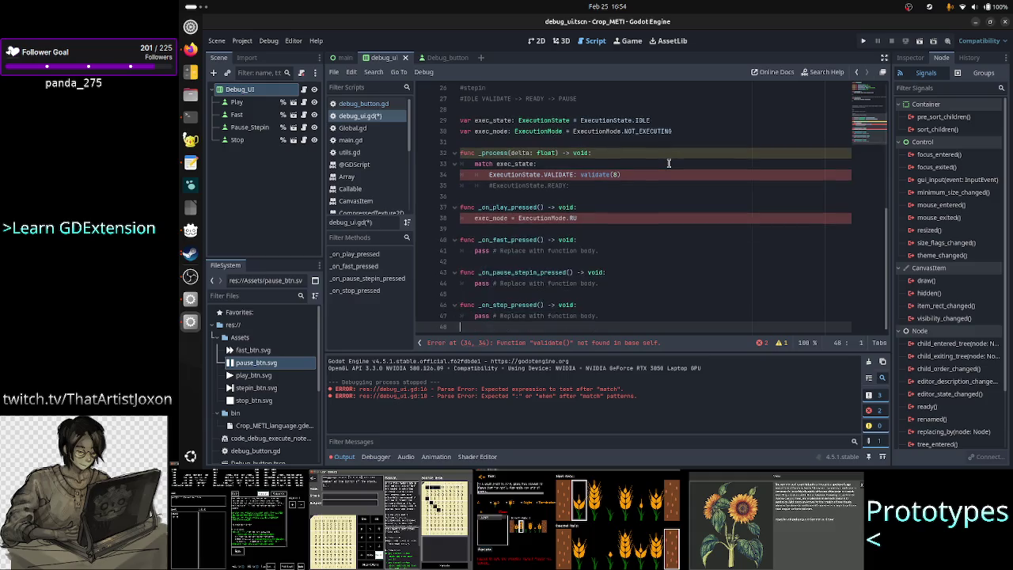
pyautogui.press('Return')
pyautogui.press('Return')
pyautogui.write('func validate(')
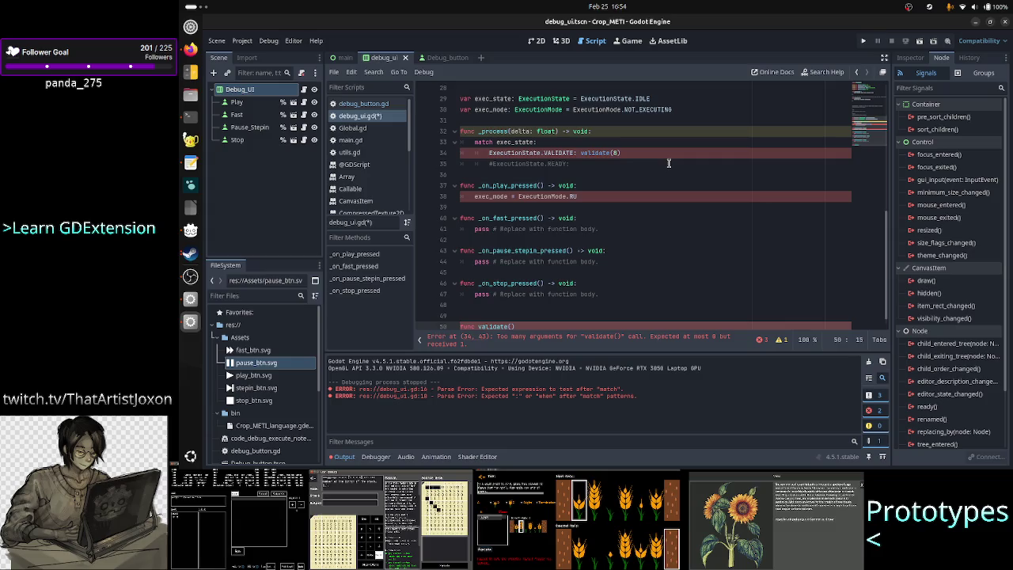
pyautogui.write('time')
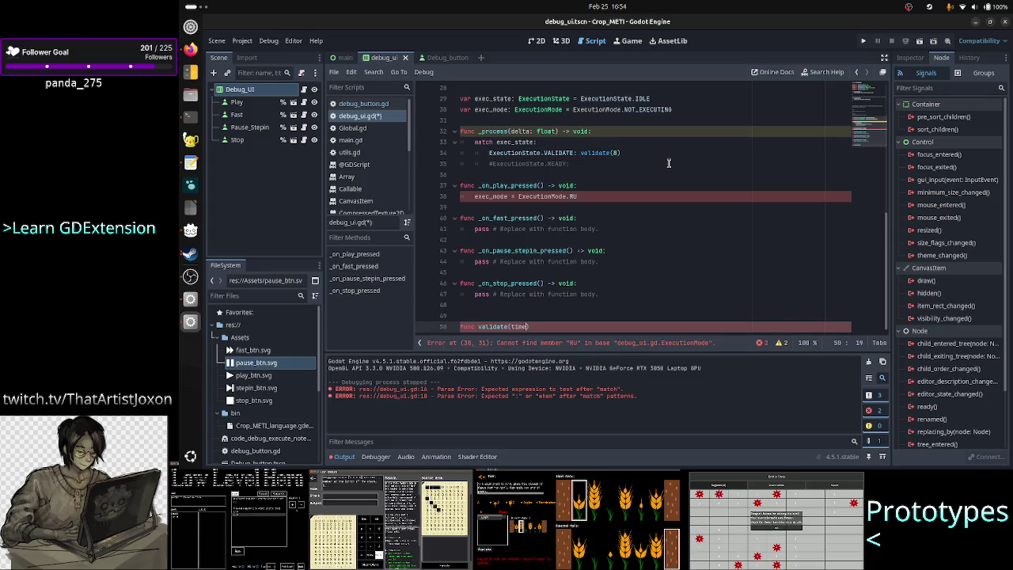
pyautogui.write(': i')
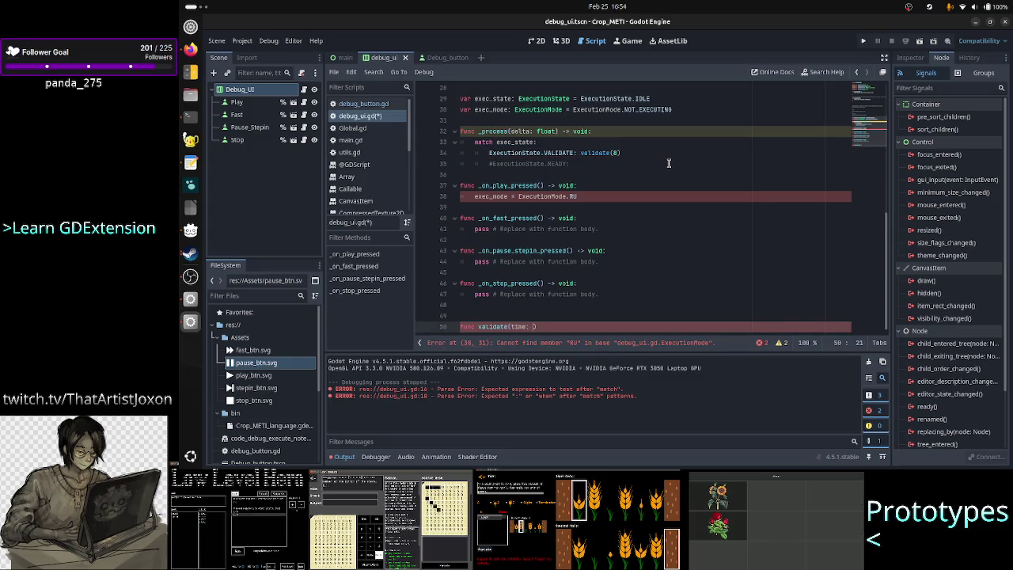
pyautogui.write('nt)')
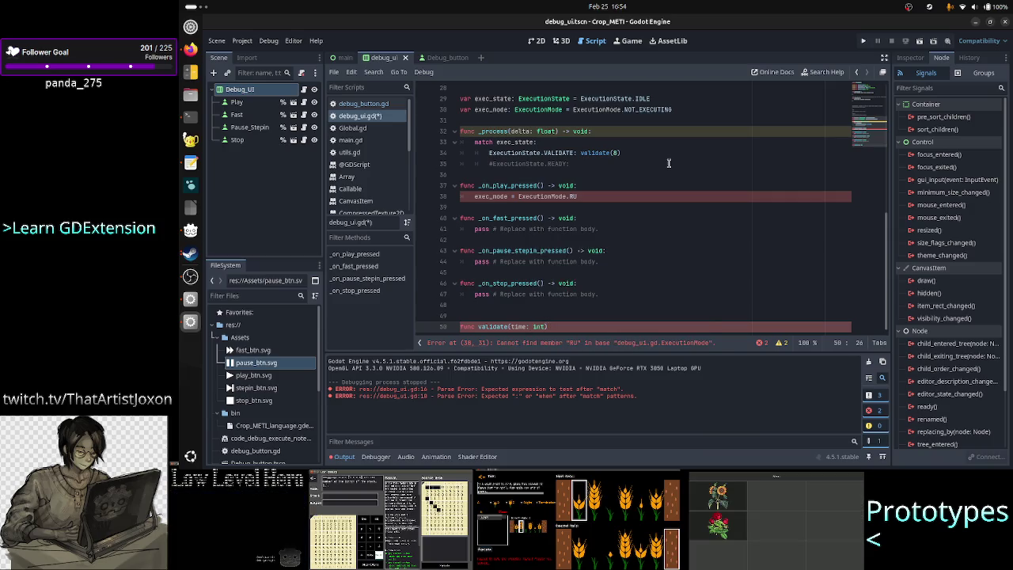
pyautogui.write(' ->')
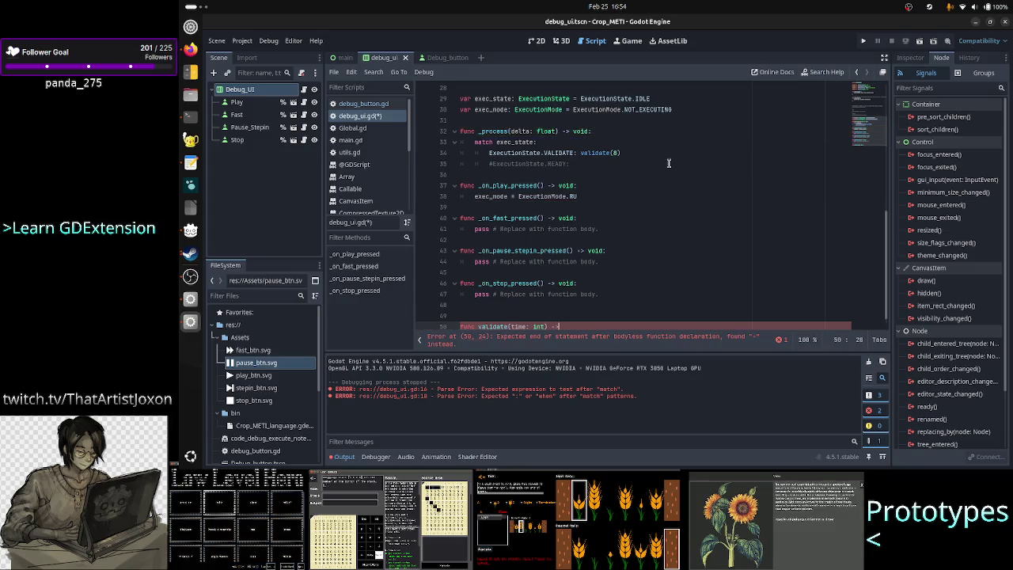
pyautogui.write(' void:')
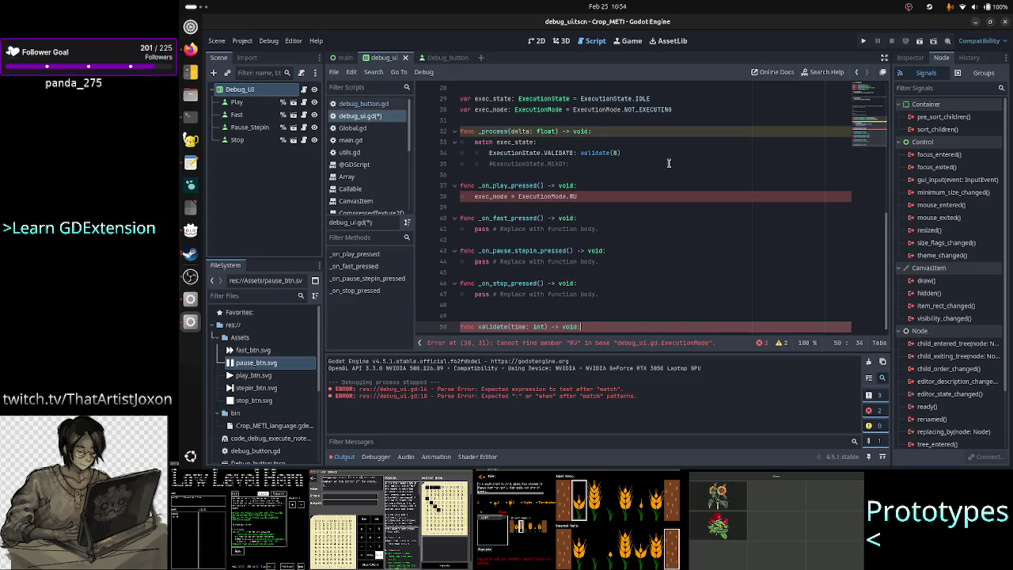
# Step: Give the validate(time: int) function a body of just pass
pyautogui.press('Return')
pyautogui.write('pass')
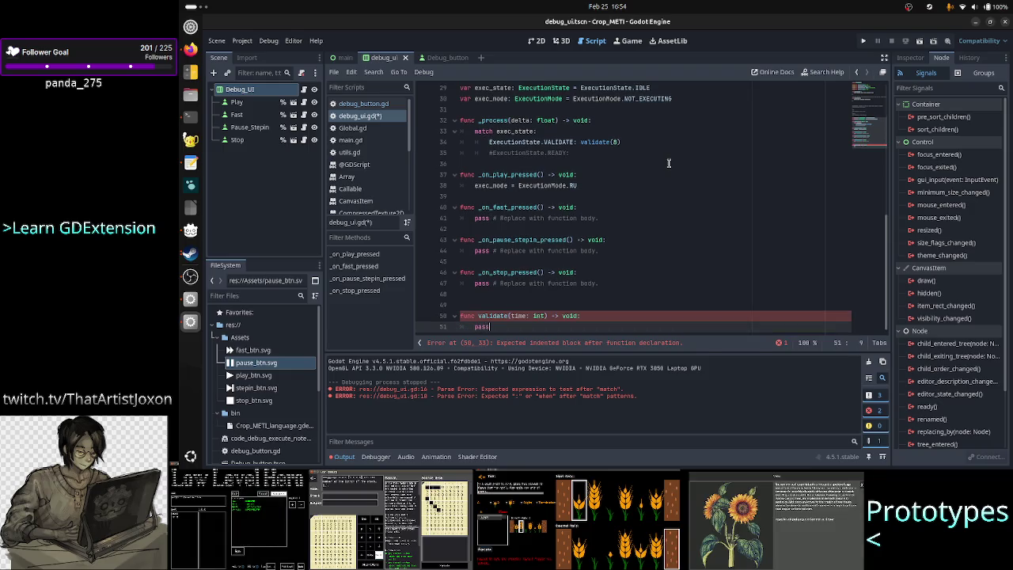
pyautogui.press('Up')
pyautogui.press('Up')
pyautogui.press('Up')
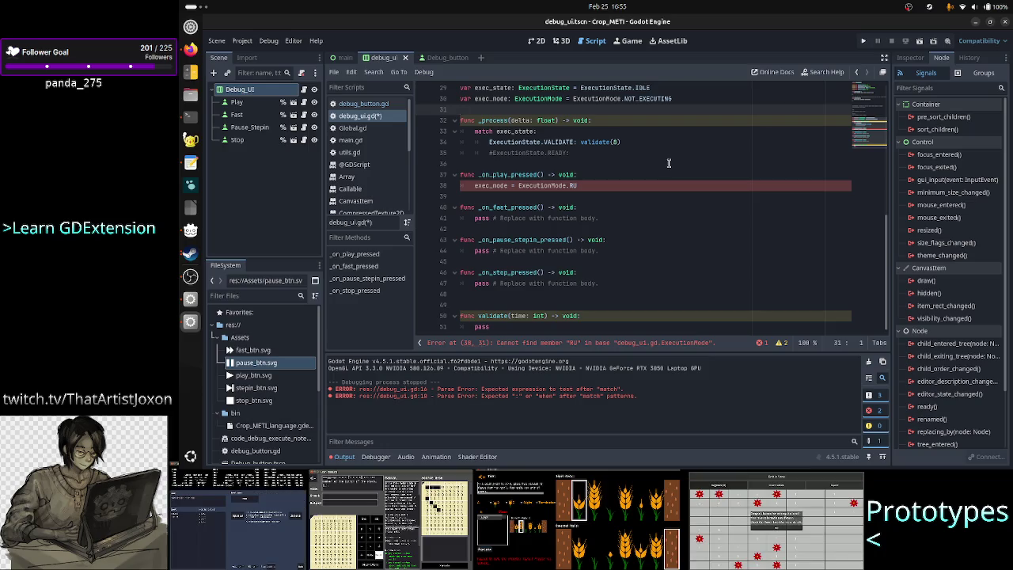
pyautogui.press('Down')
pyautogui.press('Right')
pyautogui.press('Right')
pyautogui.press('Right')
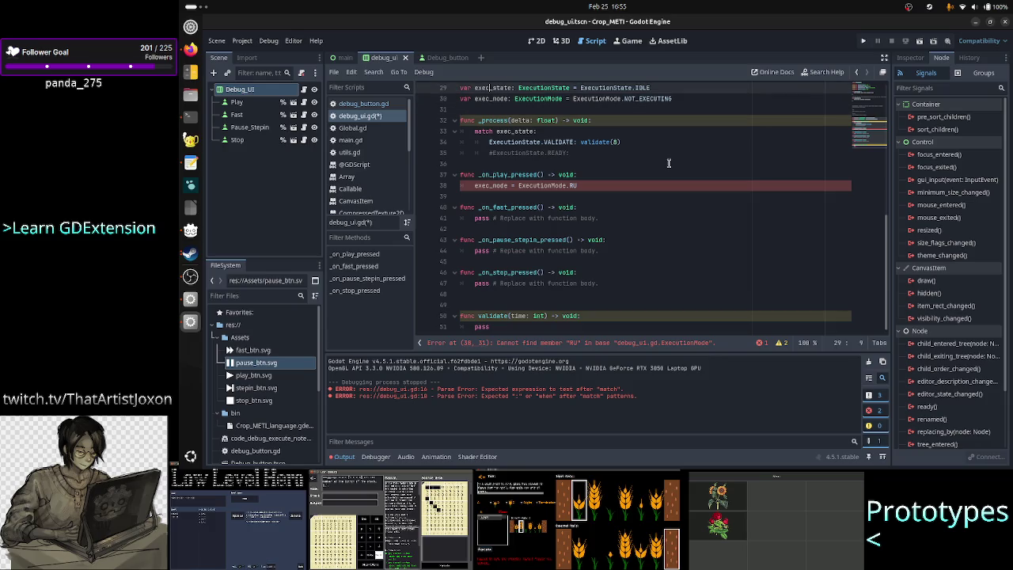
# Step: Complete _on_play_pressed's assignment as exec_mode = ExecutionMode.PLAY
pyautogui.press('Down')
pyautogui.press('Down')
pyautogui.press('Down')
pyautogui.press('End')
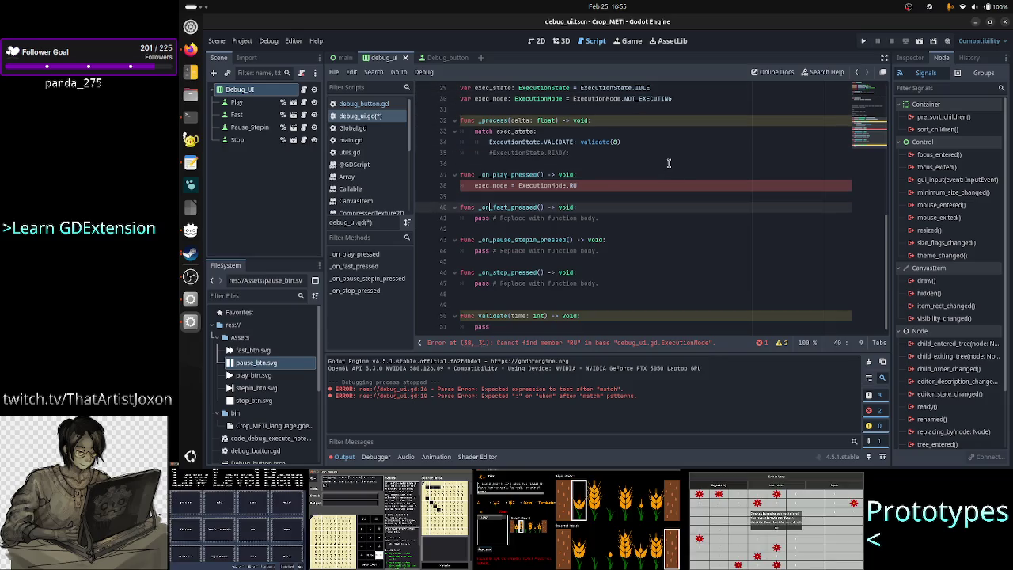
pyautogui.press('BackSpace')
pyautogui.press('BackSpace')
pyautogui.write('PLA')
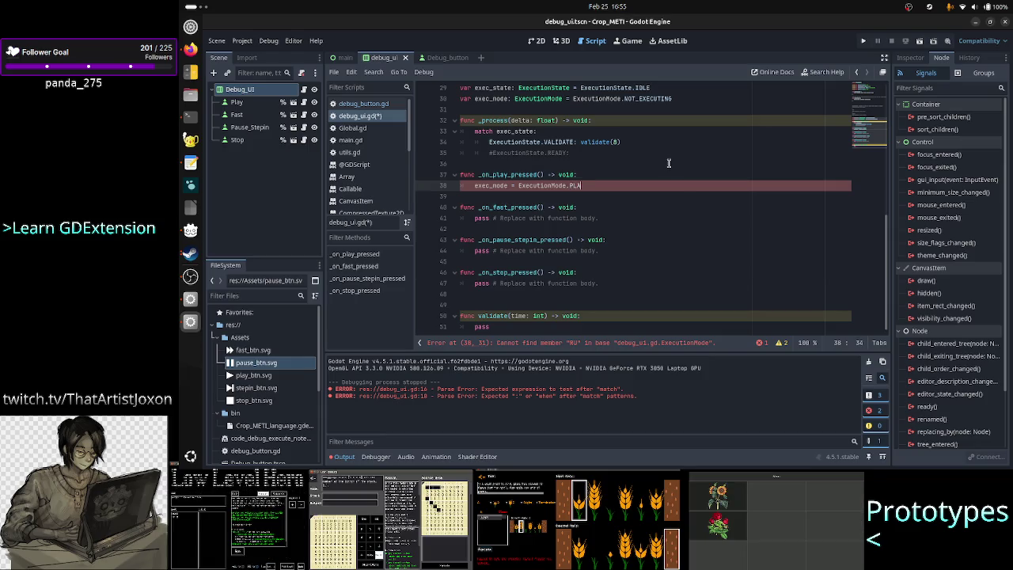
pyautogui.write('Y')
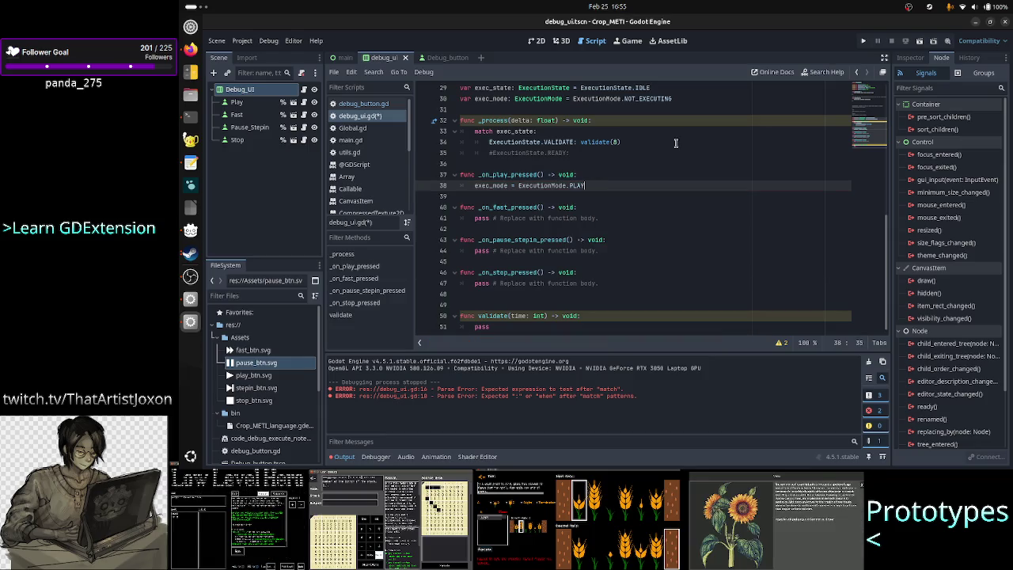
# Step: Rename _process's delta parameter to _delta and save the script
pyautogui.scroll(1, 619, 142)
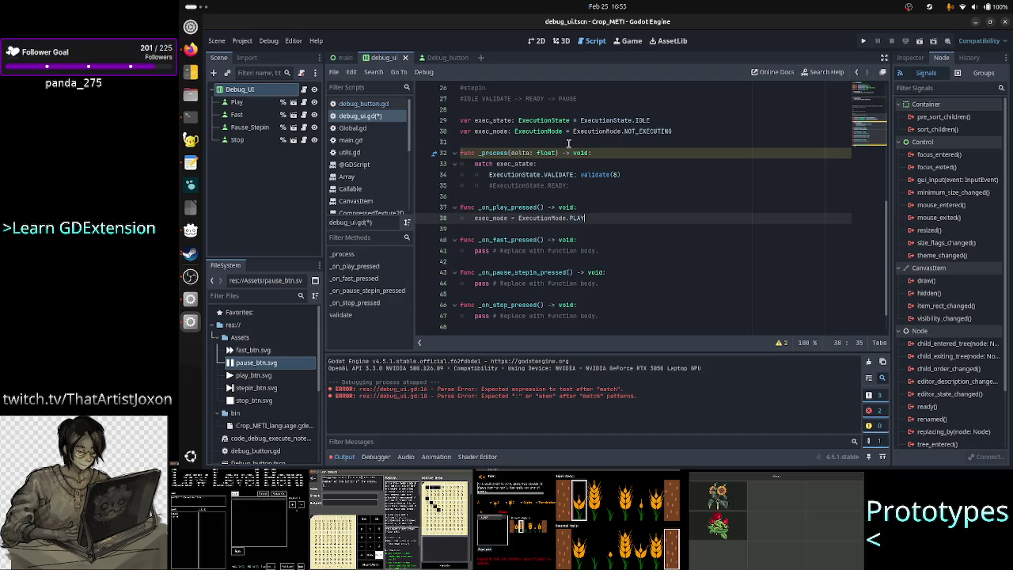
pyautogui.click(511, 153)
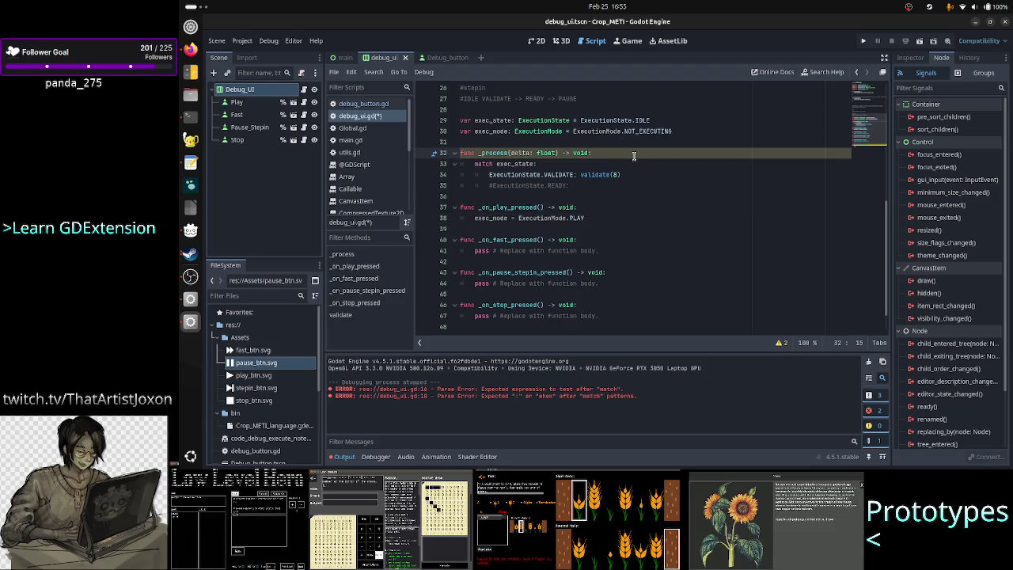
pyautogui.write('_')
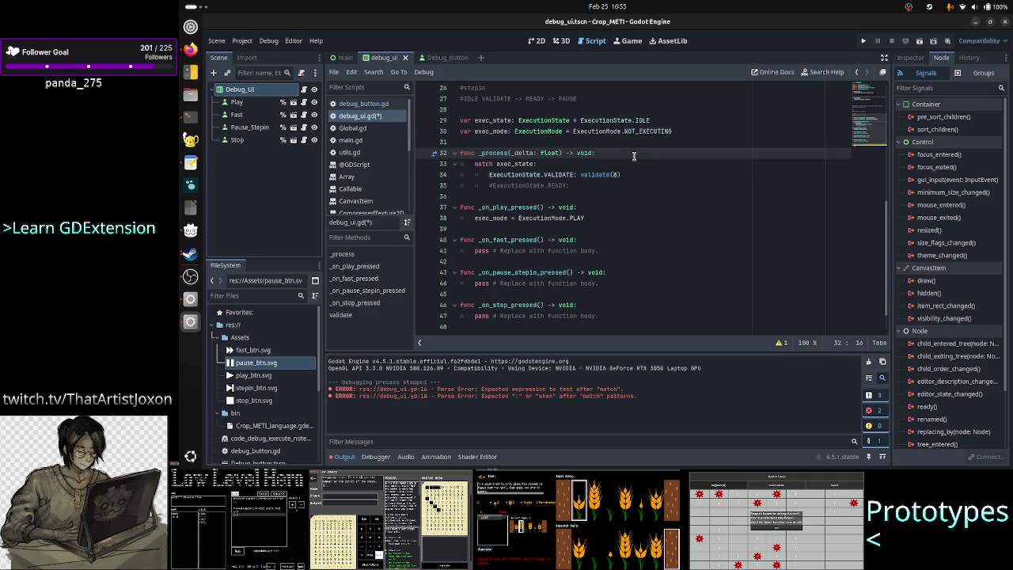
pyautogui.hotkey('ctrl', 's')
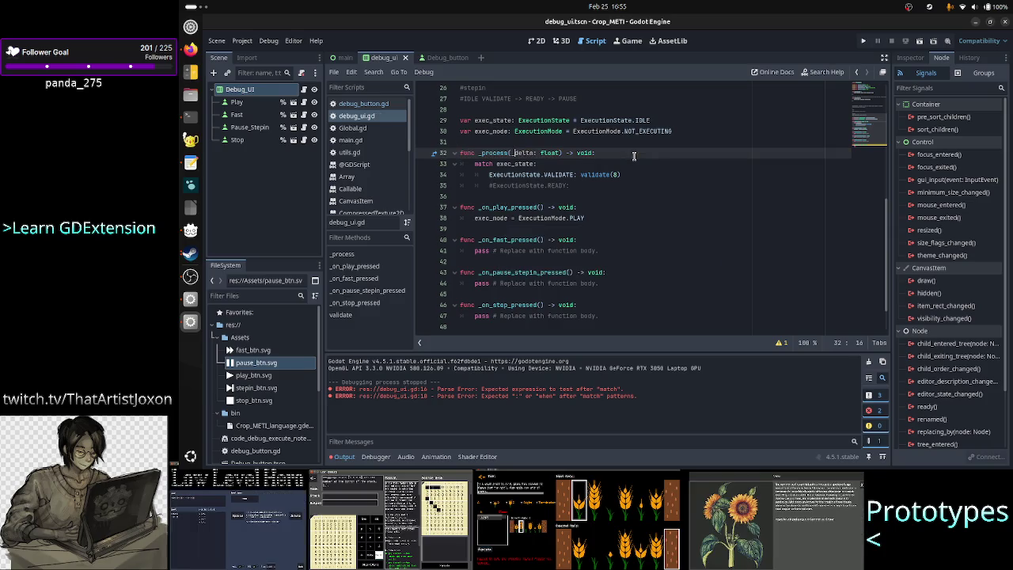
# Step: Replace the fast handler's pass with exec_mode = ExecutionMode.PLAY_FAST
pyautogui.click(605, 216)
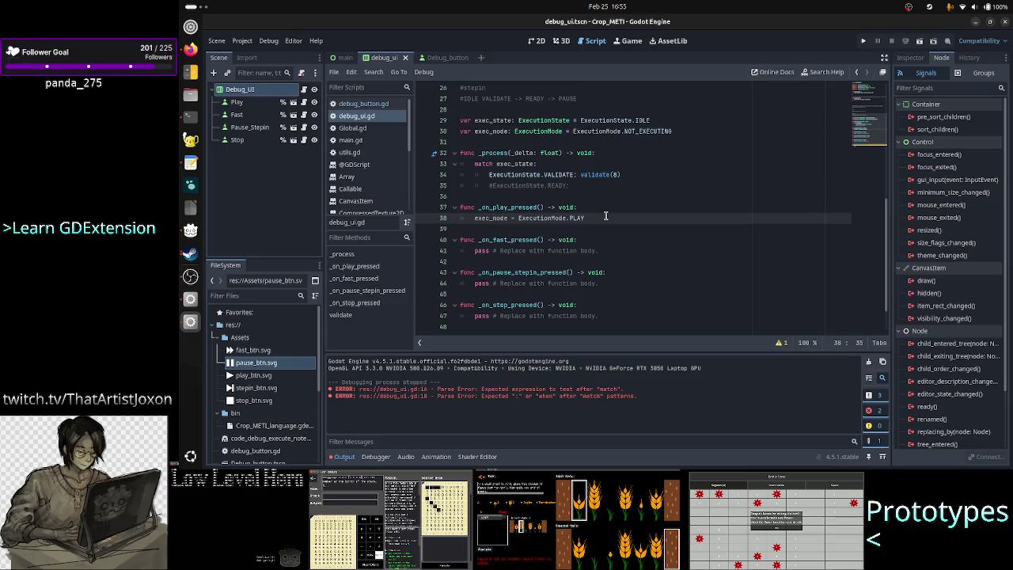
pyautogui.press('Down')
pyautogui.press('Down')
pyautogui.press('Down')
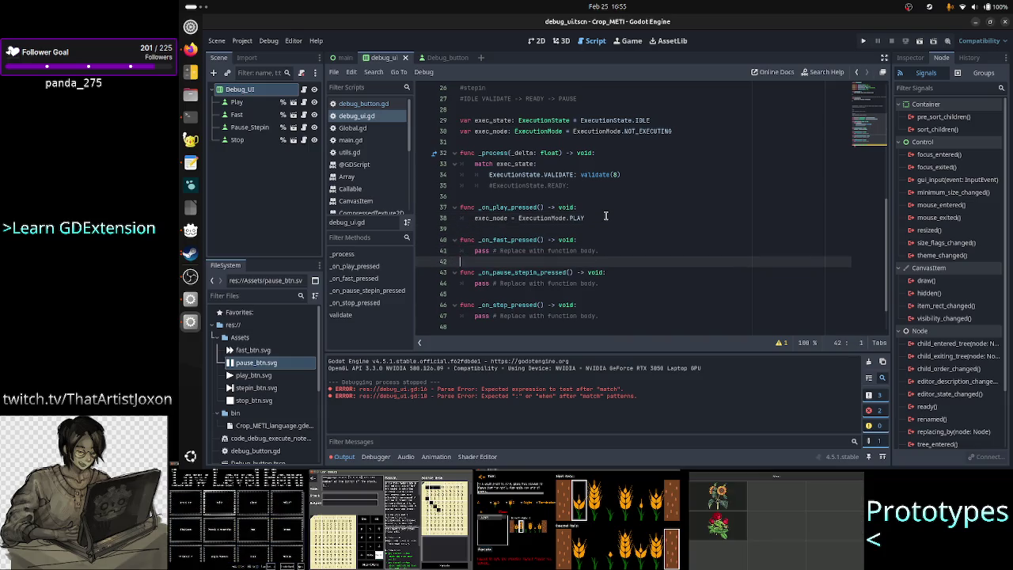
pyautogui.press('Up')
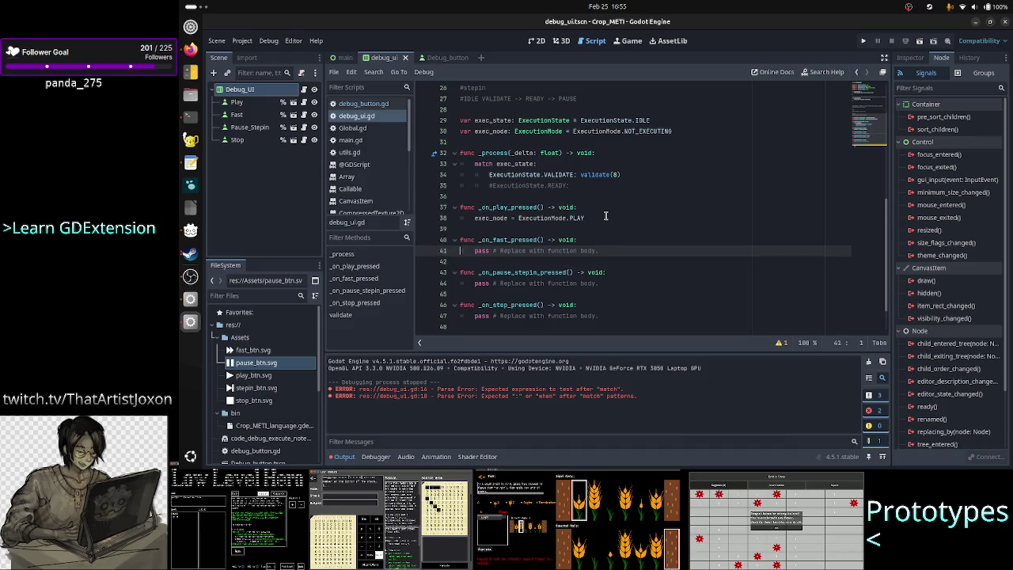
pyautogui.hotkey('shift', 'End')
pyautogui.write('exe')
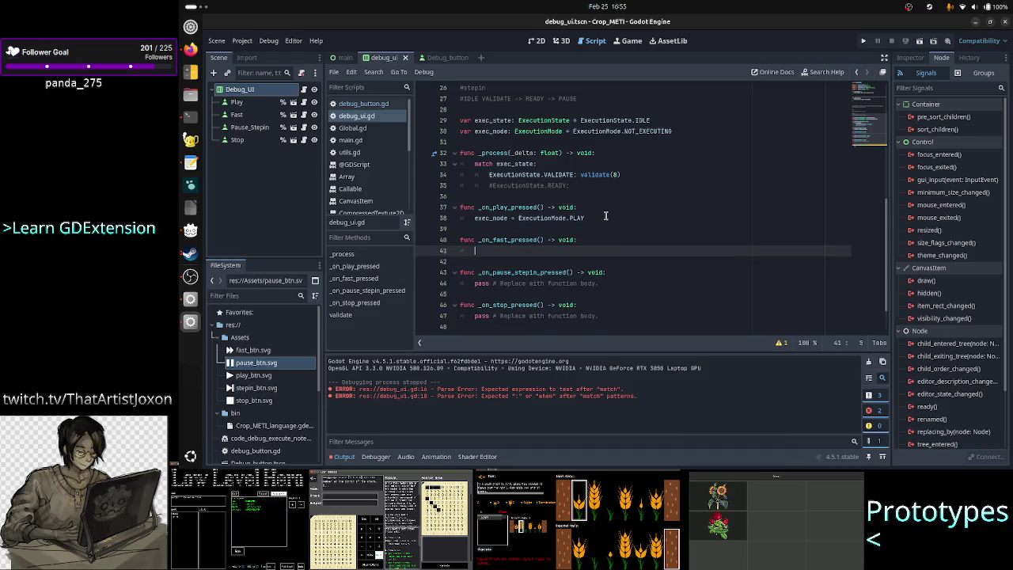
pyautogui.write('c_mo')
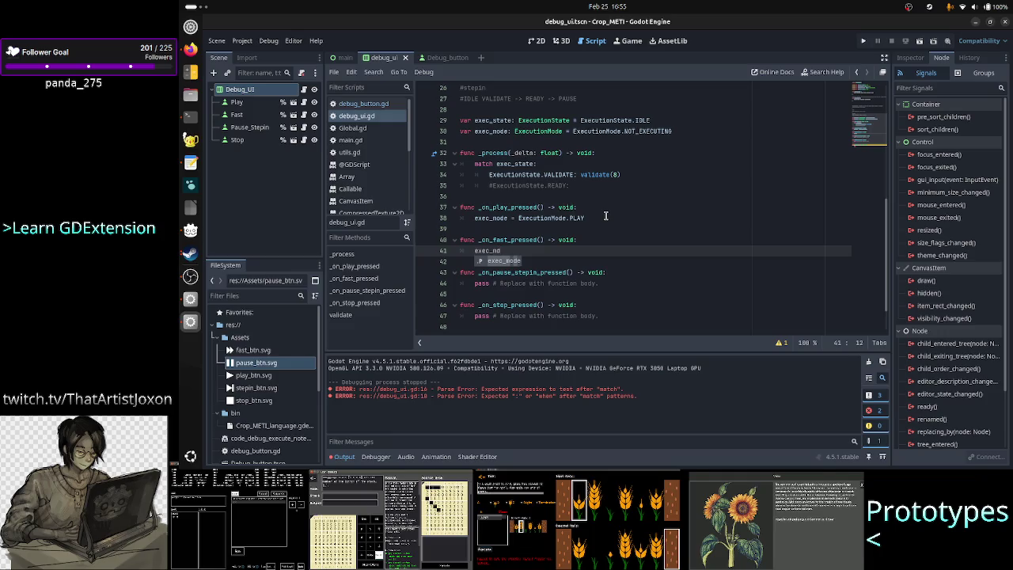
pyautogui.write('de = Exe')
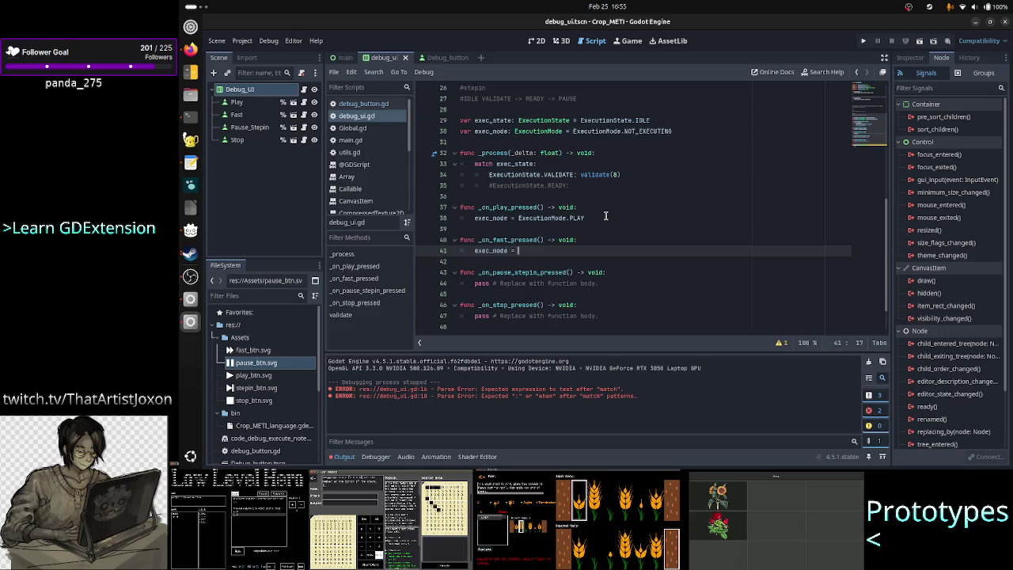
pyautogui.press('Return')
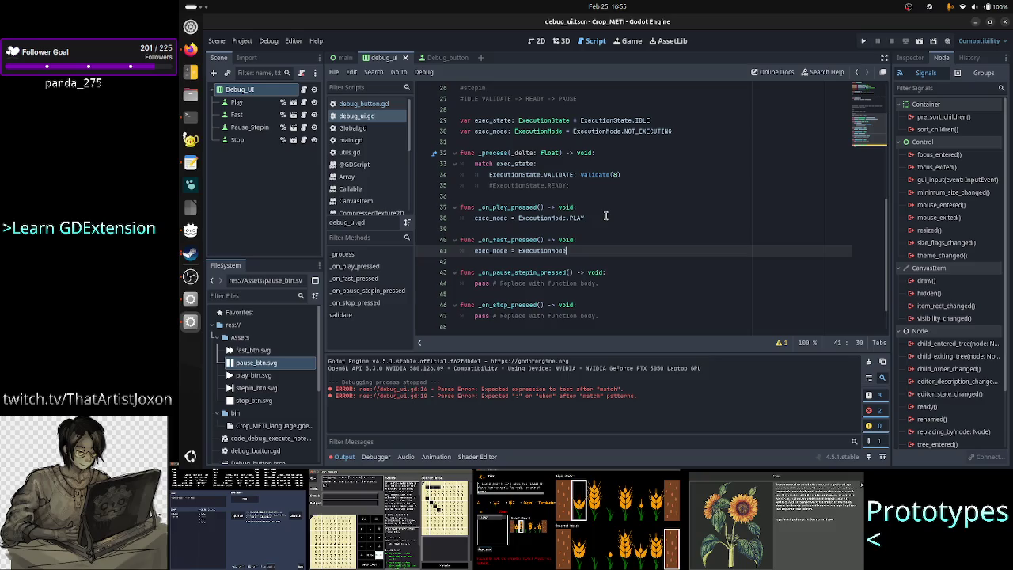
pyautogui.write('.F')
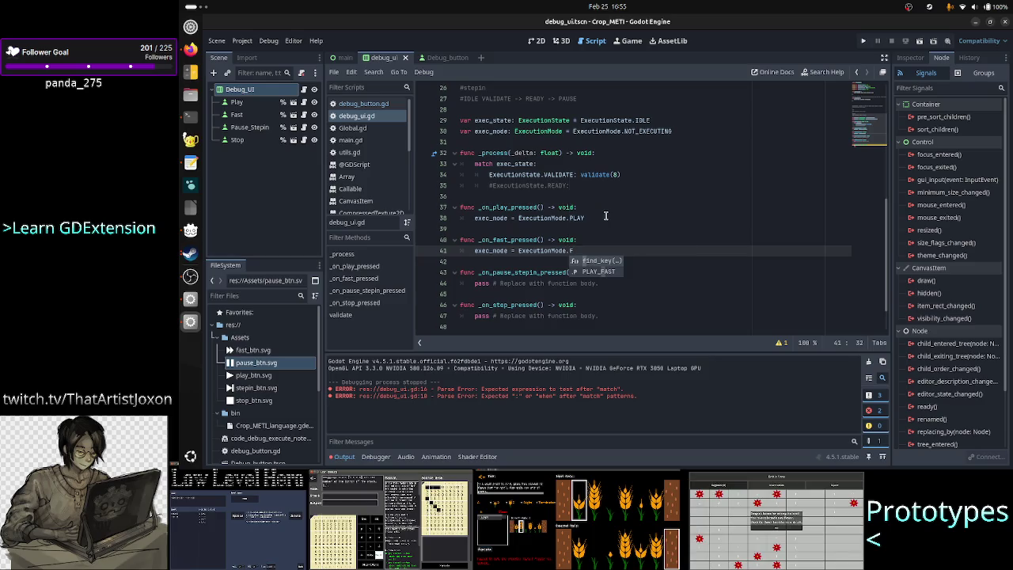
pyautogui.press('Down')
pyautogui.press('Return')
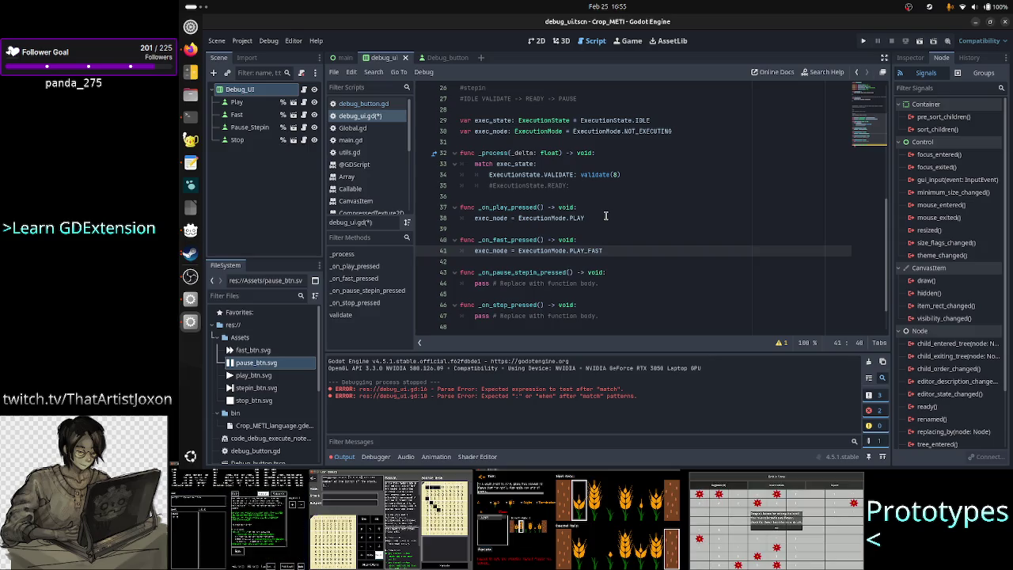
# Step: Rename the fast handler to _on_play_fast_pressed
pyautogui.press('Up')
pyautogui.press('Home')
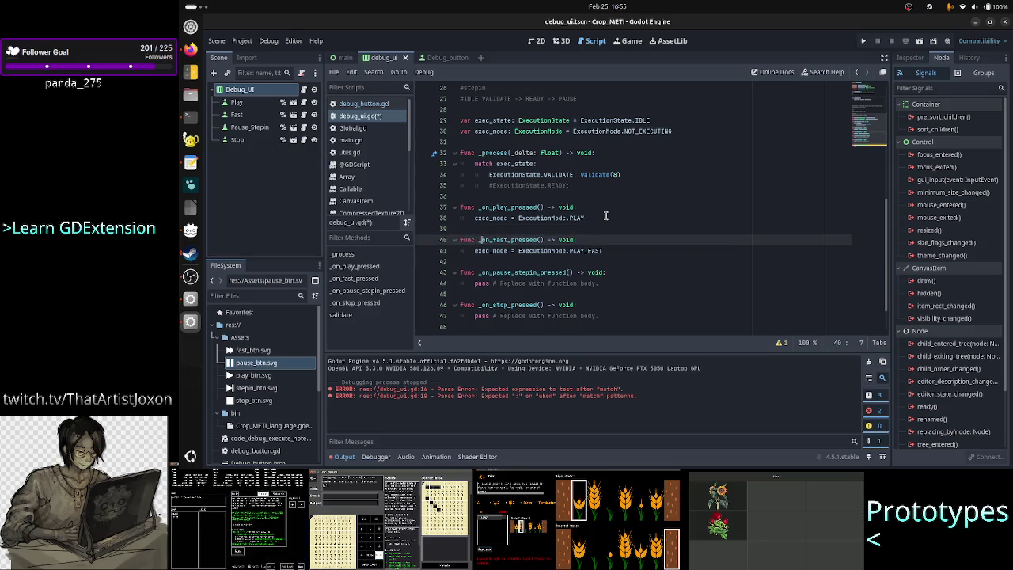
pyautogui.press('Right')
pyautogui.press('Right')
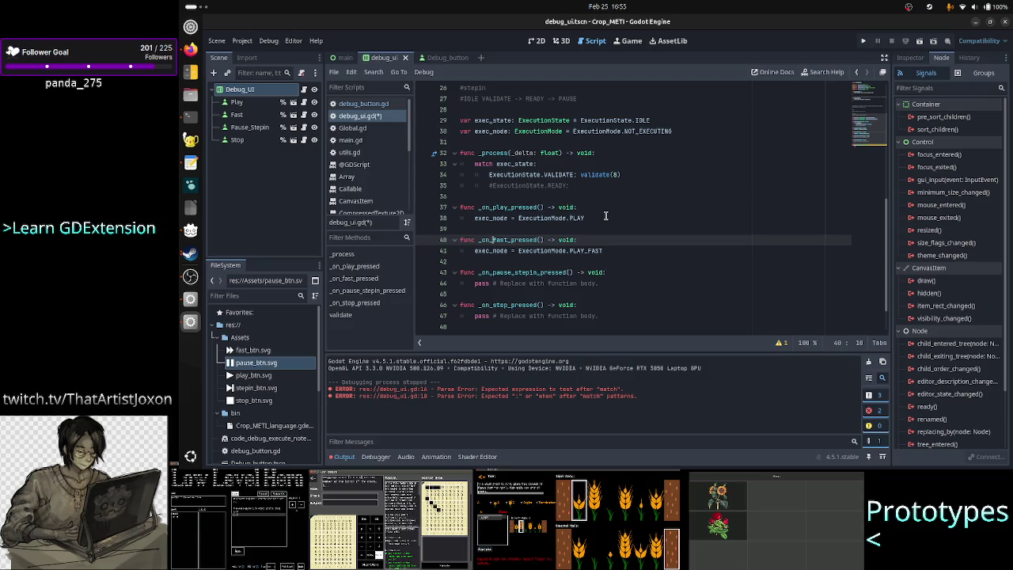
pyautogui.write('play_')
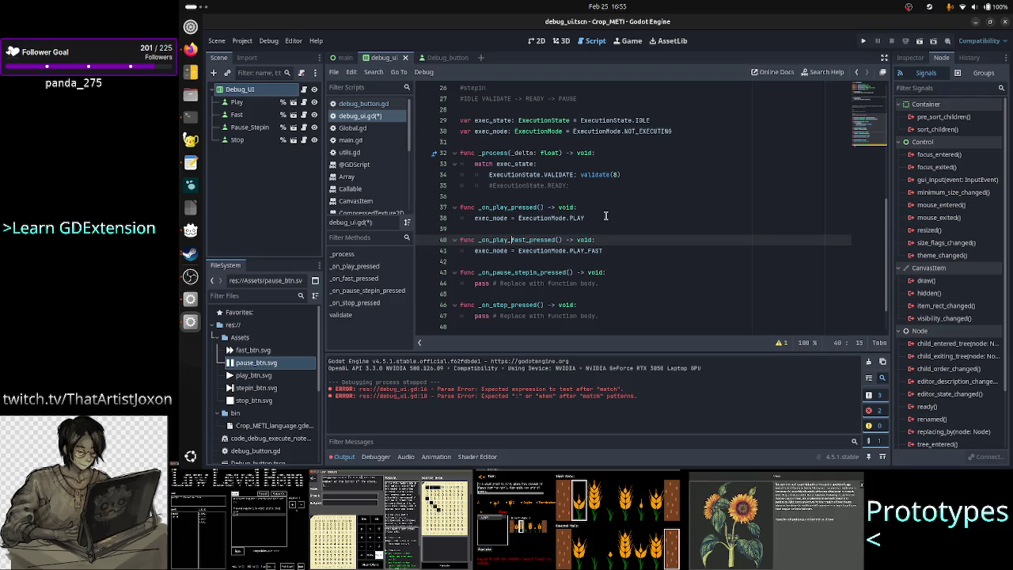
pyautogui.press('Up')
pyautogui.press('Up')
pyautogui.press('Up')
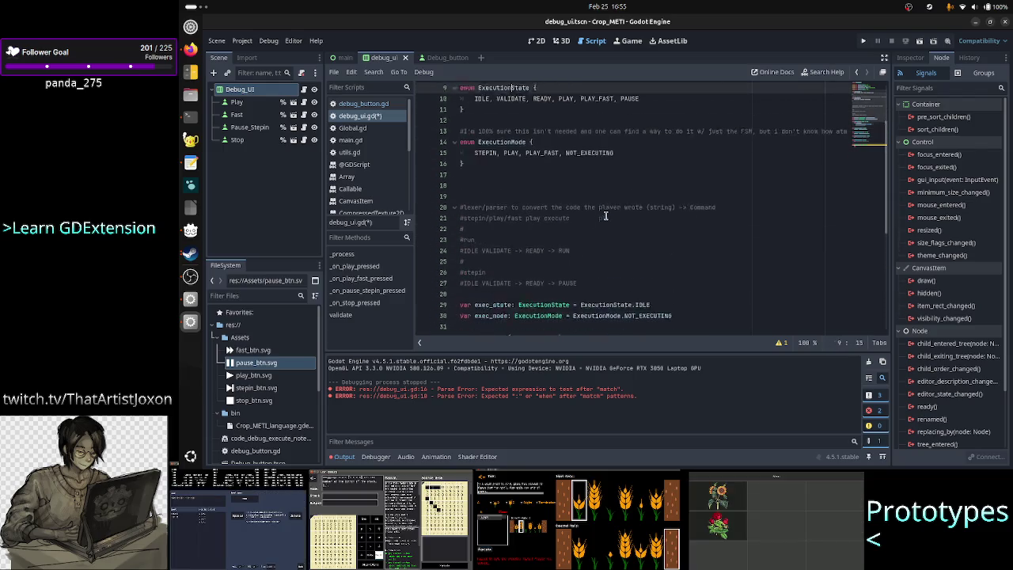
# Step: Change line 5's %Fast node reference to Play_Fast and save the script
pyautogui.press('Up')
pyautogui.press('Up')
pyautogui.press('Up')
pyautogui.press('Home')
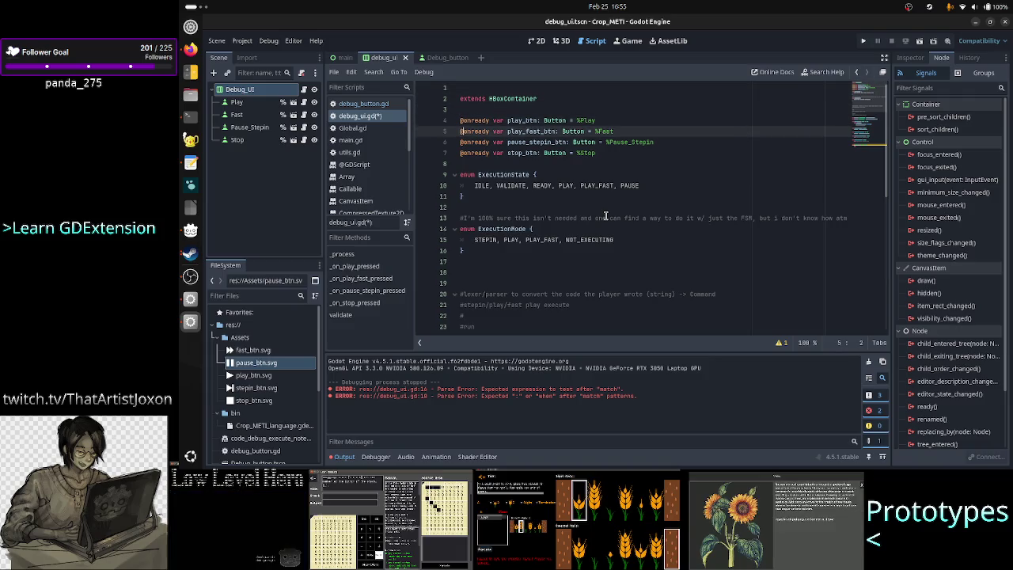
pyautogui.press('End')
pyautogui.press('Left')
pyautogui.press('Left')
pyautogui.press('Left')
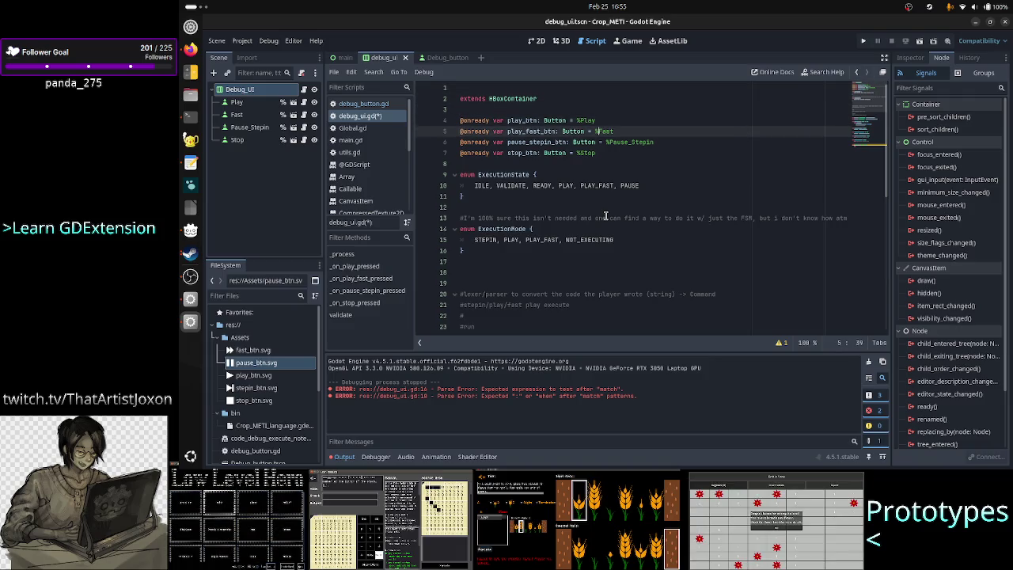
pyautogui.write('Play')
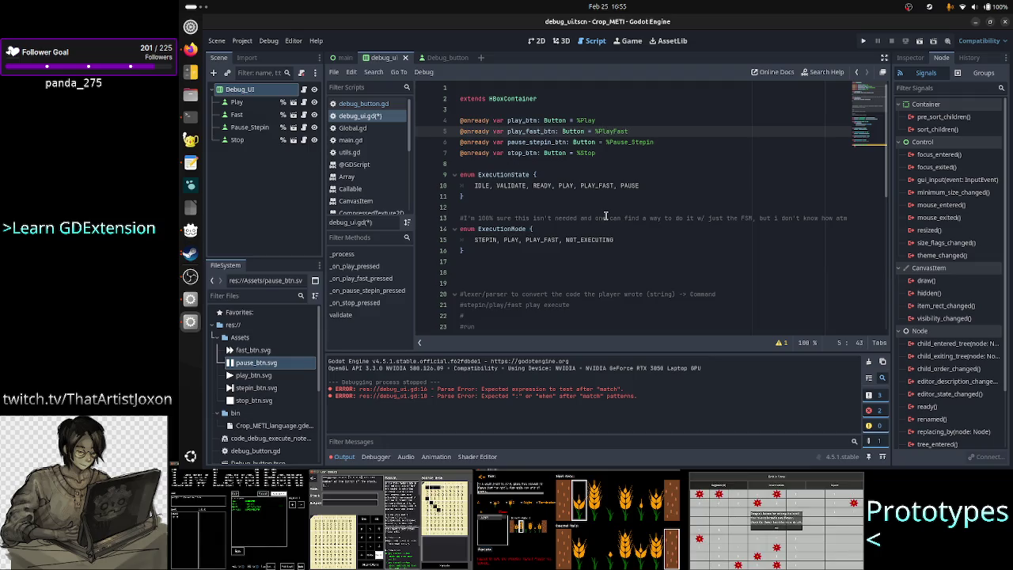
pyautogui.write('_')
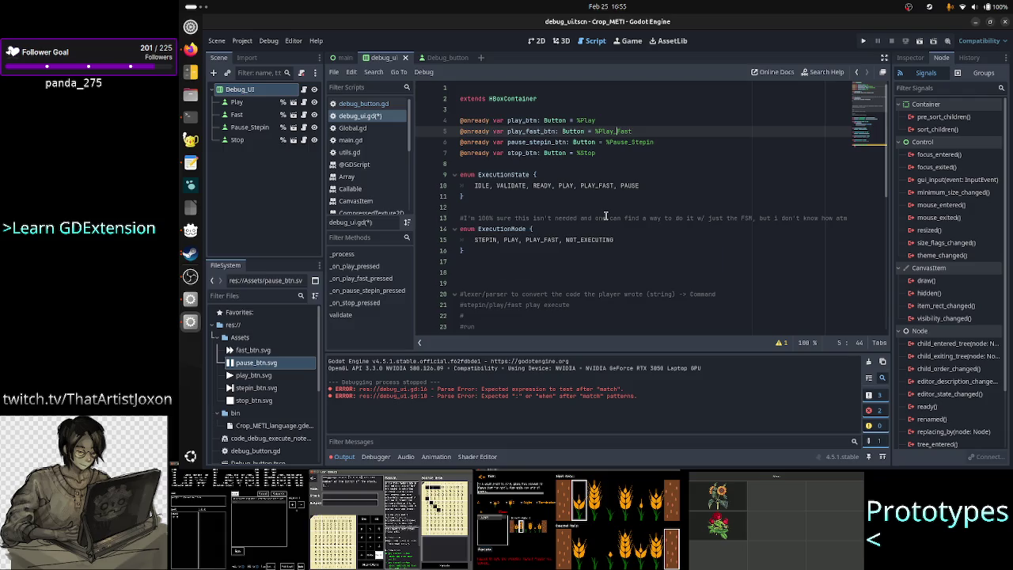
pyautogui.hotkey('ctrl', 's')
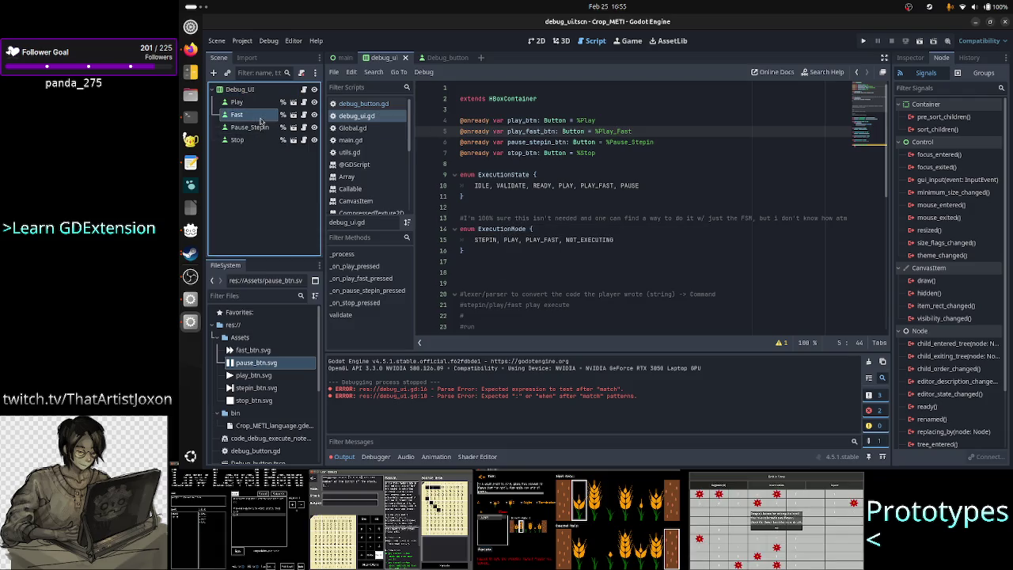
# Step: Rename the Fast node in the scene tree to Play_fast
pyautogui.rightClick(261, 120)
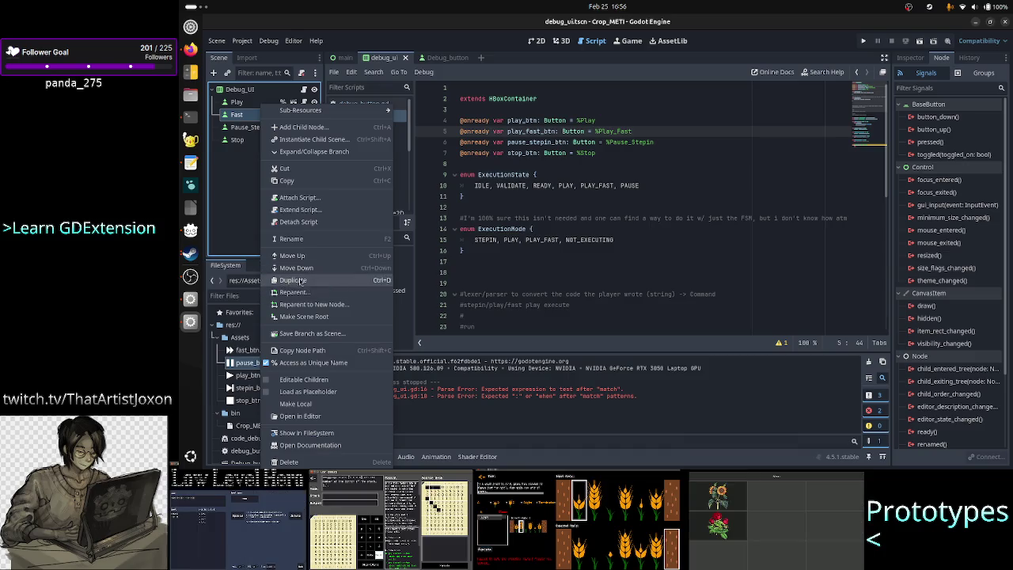
pyautogui.click(306, 239)
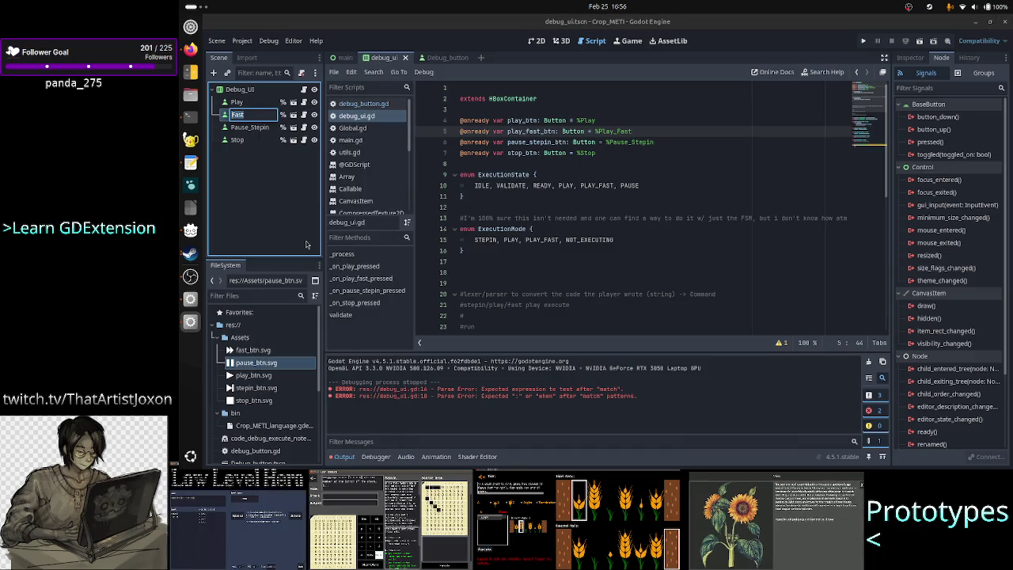
pyautogui.write('Play')
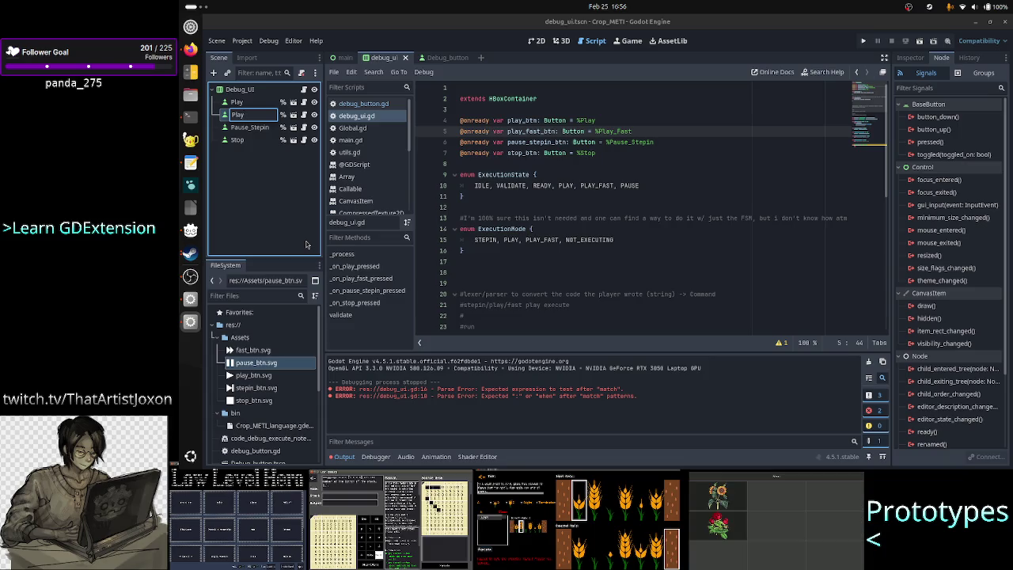
pyautogui.write('_')
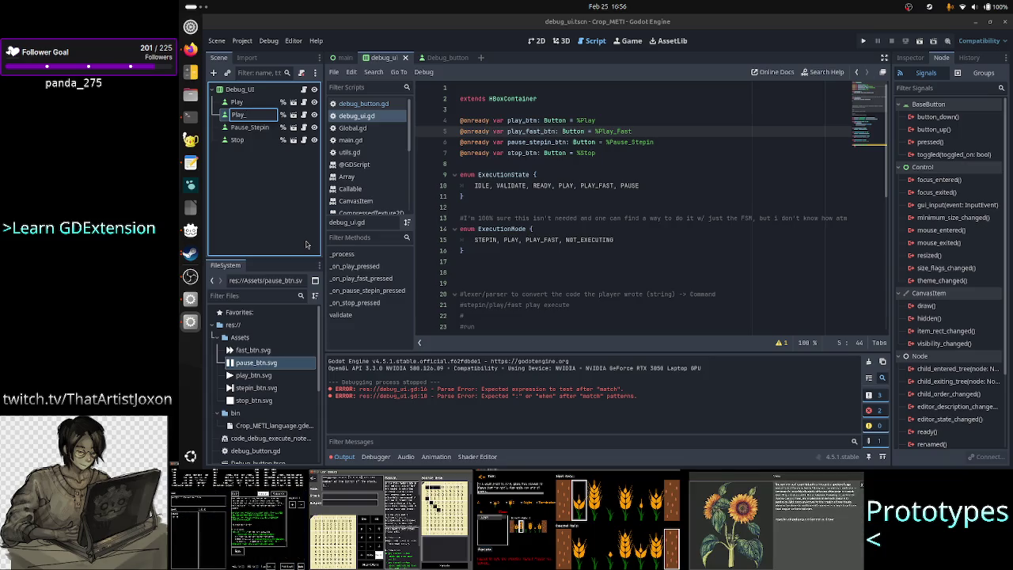
pyautogui.write('fast')
pyautogui.press('Return')
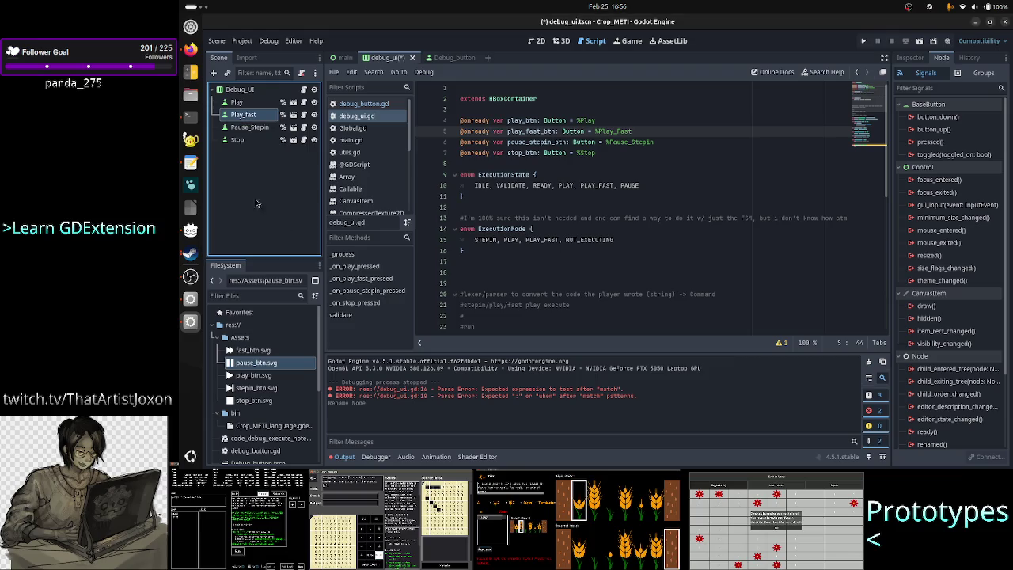
# Step: Correct line 5's node path to the suggested %Play_fast
pyautogui.rightClick(255, 116)
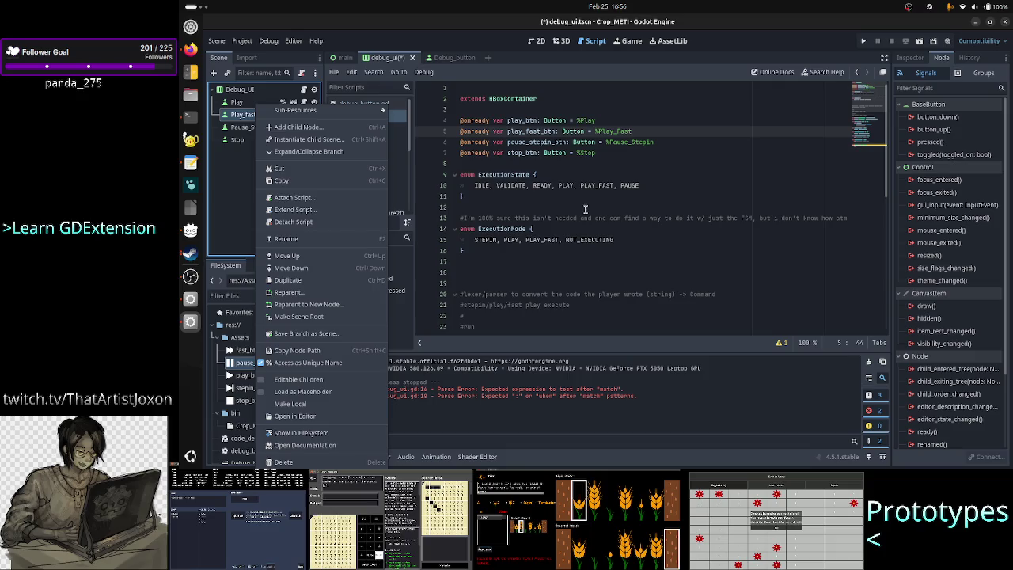
pyautogui.click(621, 131)
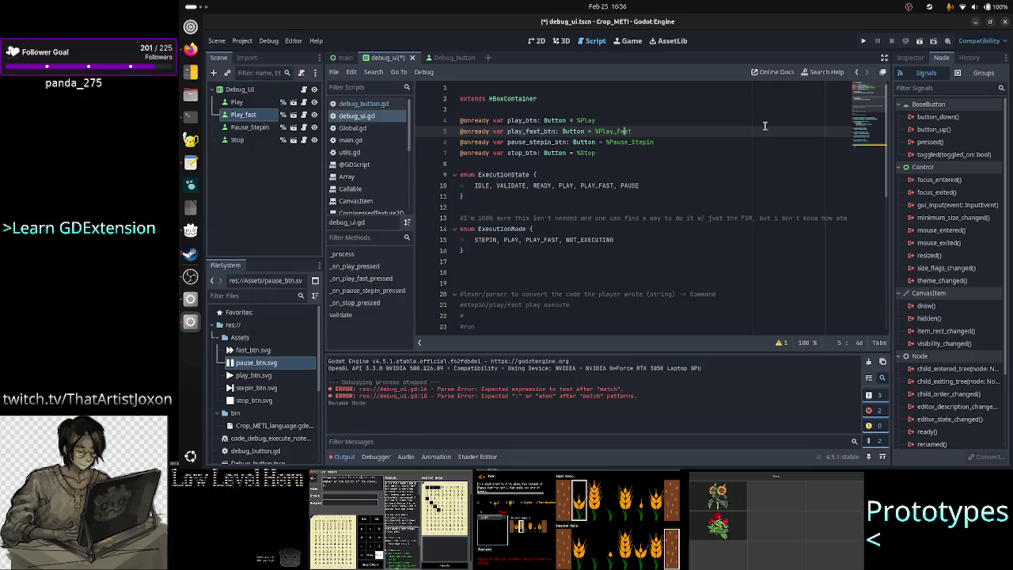
pyautogui.press('BackSpace')
pyautogui.press('BackSpace')
pyautogui.press('BackSpace')
pyautogui.write('F')
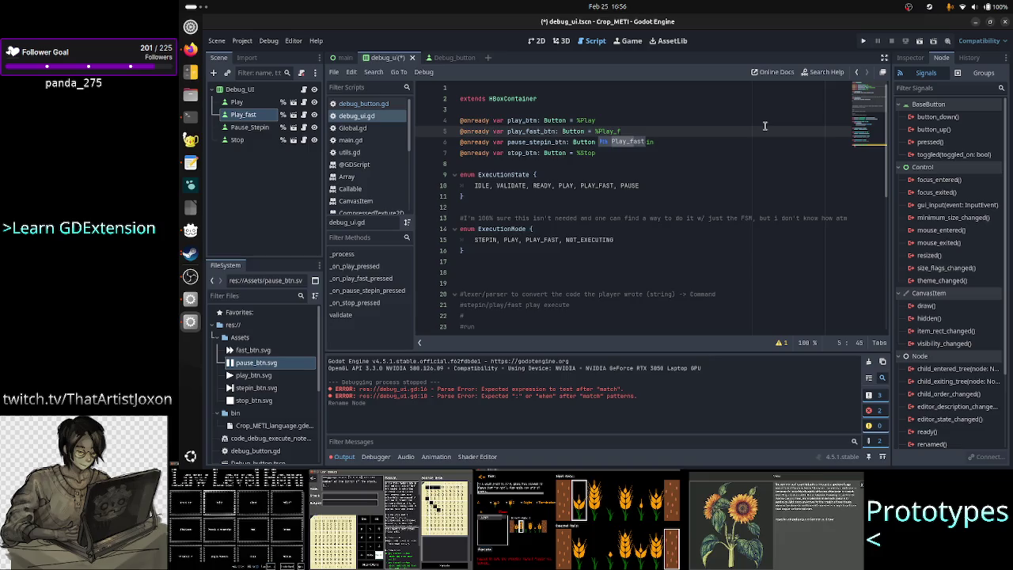
pyautogui.press('Return')
pyautogui.press('Down')
pyautogui.press('Down')
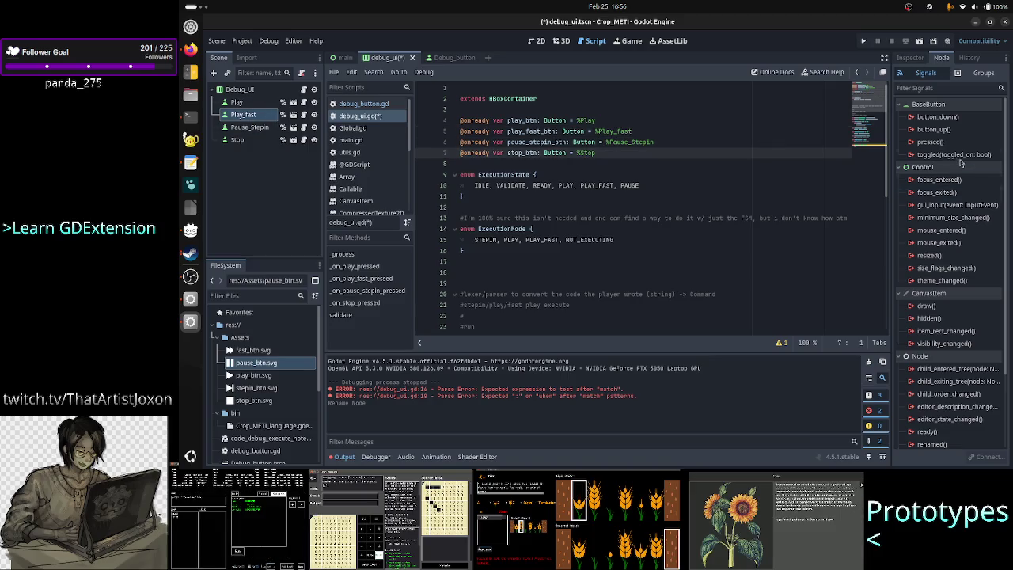
# Step: Connect Play_fast's pressed() signal to _on_play_fast_pressed
pyautogui.click(244, 129)
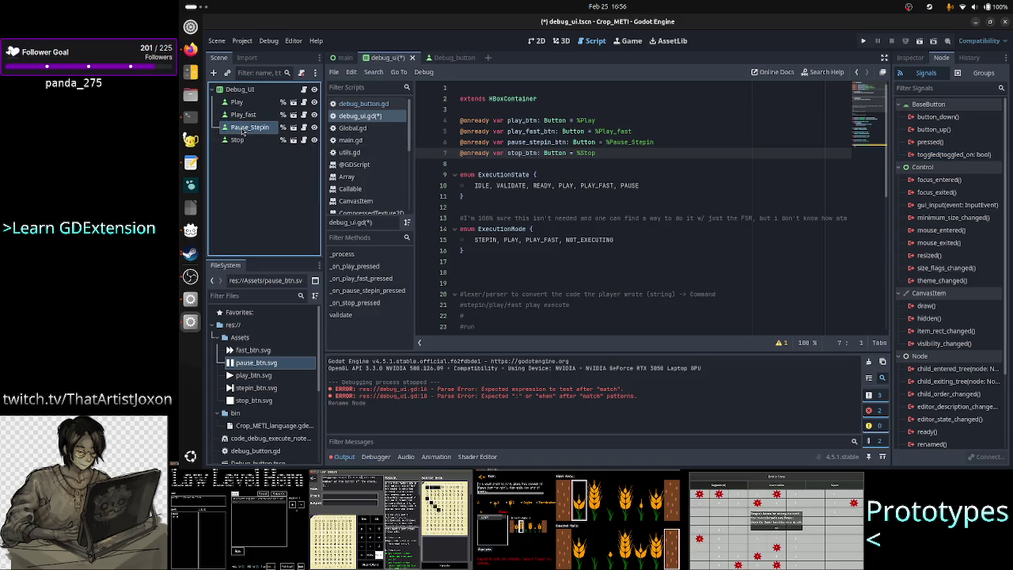
pyautogui.click(242, 115)
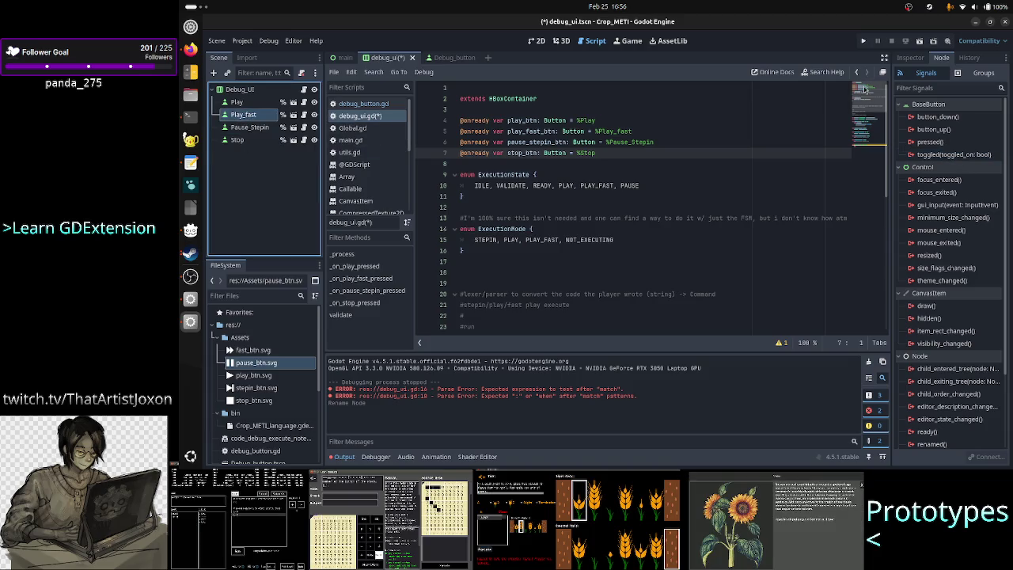
pyautogui.doubleClick(944, 143)
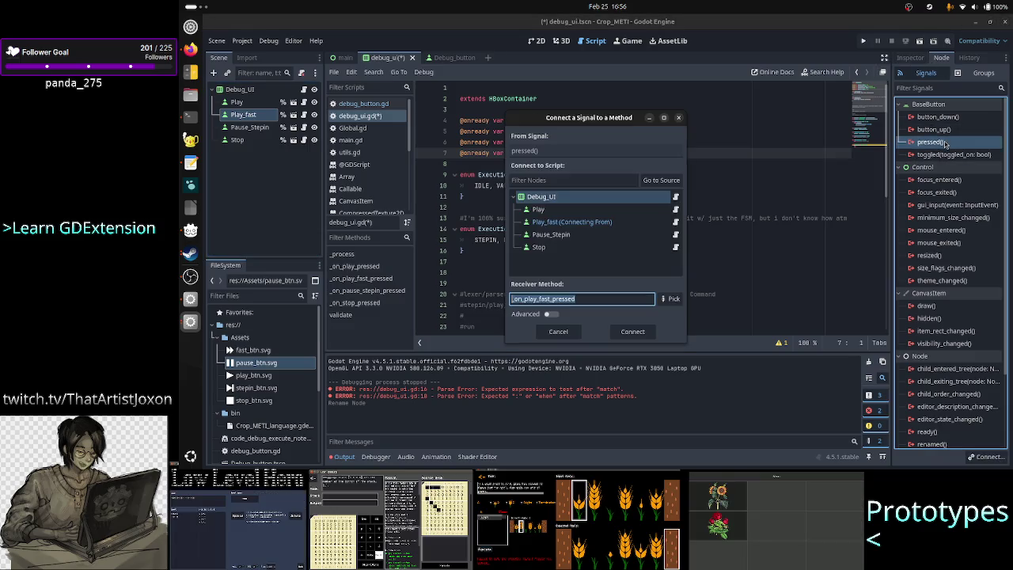
pyautogui.click(632, 332)
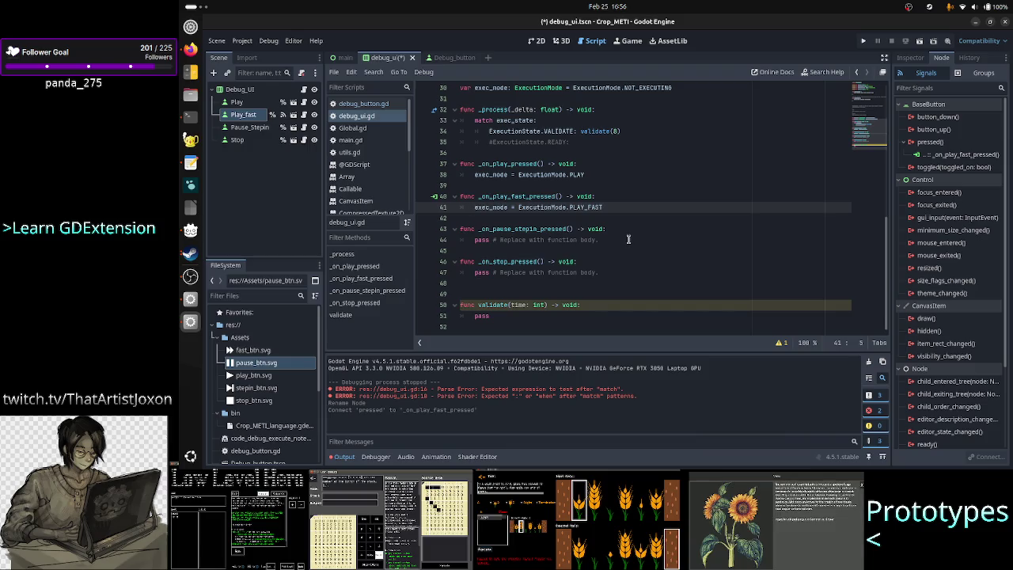
# Step: Replace the step-in handler's placeholder body with just pass
pyautogui.scroll(10, 628, 239)
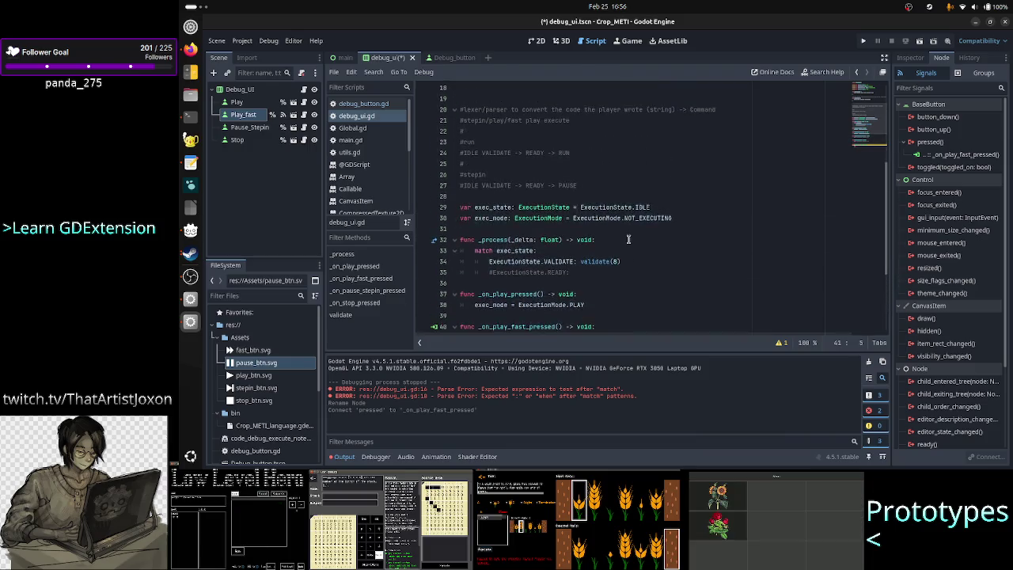
pyautogui.scroll(-3, 628, 239)
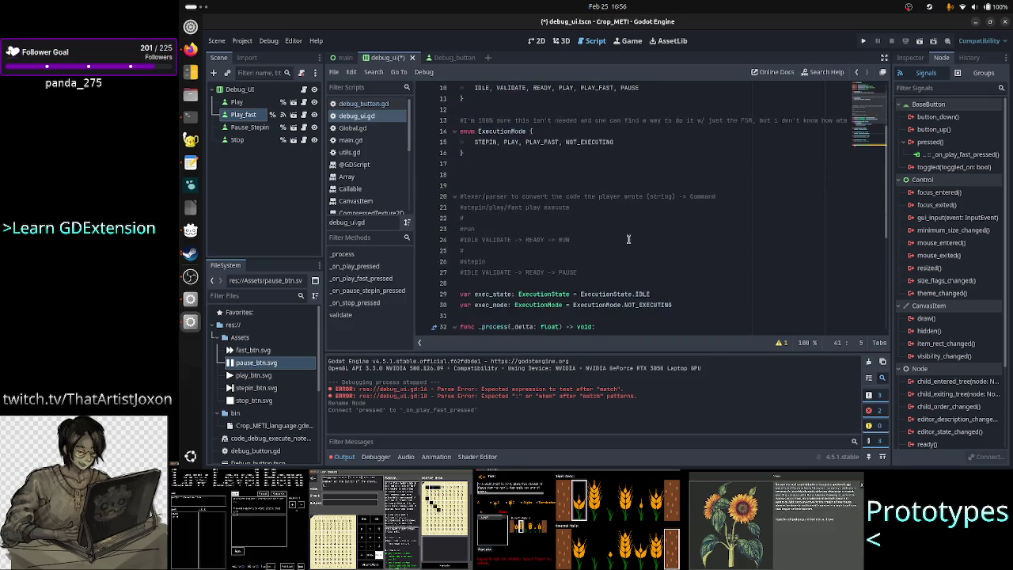
pyautogui.scroll(3, 629, 239)
pyautogui.scroll(-8, 628, 239)
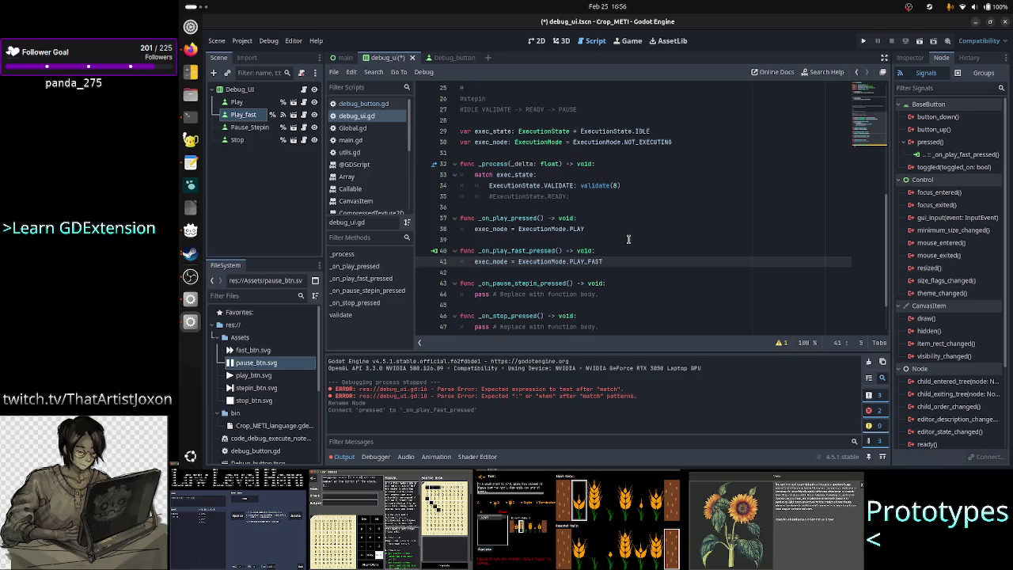
pyautogui.doubleClick(518, 251)
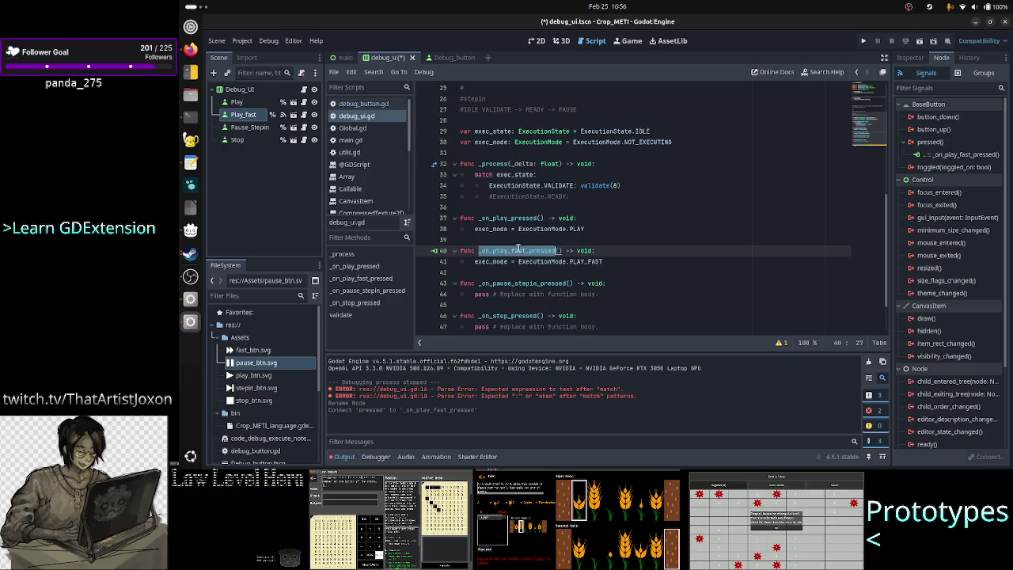
pyautogui.click(518, 250)
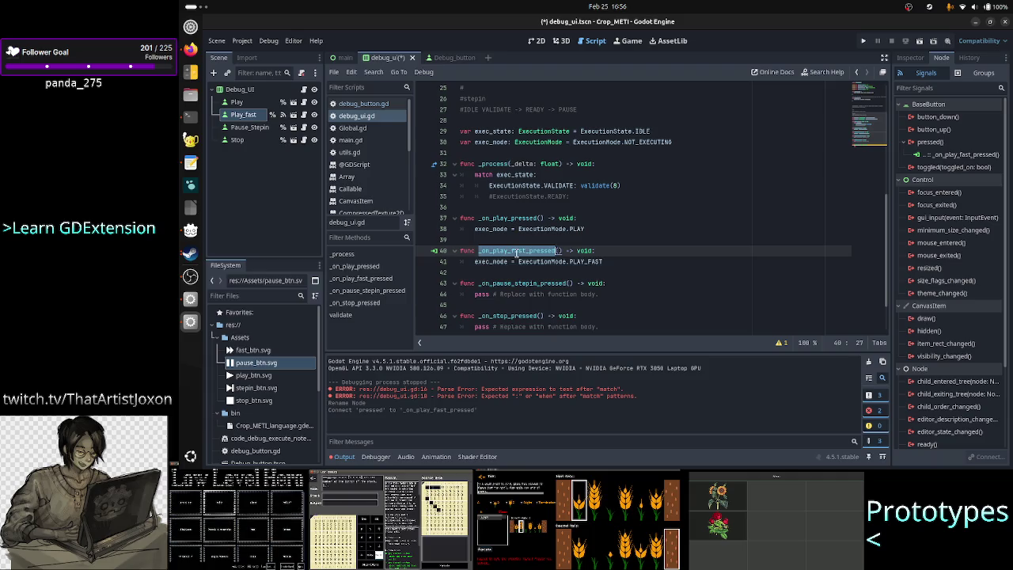
pyautogui.click(624, 262)
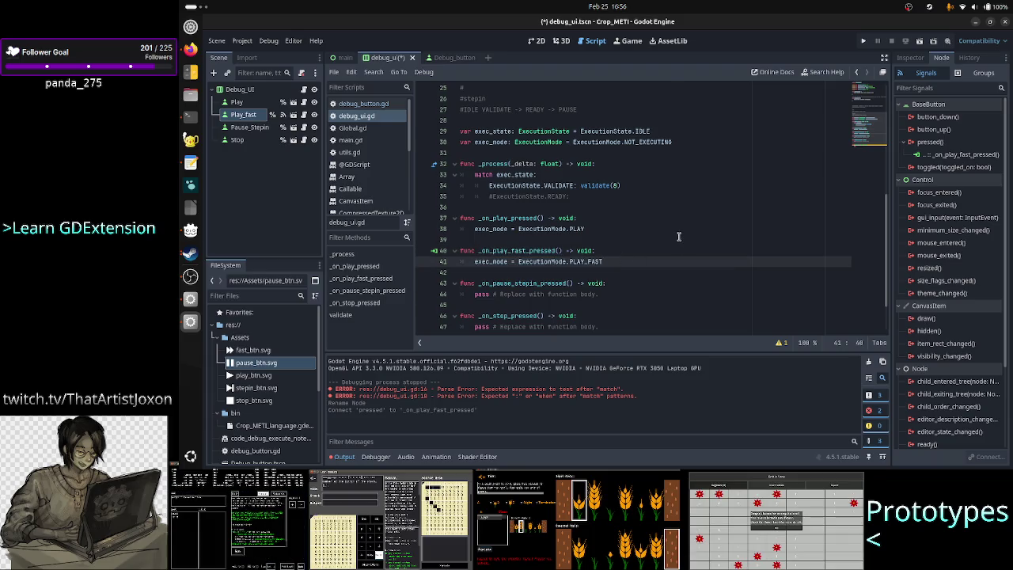
pyautogui.scroll(-2, 679, 236)
pyautogui.press('Down')
pyautogui.press('Down')
pyautogui.press('Down')
pyautogui.press('Home')
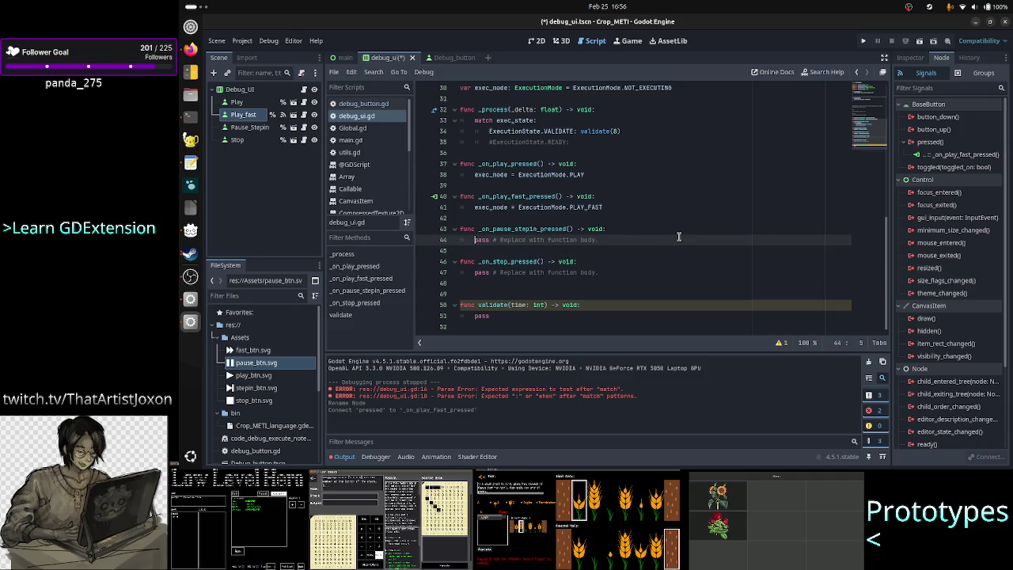
pyautogui.hotkey('shift', 'End')
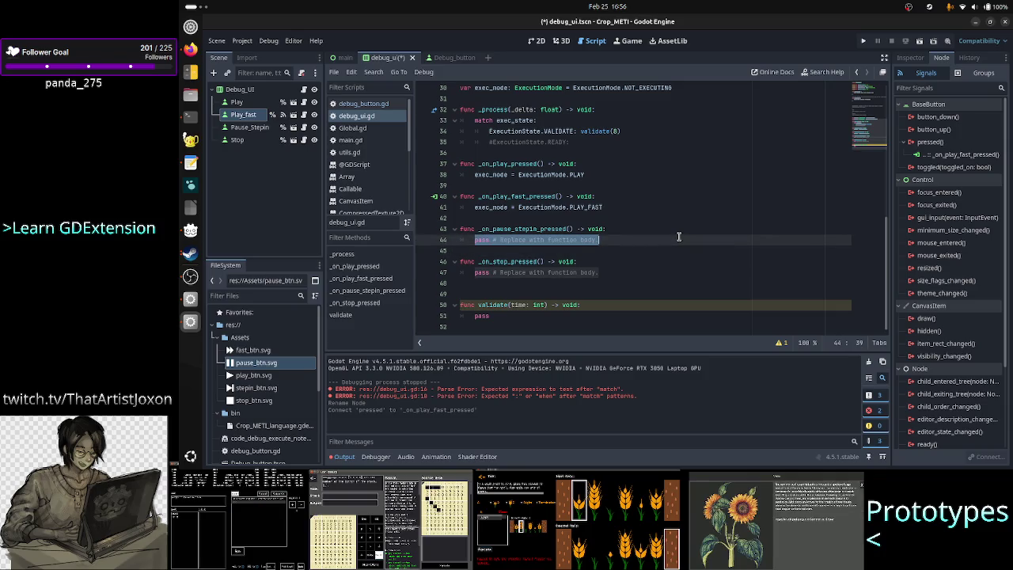
pyautogui.press('Delete')
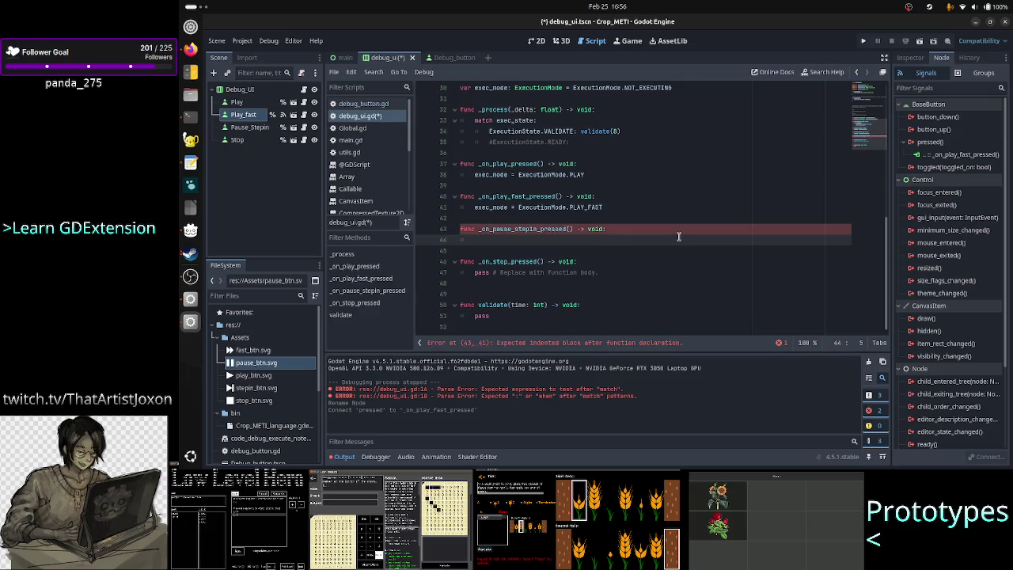
pyautogui.write('pass')
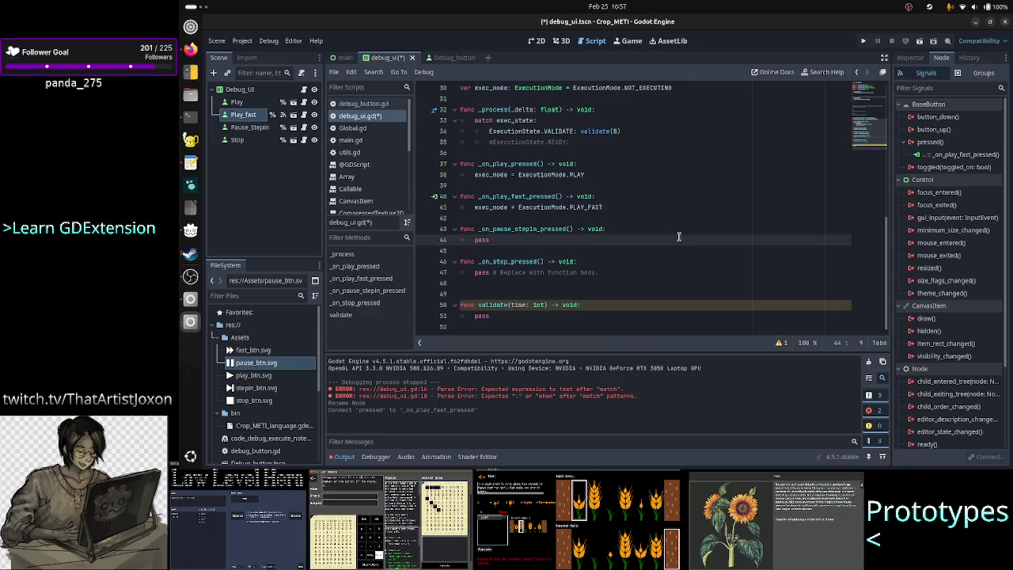
# Step: Replace the stop handler's placeholder with pass and remove the extra blank line before validate
pyautogui.press('Down')
pyautogui.press('Down')
pyautogui.press('Down')
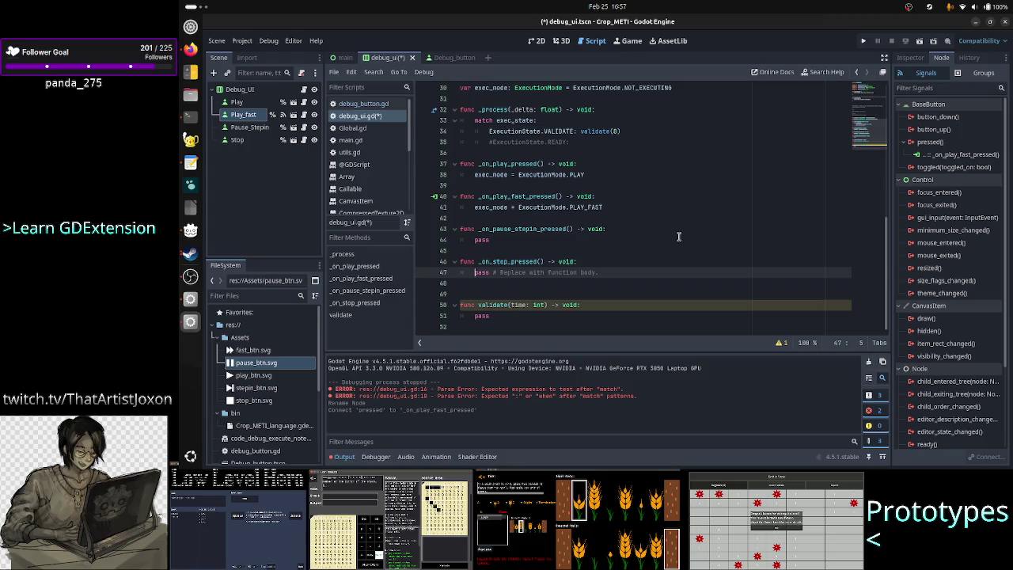
pyautogui.press('Up')
pyautogui.press('Up')
pyautogui.press('Up')
pyautogui.press('Down')
pyautogui.press('Down')
pyautogui.press('Down')
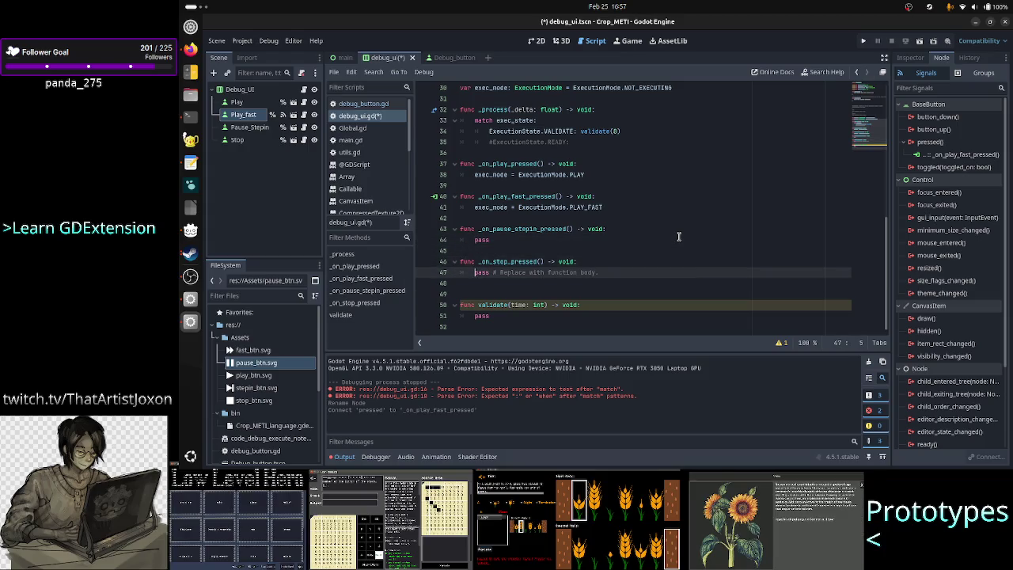
pyautogui.hotkey('shift', 'Down')
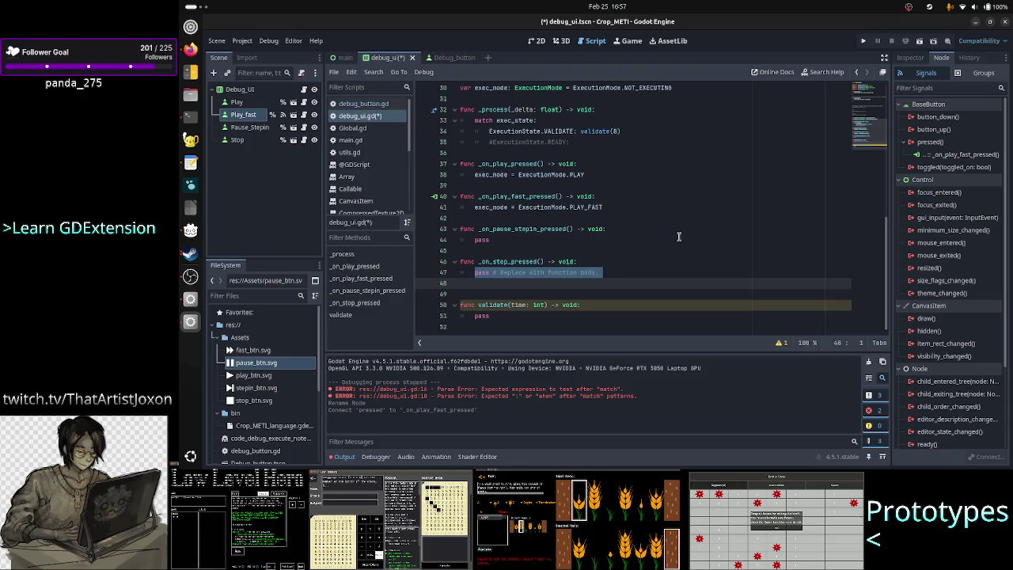
pyautogui.write('pass')
pyautogui.press('Return')
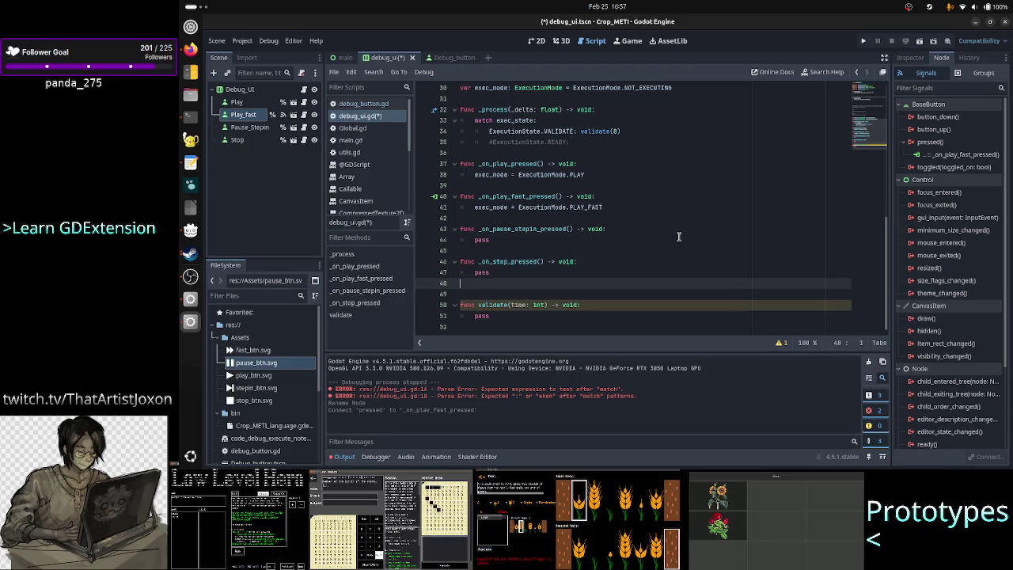
pyautogui.press('BackSpace')
pyautogui.press('Down')
pyautogui.press('Down')
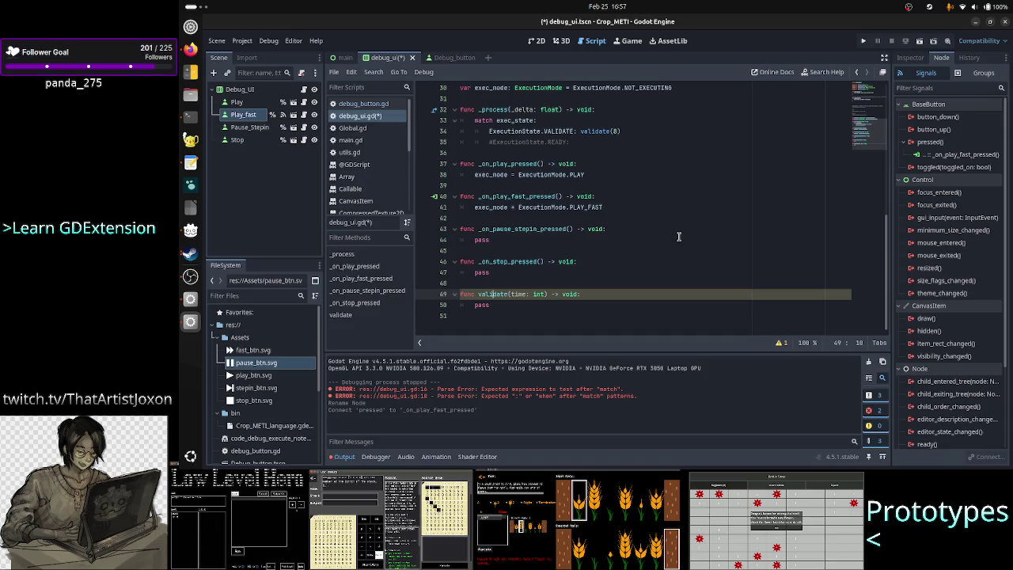
# Step: Save the script and scene with Ctrl+S
pyautogui.press('Down')
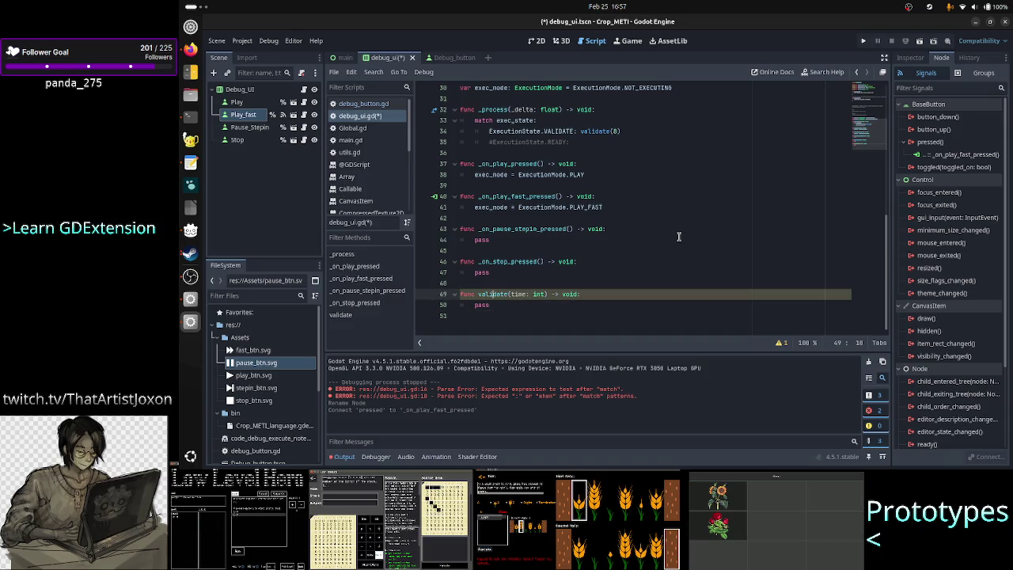
pyautogui.press('Down')
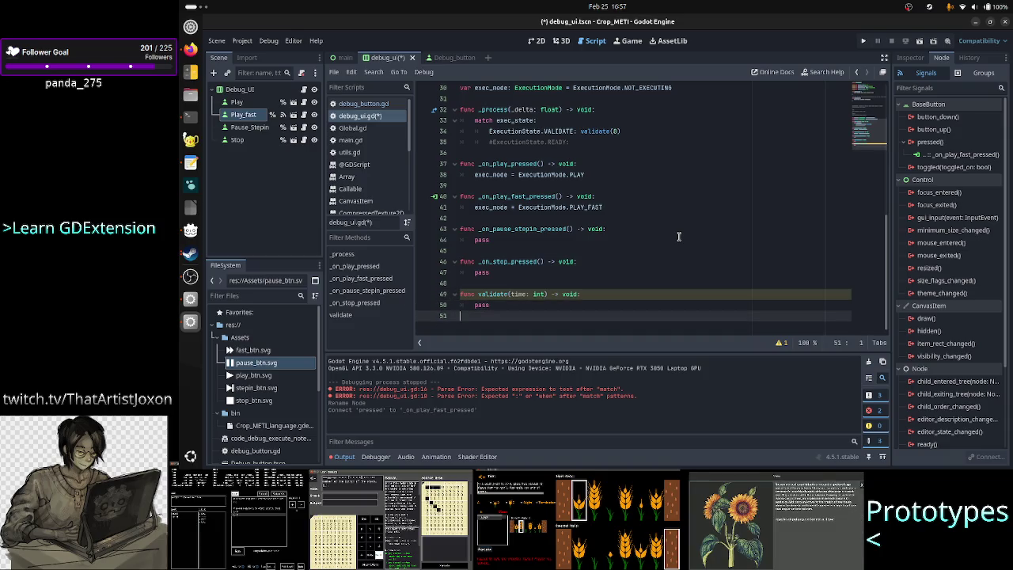
pyautogui.hotkey('ctrl', 's')
pyautogui.scroll(3, 648, 185)
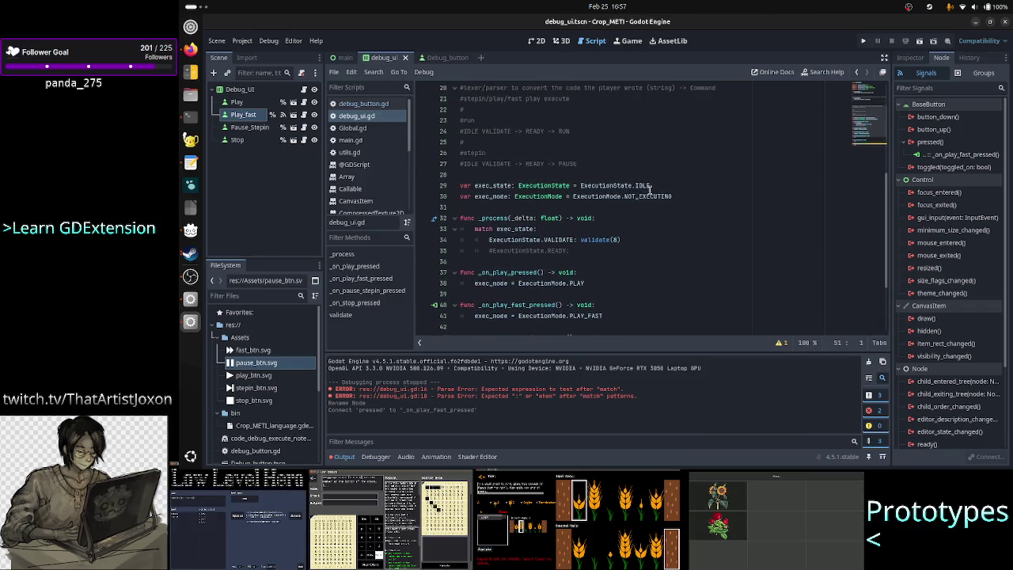
pyautogui.scroll(5, 649, 185)
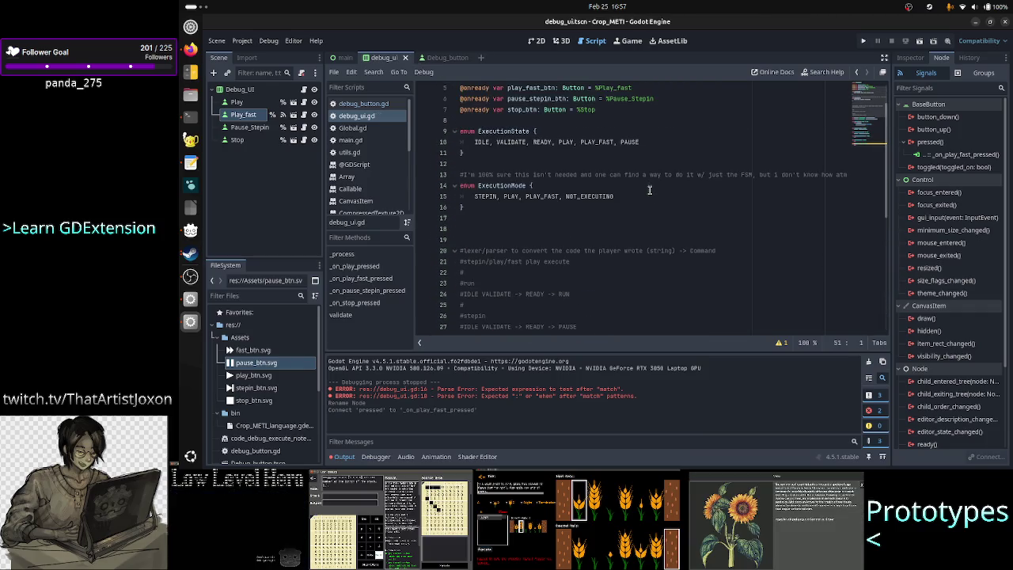
pyautogui.scroll(-3, 649, 190)
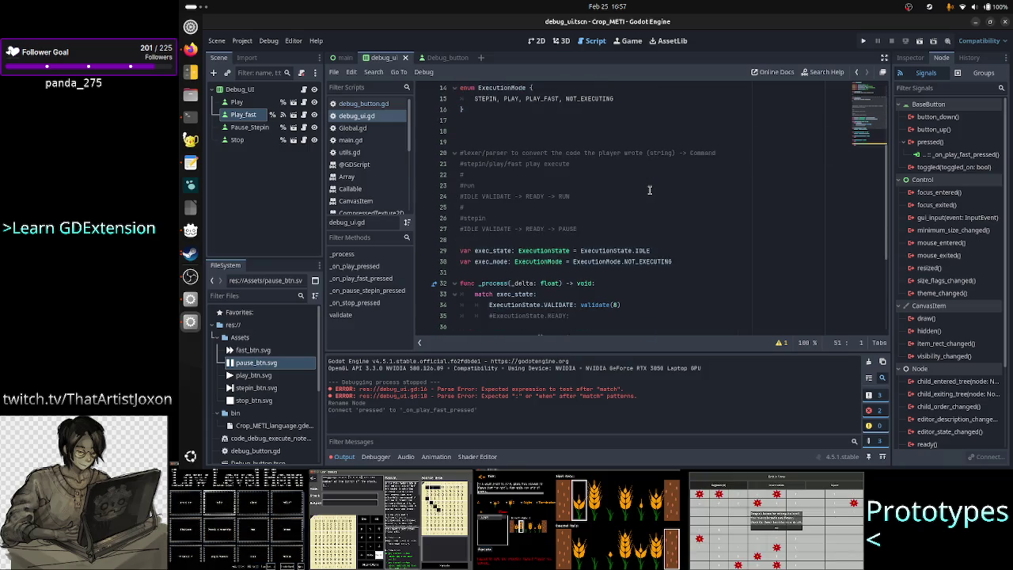
pyautogui.click(504, 133)
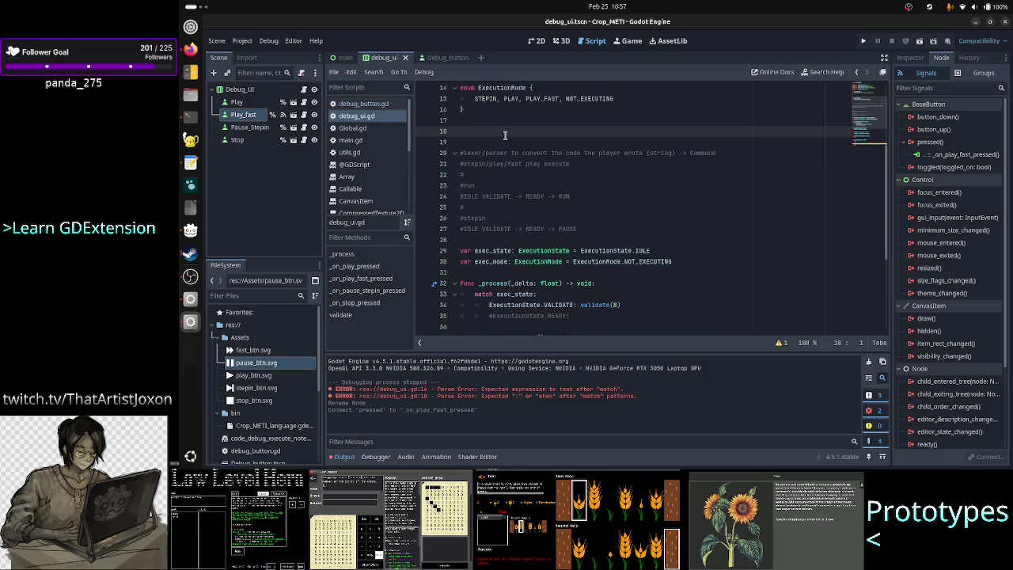
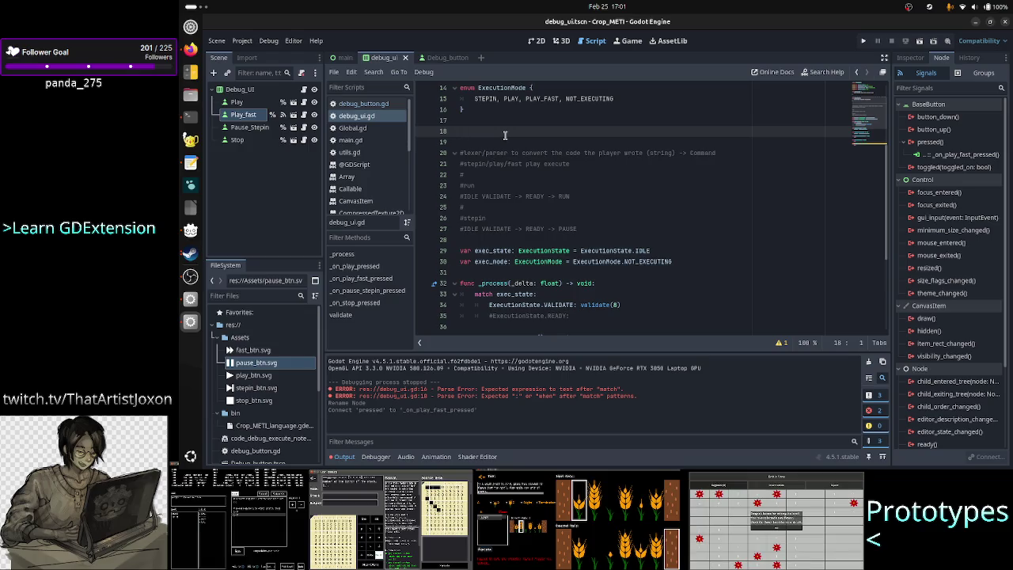
# Step: Declare var work_progress = /100 on line 18, with the 10 numerator removed
pyautogui.write('var ')
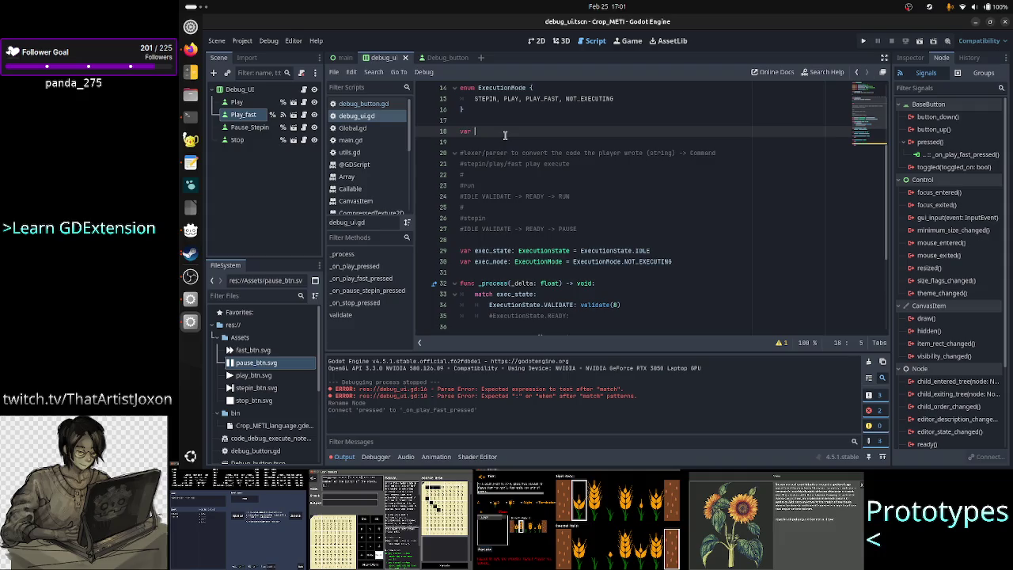
pyautogui.write('wor')
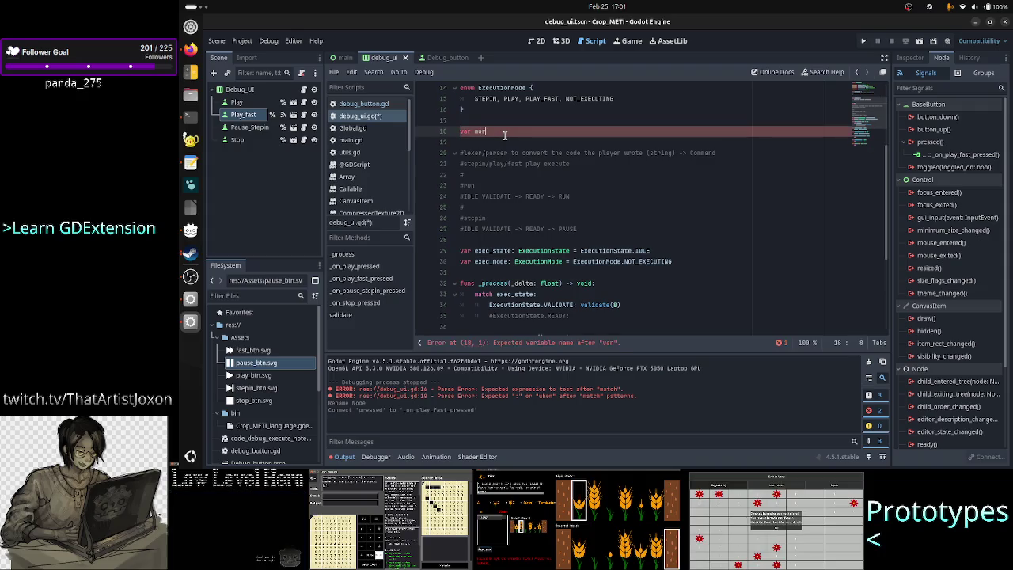
pyautogui.write('k_progress')
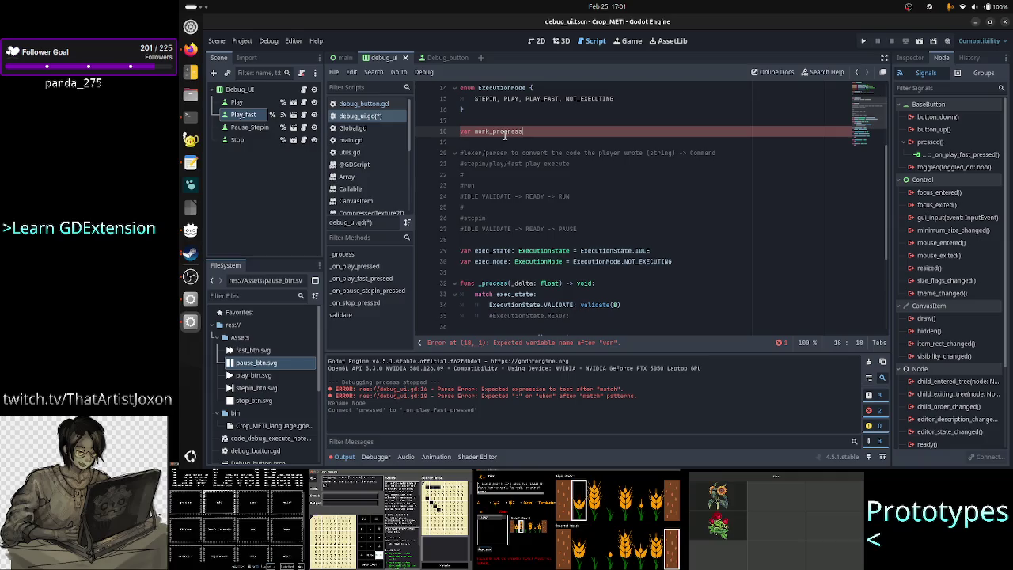
pyautogui.write(' = 0')
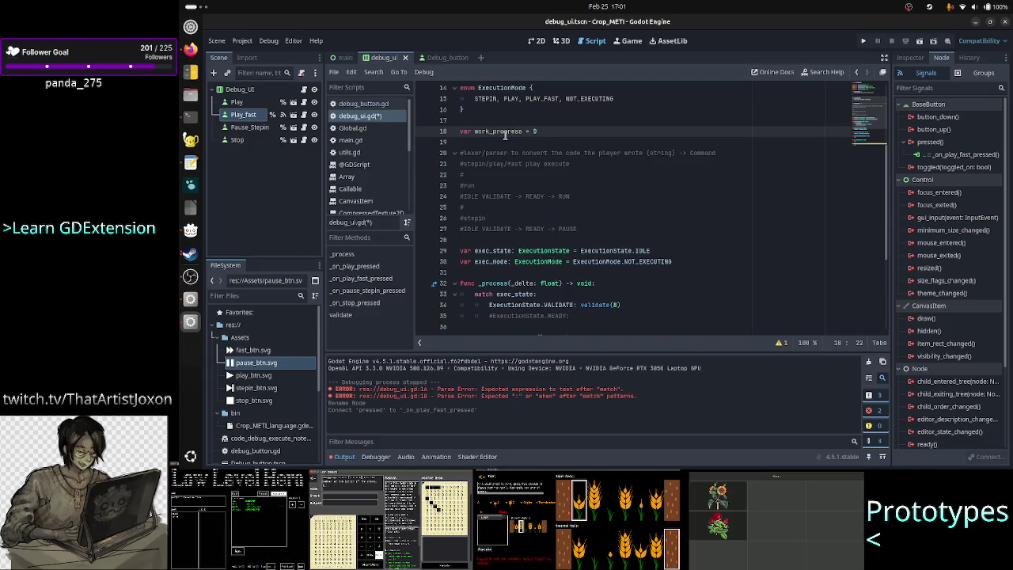
pyautogui.press('BackSpace')
pyautogui.write('10')
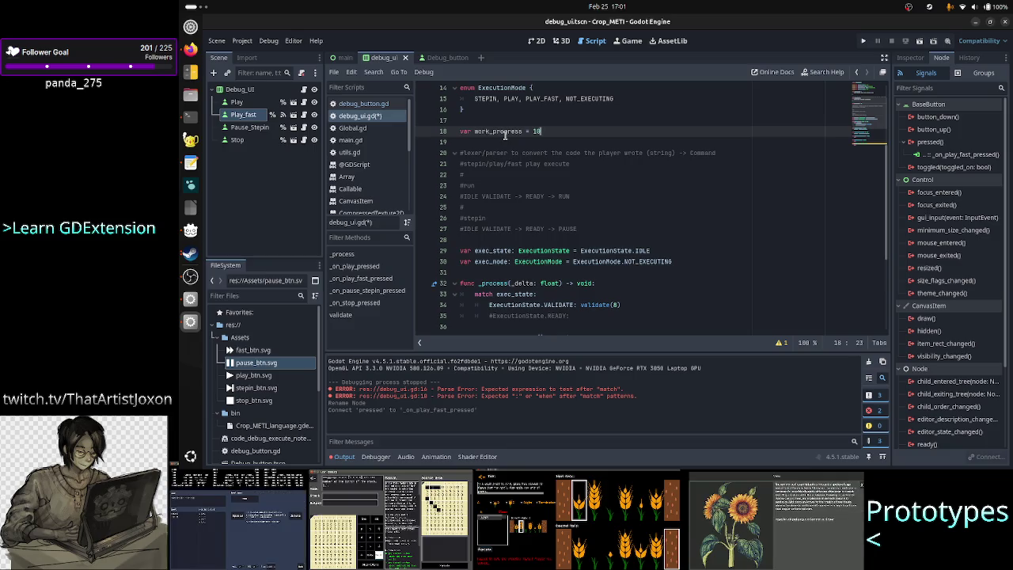
pyautogui.press('BackSpace')
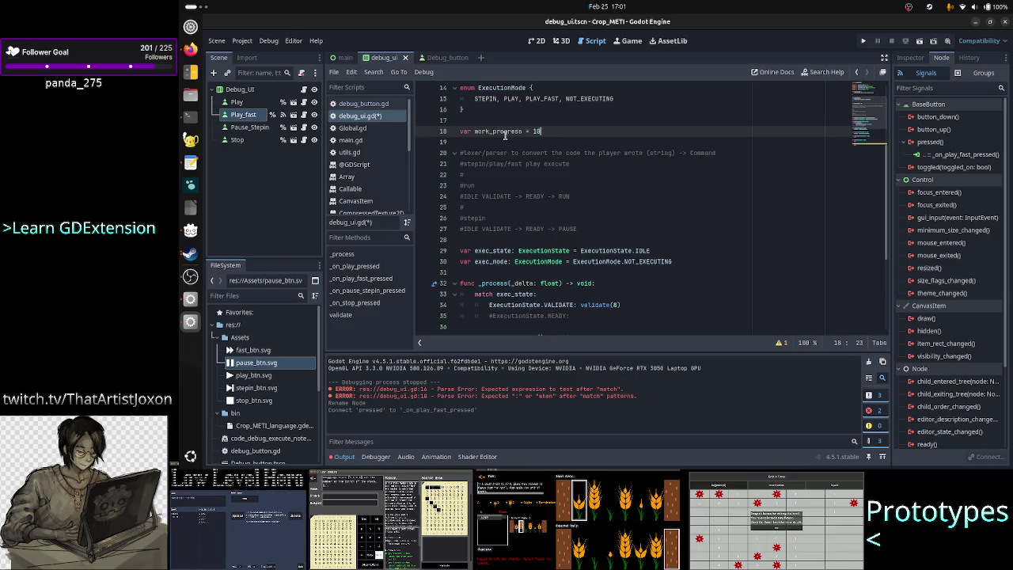
pyautogui.write('10')
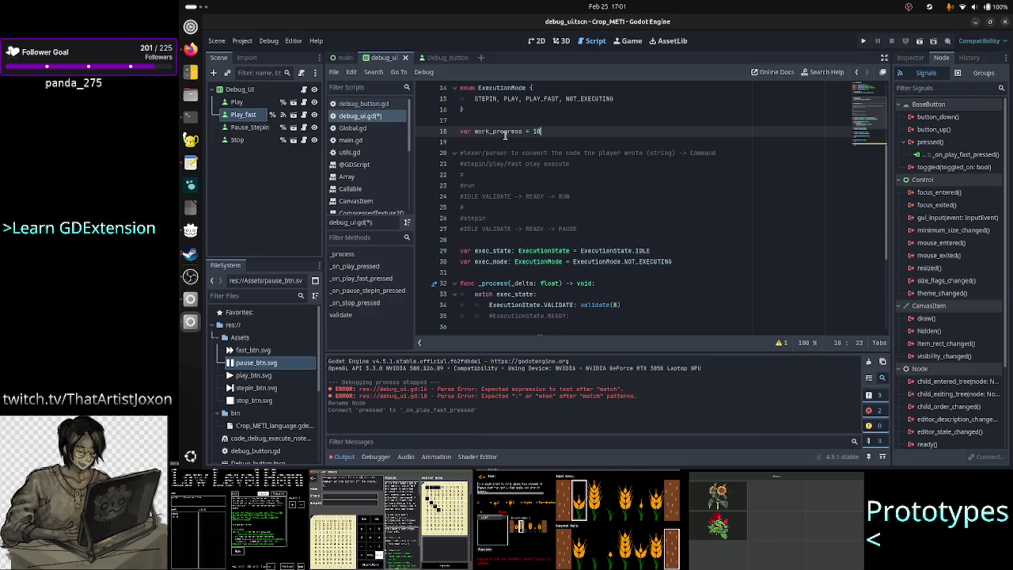
pyautogui.write('/10')
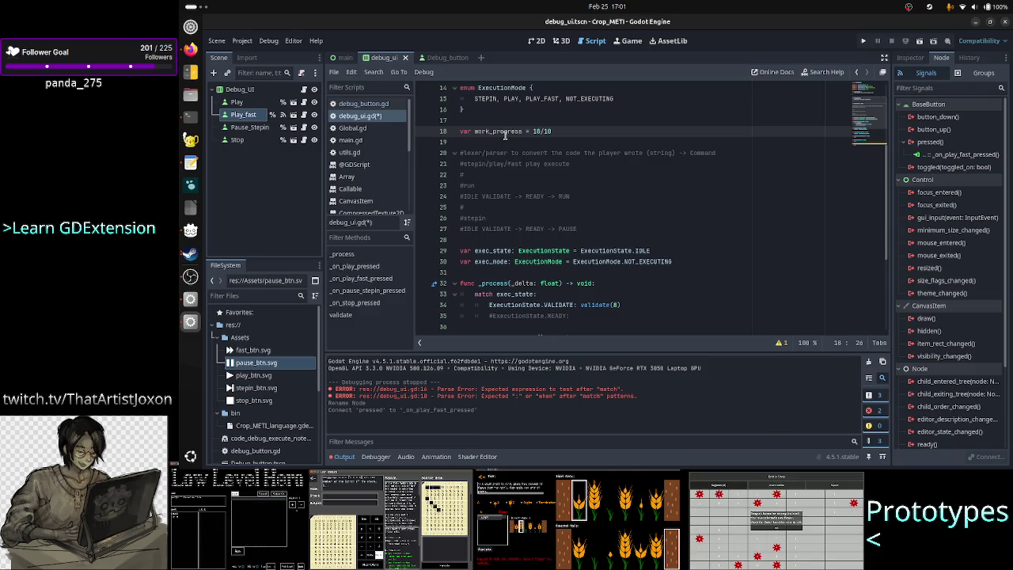
pyautogui.write('0')
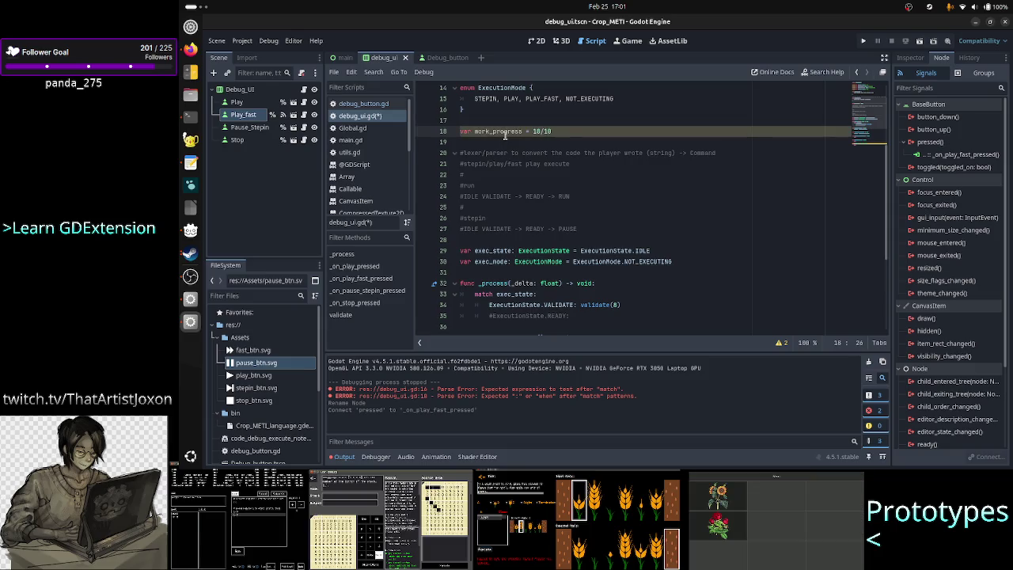
pyautogui.press('Left')
pyautogui.press('Left')
pyautogui.press('Left')
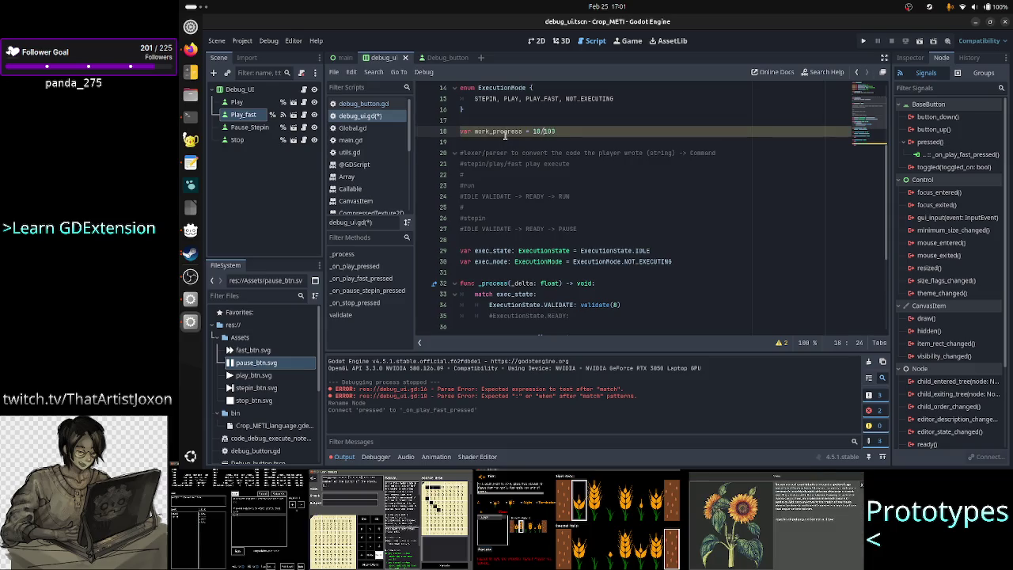
pyautogui.press('Right')
pyautogui.press('Right')
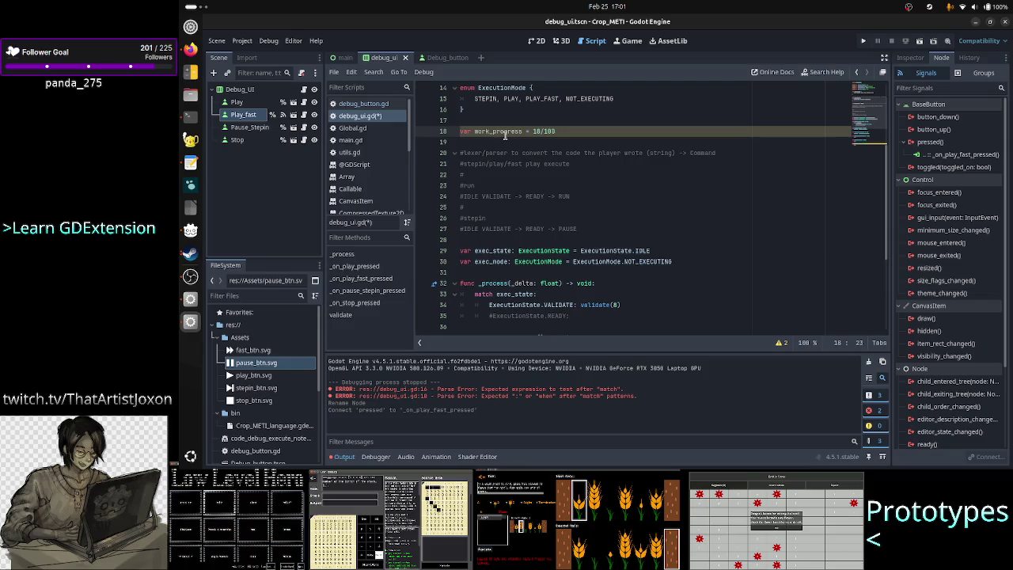
pyautogui.press('BackSpace')
pyautogui.press('BackSpace')
pyautogui.write('25')
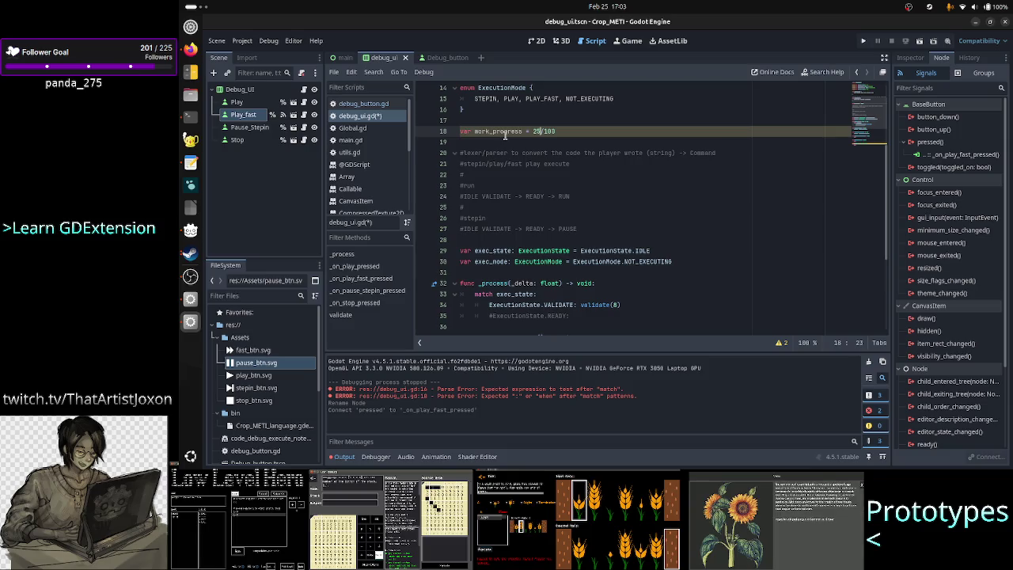
# Step: Add an indented blank line above exec_mode = ExecutionMode.PLAY in _on_play_pressed, briefly checking TIS-100
pyautogui.scroll(-5, 589, 246)
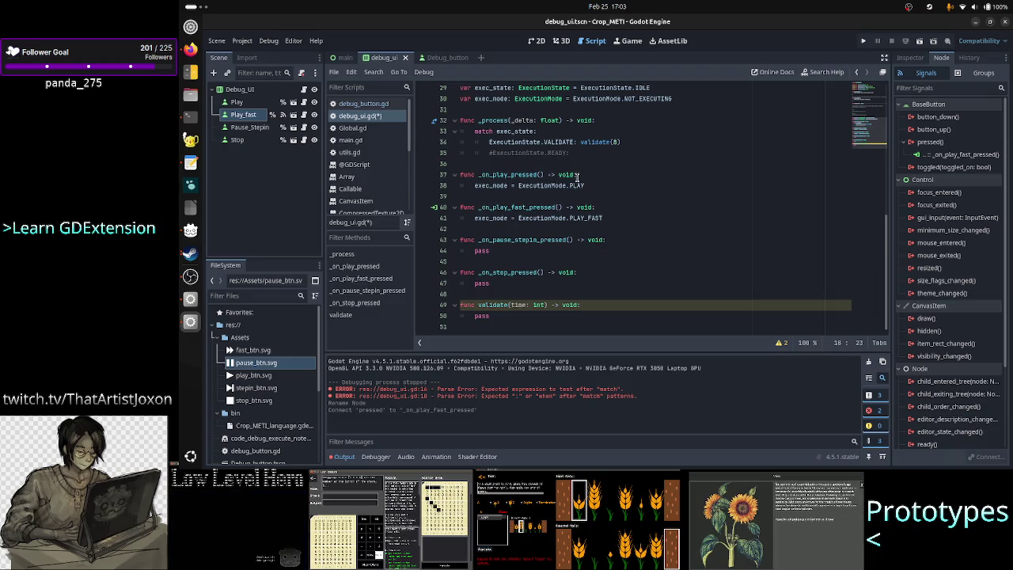
pyautogui.scroll(1, 578, 201)
pyautogui.scroll(1, 578, 201)
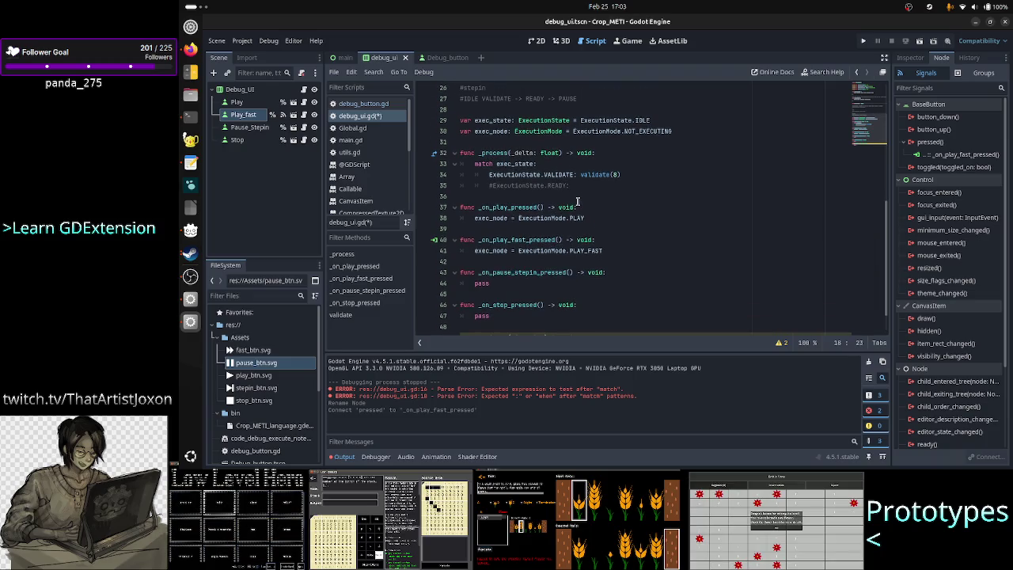
pyautogui.click(527, 207)
pyautogui.click(607, 219)
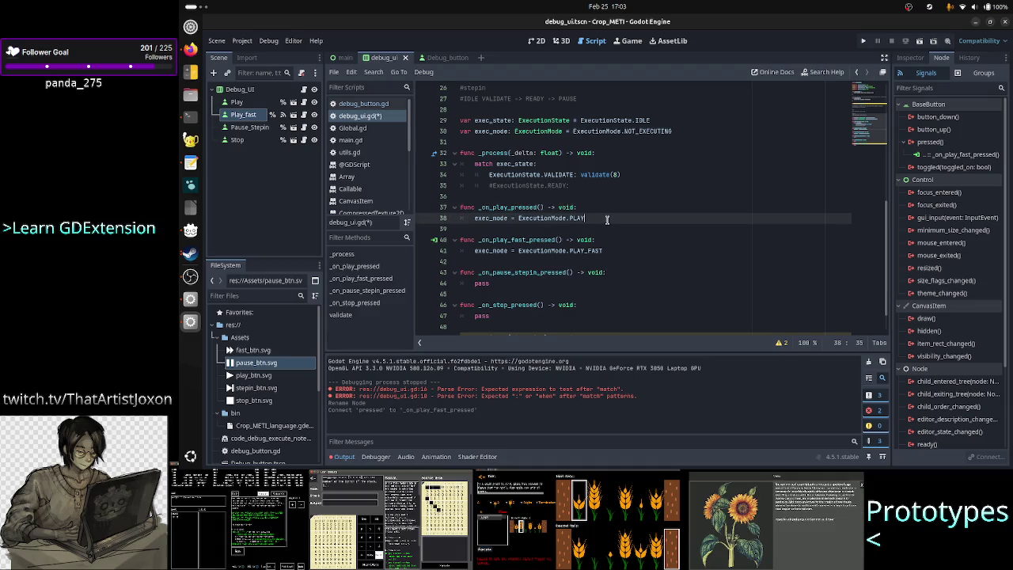
pyautogui.press('Up')
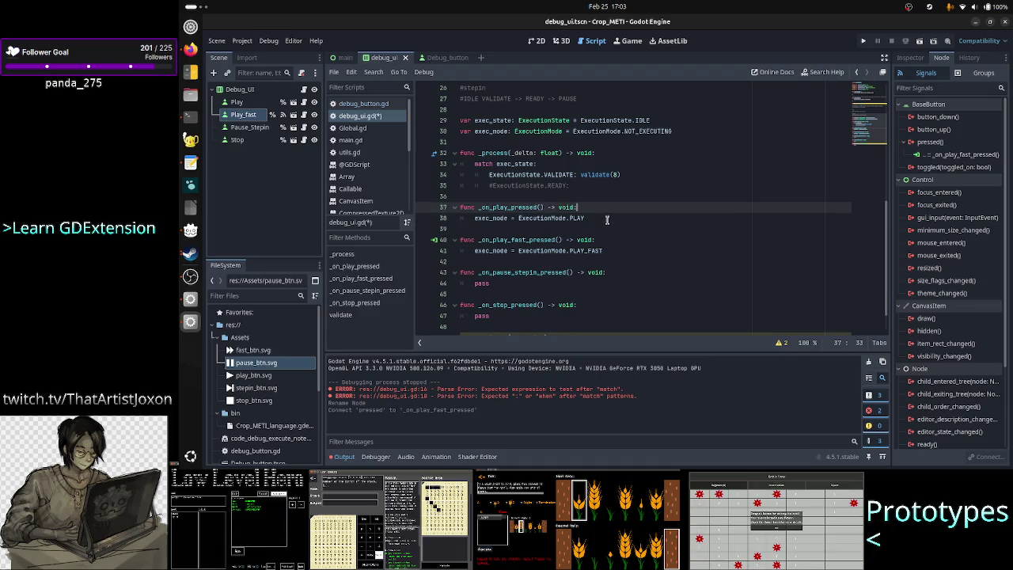
pyautogui.press('Return')
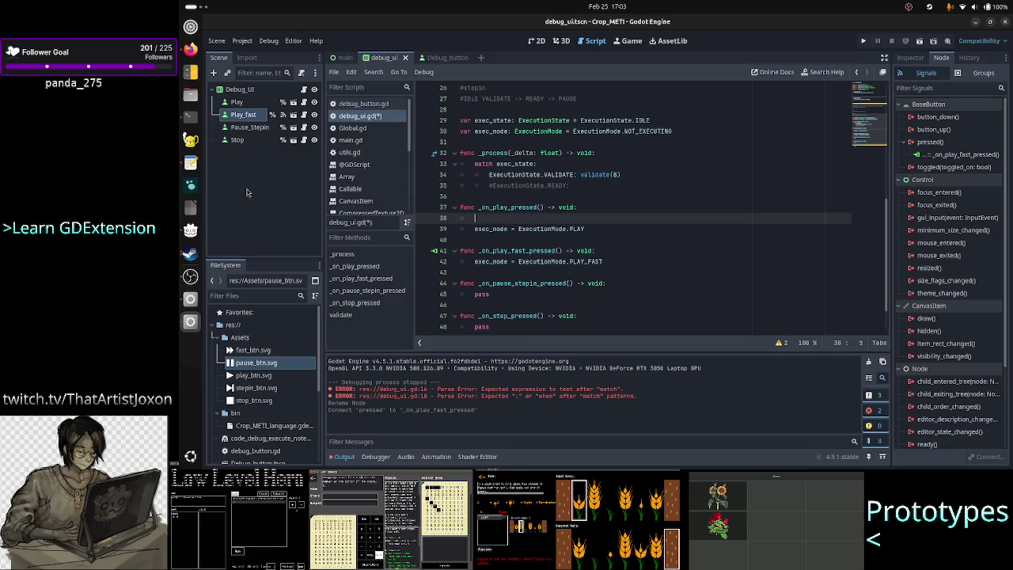
pyautogui.click(190, 253)
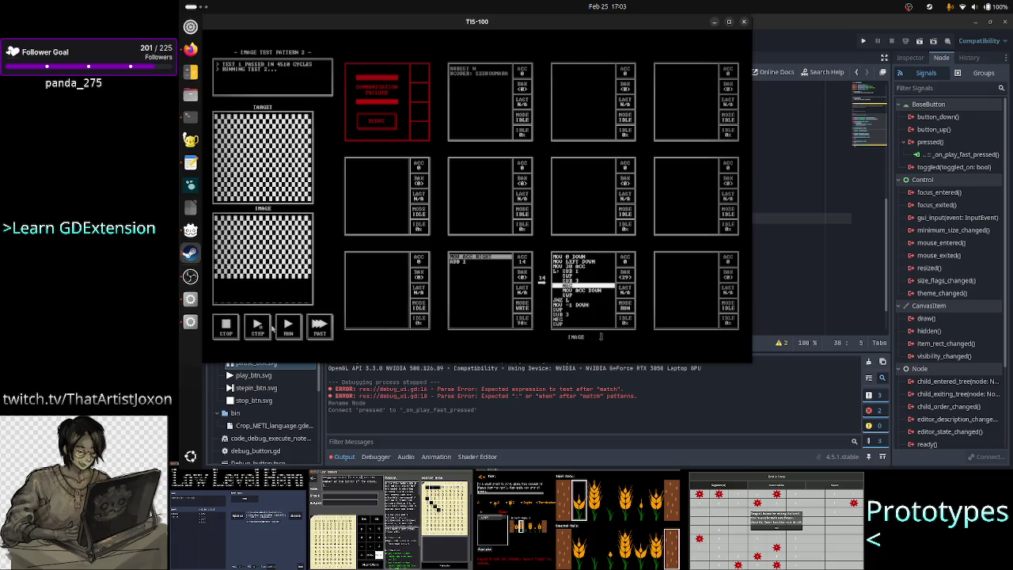
pyautogui.click(823, 31)
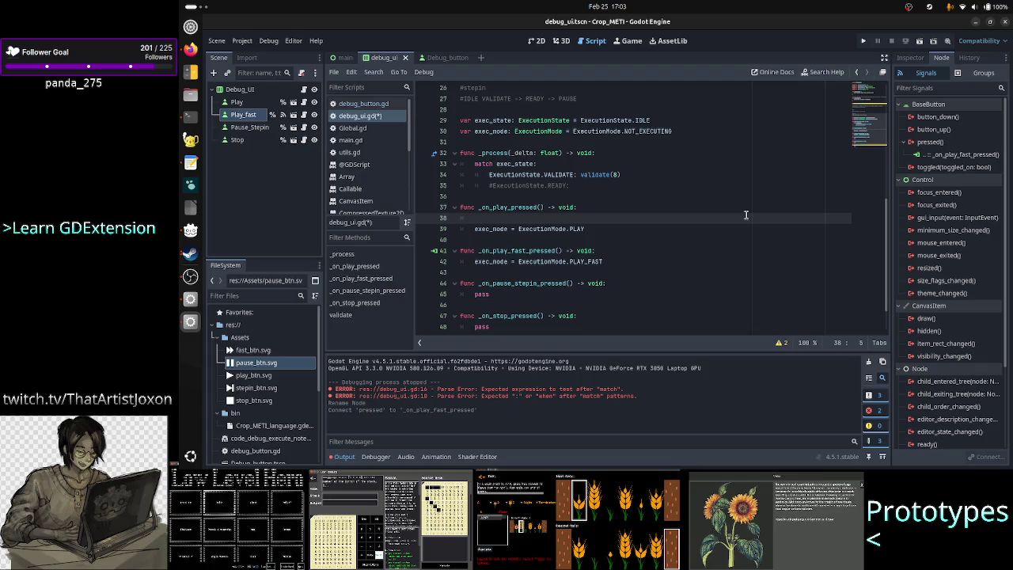
# Step: Write 'if exec_state == ExecutionState.VALIDATE:' with autocomplete, leaving its indented body empty
pyautogui.write('if exec')
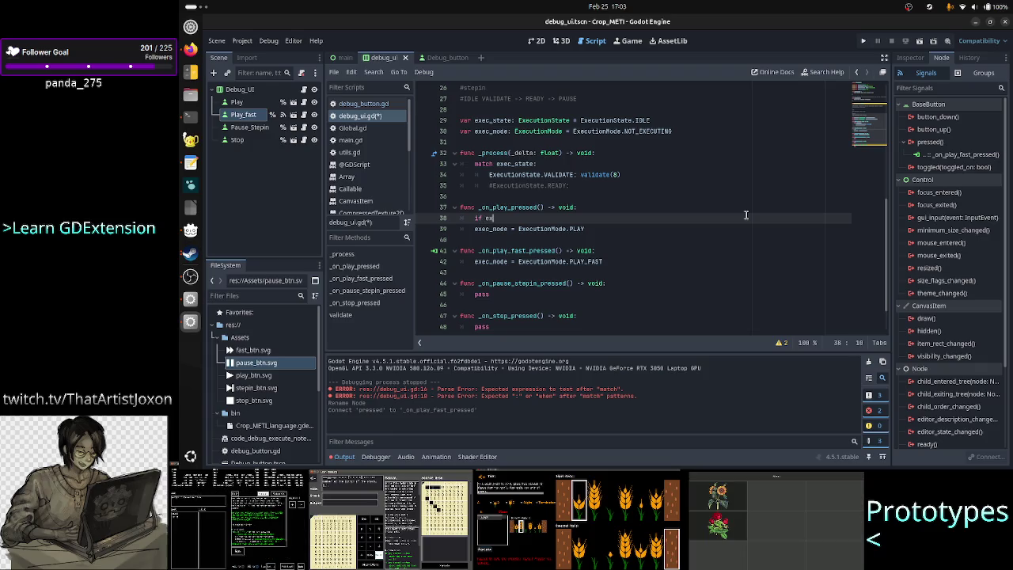
pyautogui.press('Down')
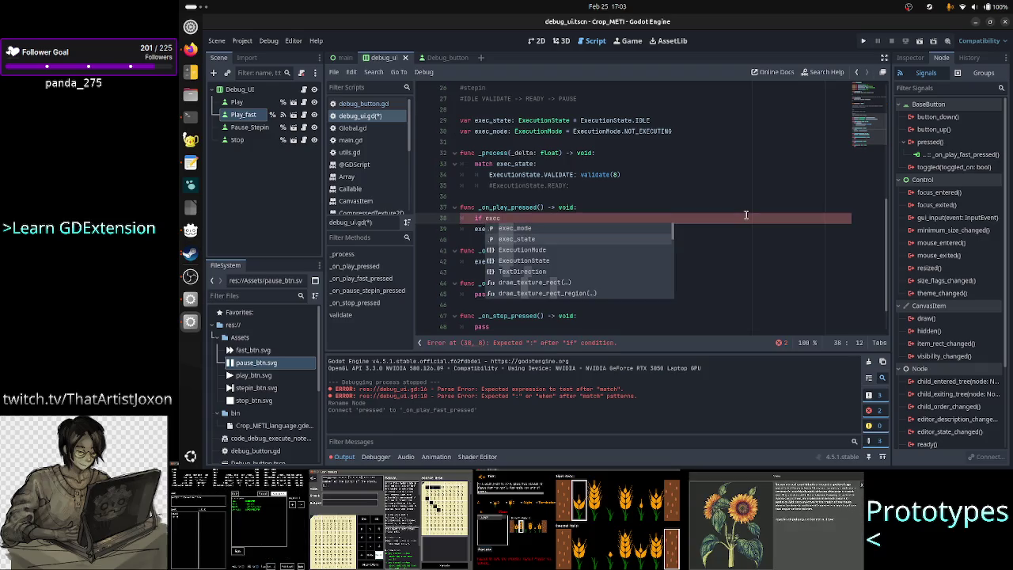
pyautogui.press('Return')
pyautogui.write('==')
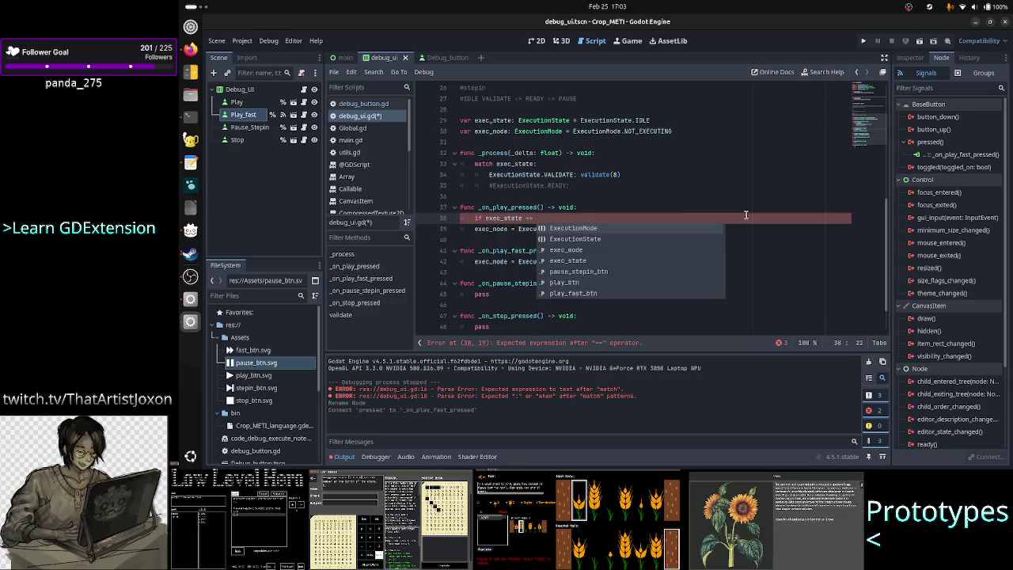
pyautogui.write(' ExecutionState.va')
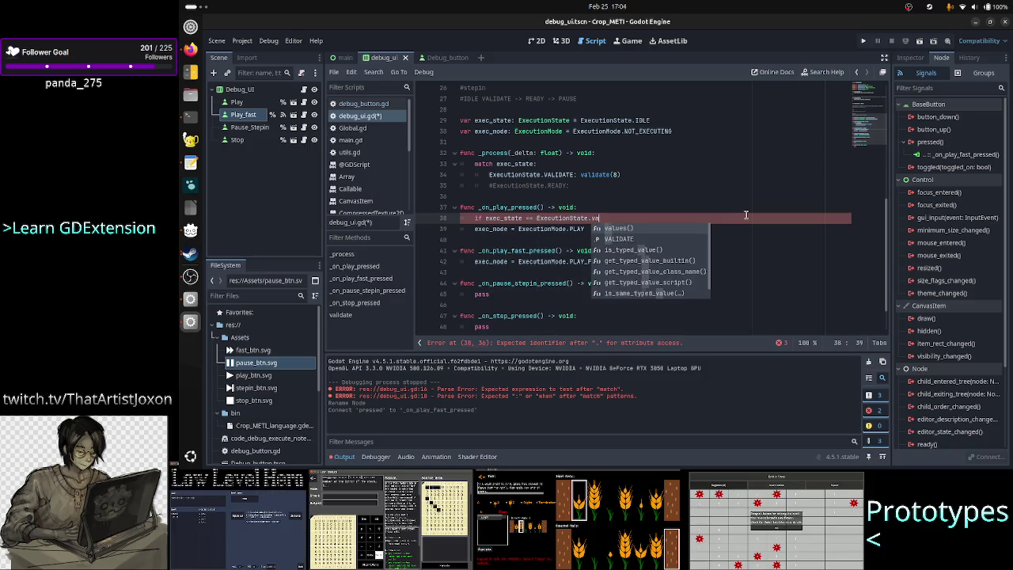
pyautogui.press('Down')
pyautogui.press('Return')
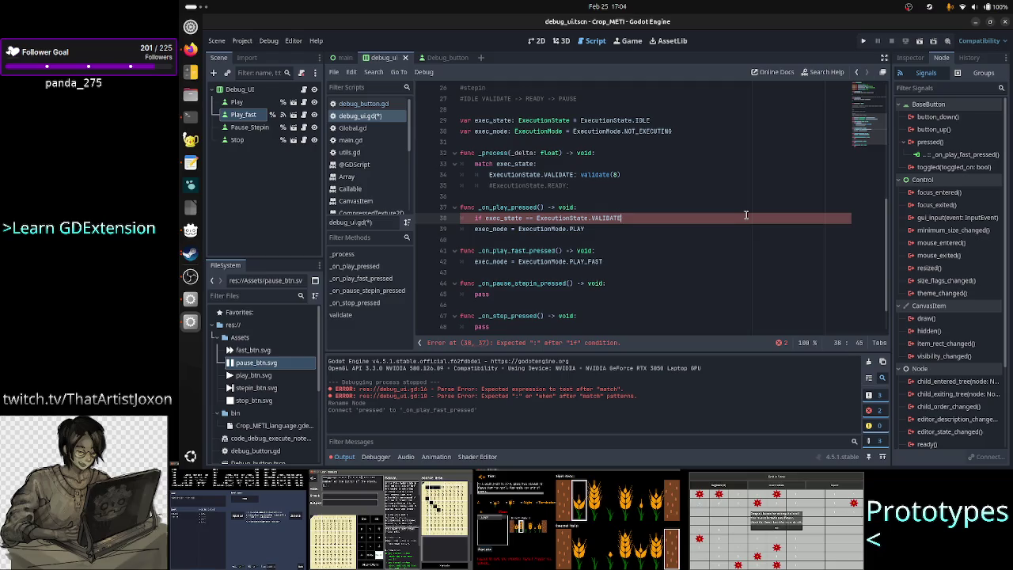
pyautogui.write(':')
pyautogui.press('Return')
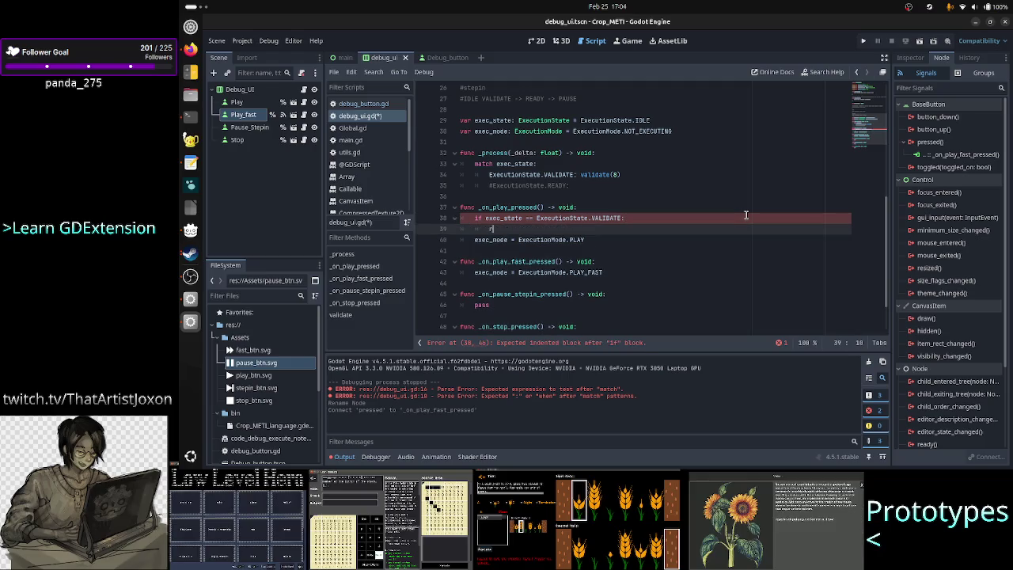
pyautogui.write('return')
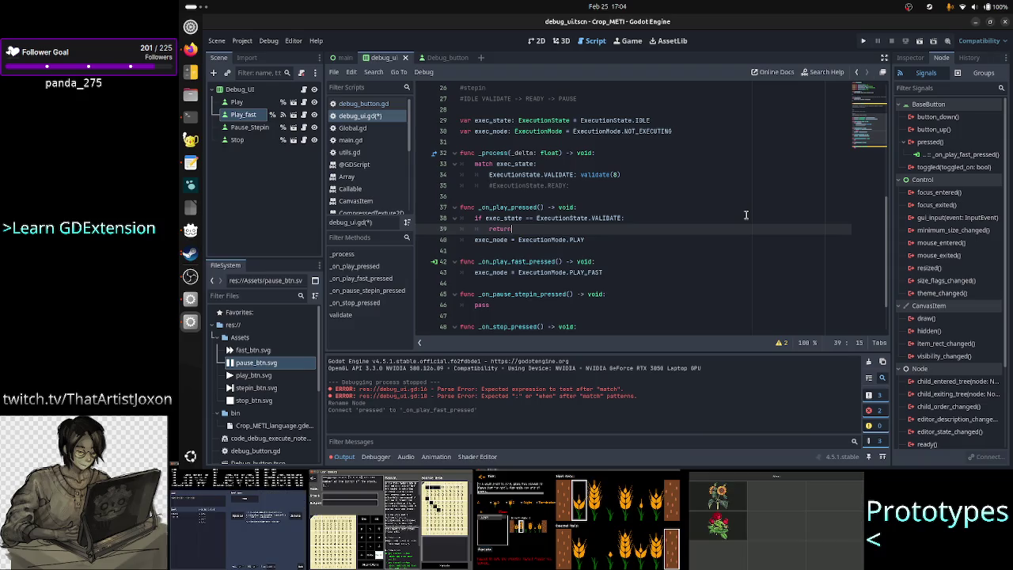
pyautogui.press('BackSpace')
pyautogui.press('BackSpace')
pyautogui.press('BackSpace')
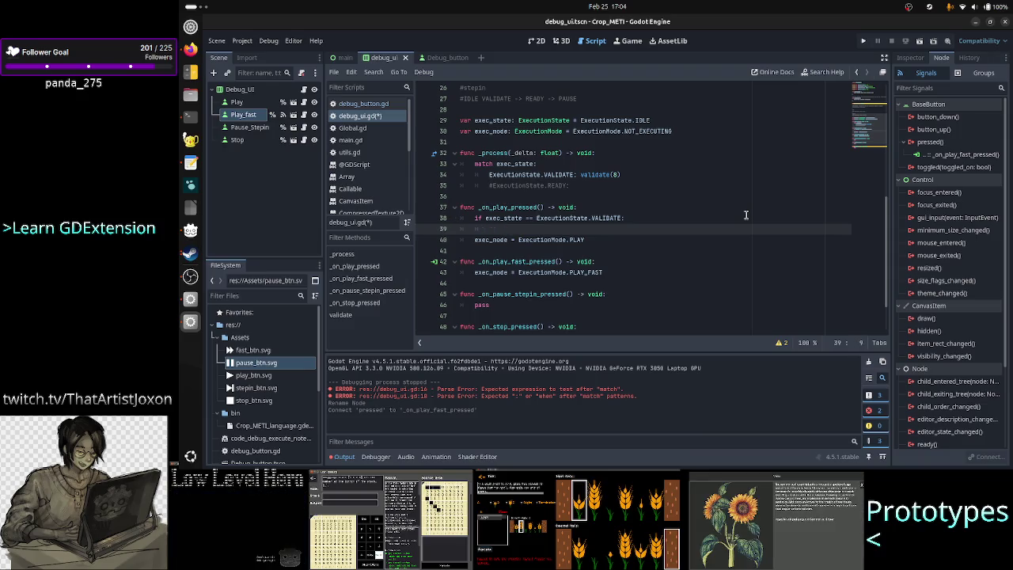
pyautogui.press('Up')
pyautogui.press('Up')
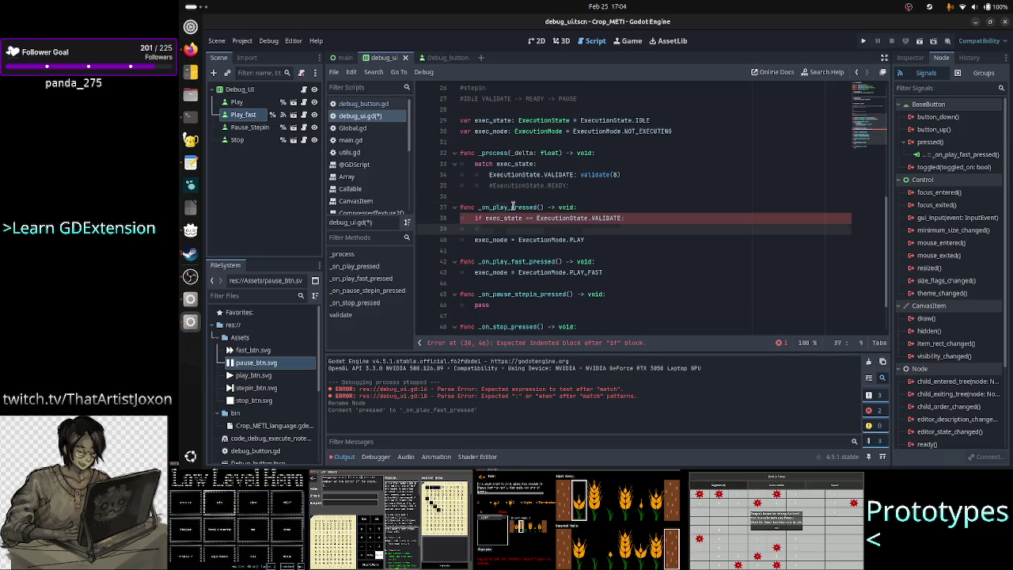
# Step: Review _process and insert blank lines above _on_play_pressed for new functions
pyautogui.doubleClick(512, 207)
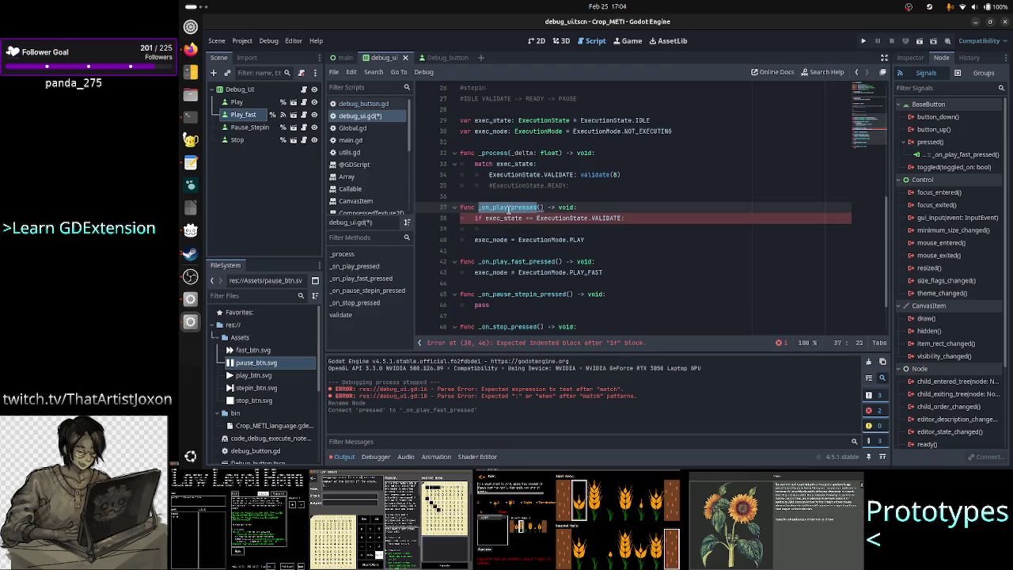
pyautogui.click(509, 228)
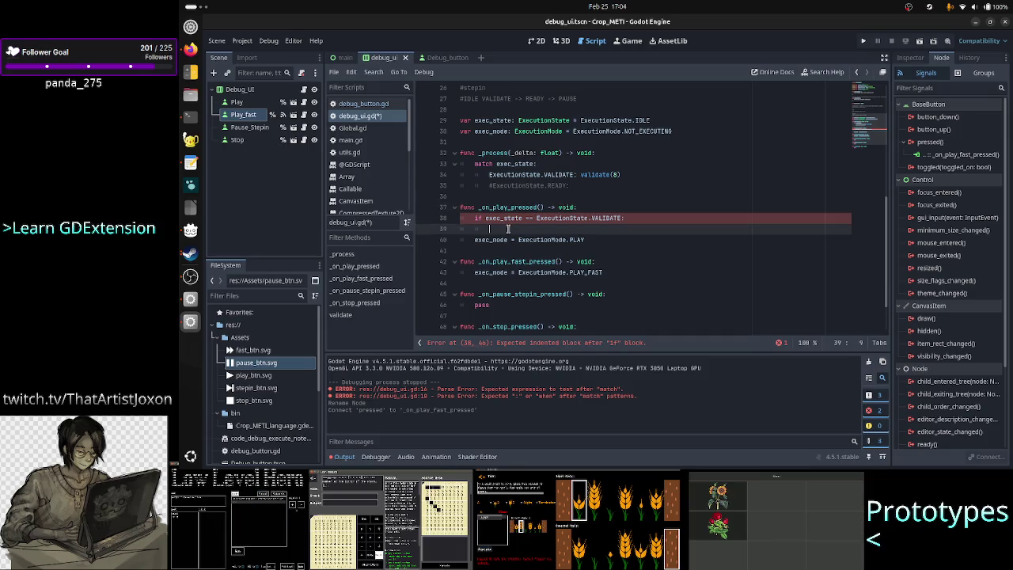
pyautogui.press('Down')
pyautogui.press('Down')
pyautogui.press('Down')
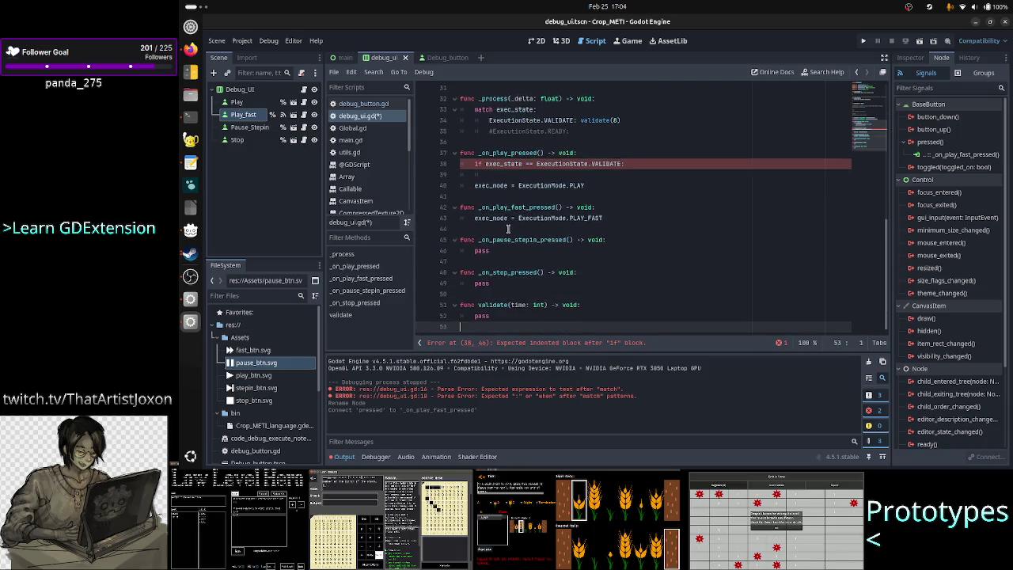
pyautogui.press('Up')
pyautogui.press('Up')
pyautogui.press('Up')
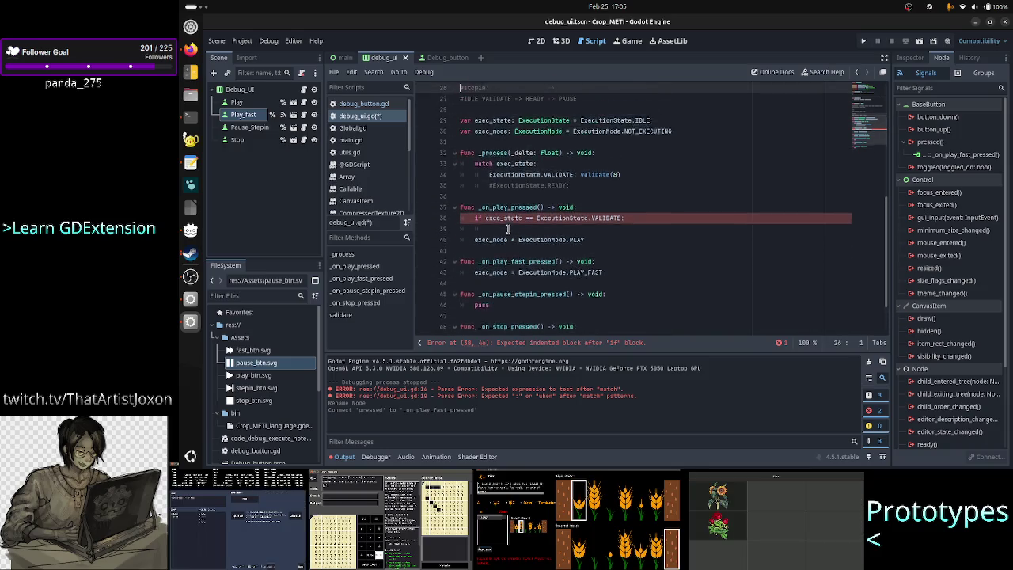
pyautogui.press('Down')
pyautogui.press('Down')
pyautogui.press('Down')
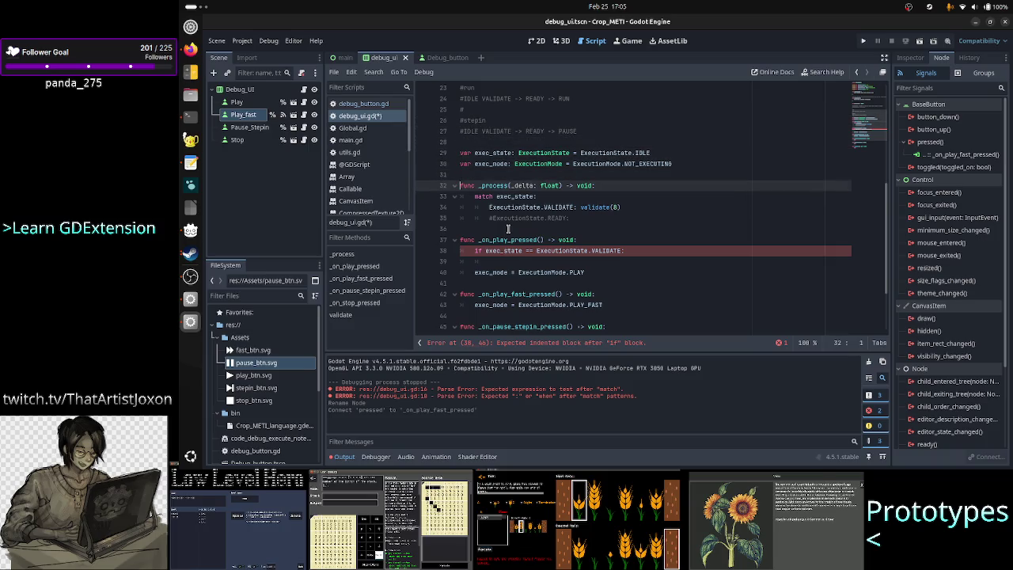
pyautogui.hotkey('shift', 'Down')
pyautogui.hotkey('shift', 'Down')
pyautogui.hotkey('shift', 'Down')
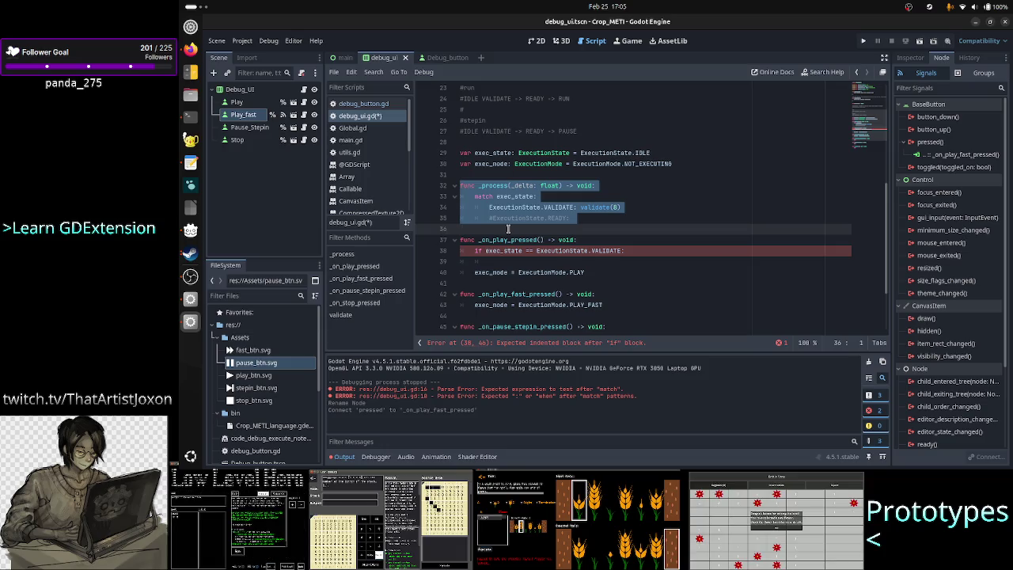
pyautogui.press('Up')
pyautogui.press('Up')
pyautogui.press('Up')
pyautogui.press('Up')
pyautogui.press('Down')
pyautogui.press('Down')
pyautogui.press('Down')
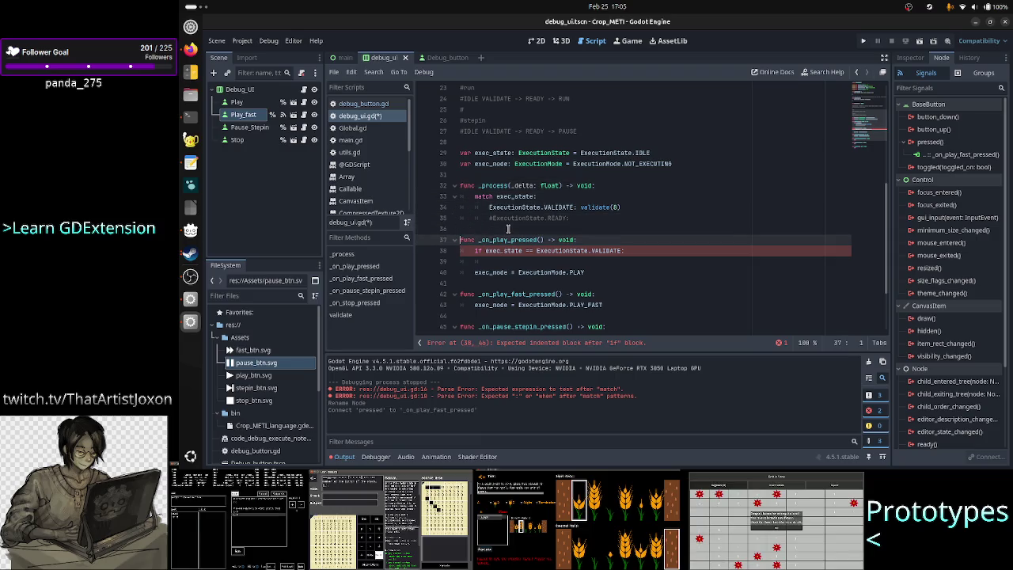
pyautogui.press('Up')
pyautogui.press('Up')
pyautogui.press('Up')
pyautogui.press('Down')
pyautogui.press('Down')
pyautogui.press('Down')
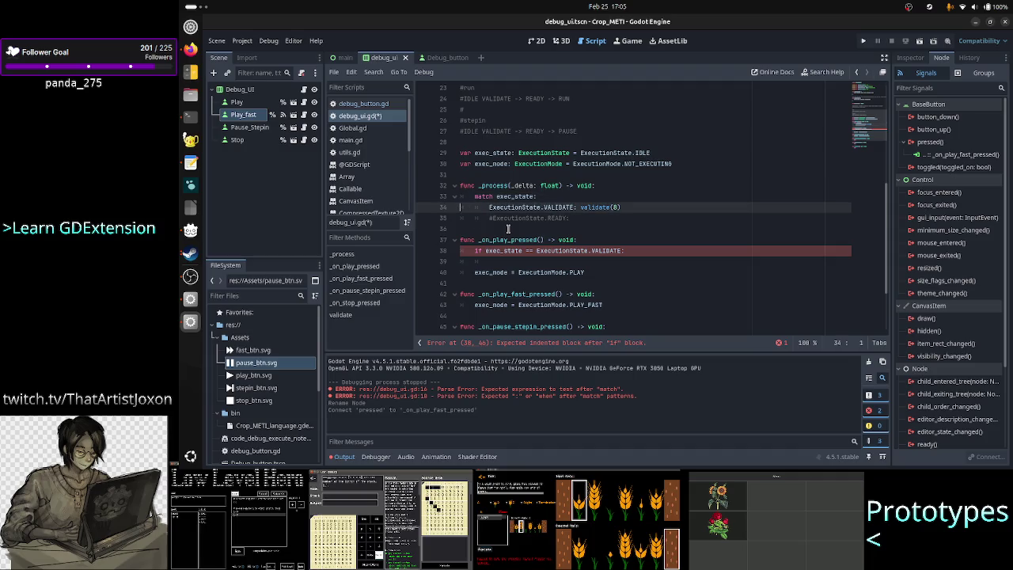
pyautogui.press('Up')
pyautogui.press('Return')
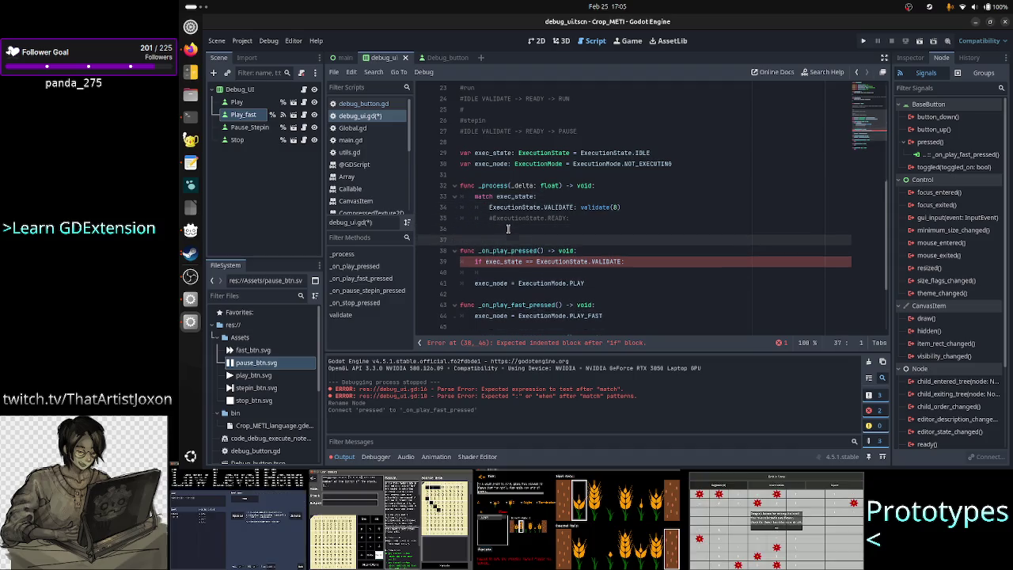
pyautogui.press('Return')
pyautogui.press('Up')
# Step: Write func process_play() -> void: with a pass body, then begin another func line
pyautogui.write('func ')
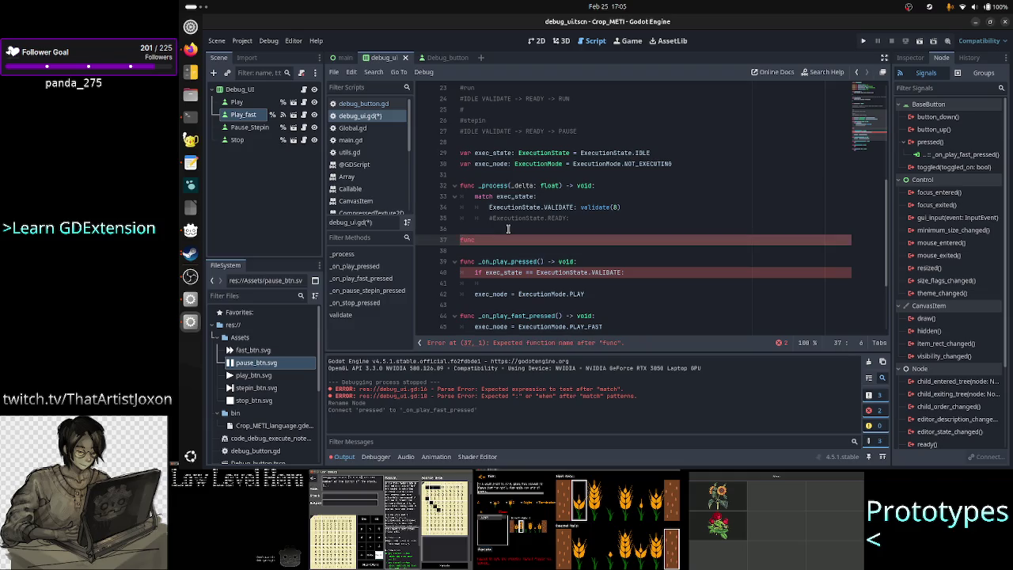
pyautogui.write('proce')
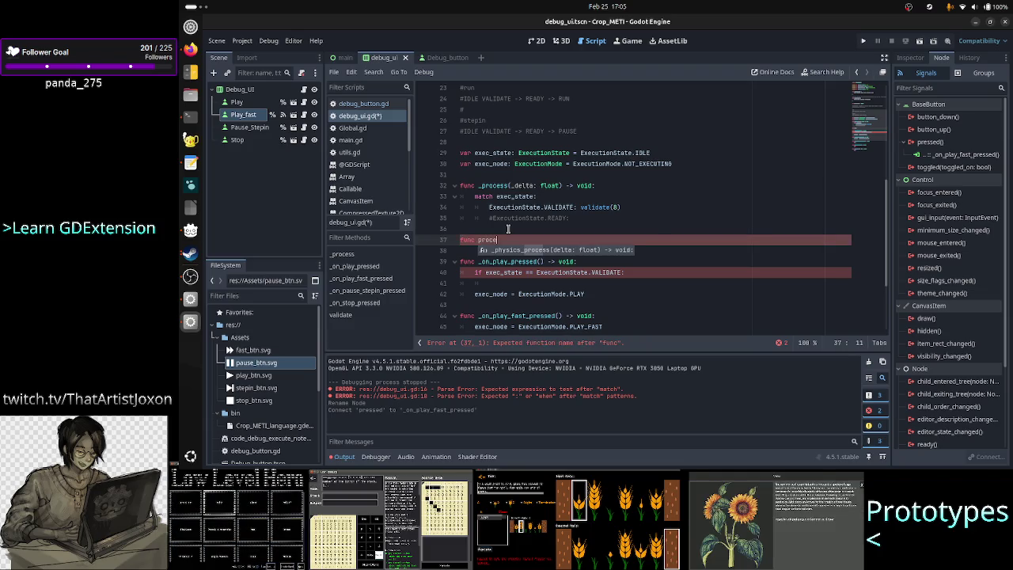
pyautogui.write('ss_')
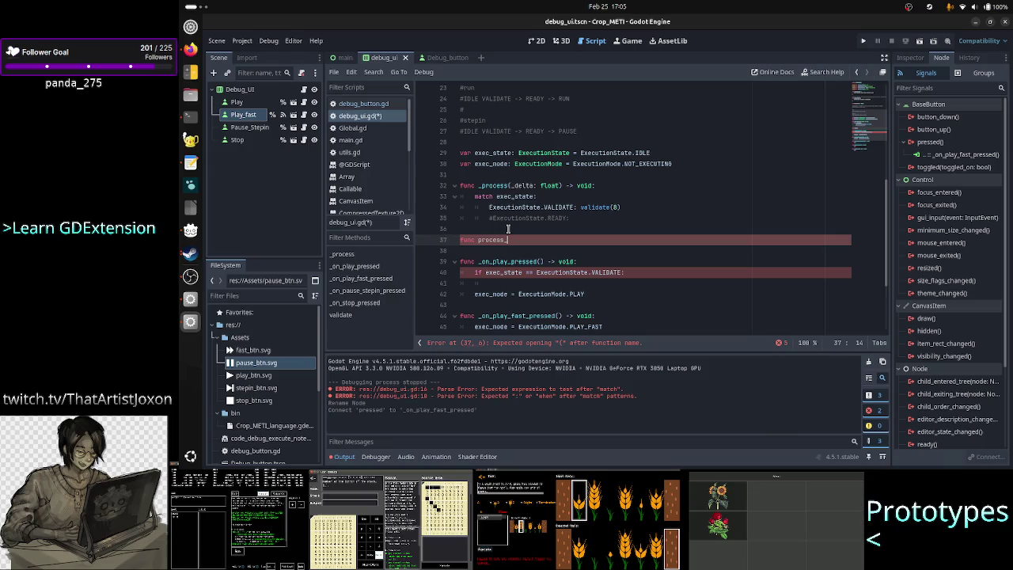
pyautogui.write('play')
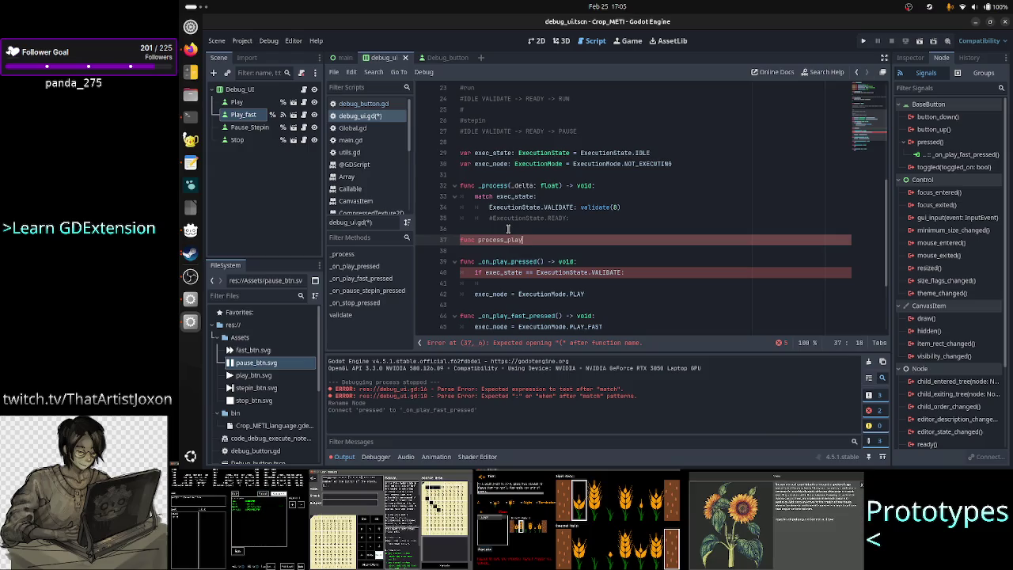
pyautogui.write('() -')
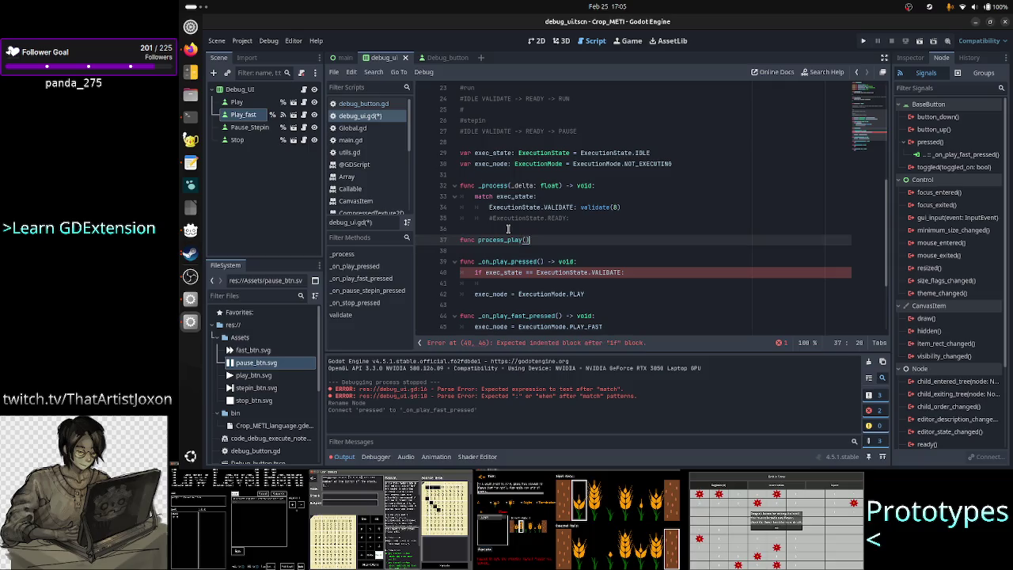
pyautogui.write('> void:')
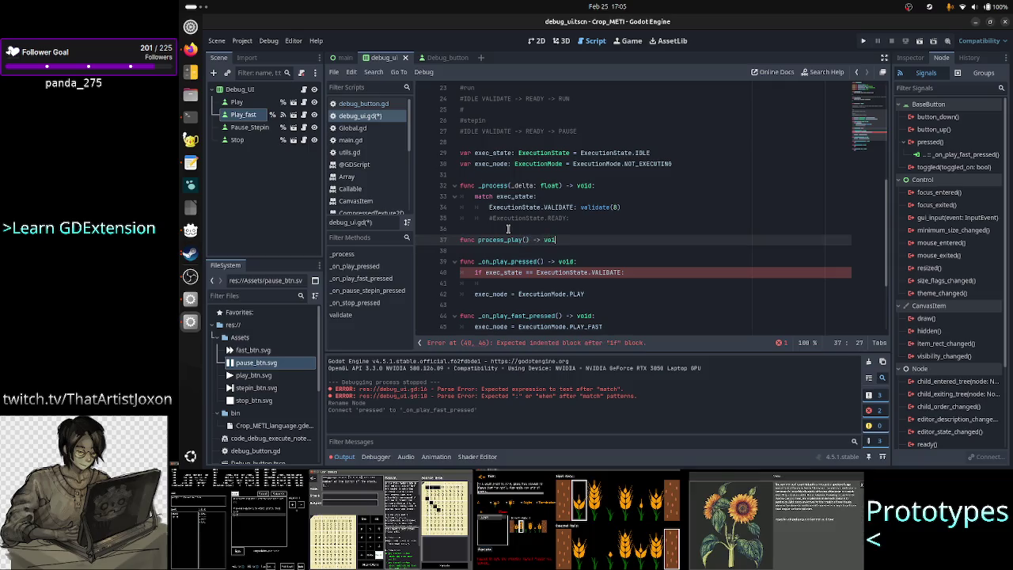
pyautogui.press('Return')
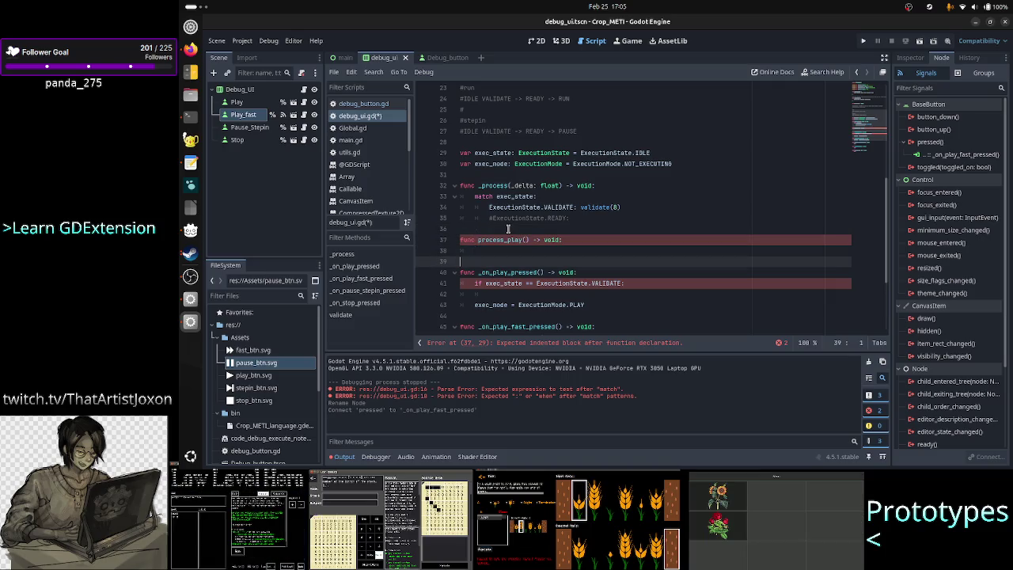
pyautogui.write('pass')
pyautogui.press('Return')
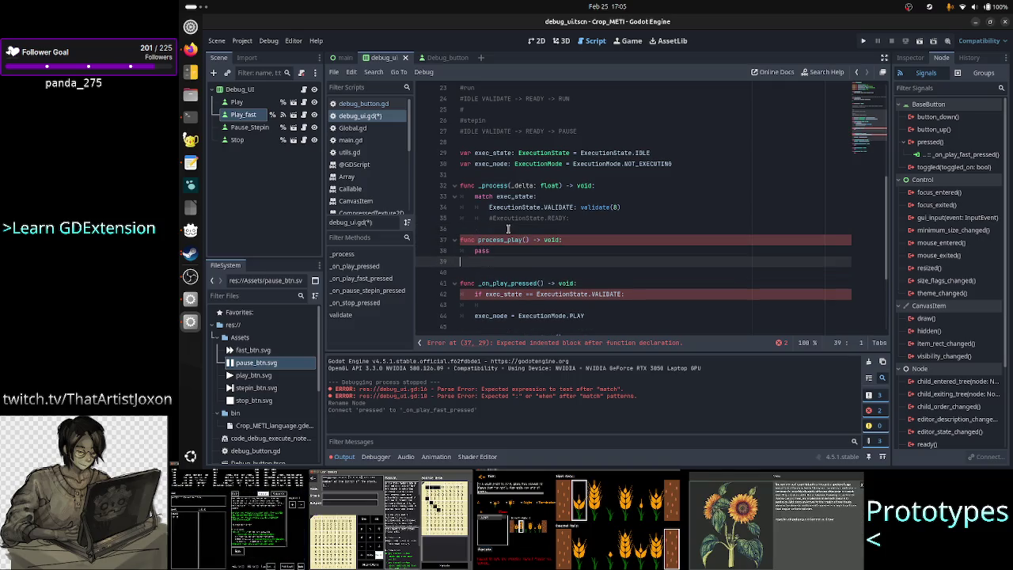
pyautogui.press('Return')
pyautogui.write('func')
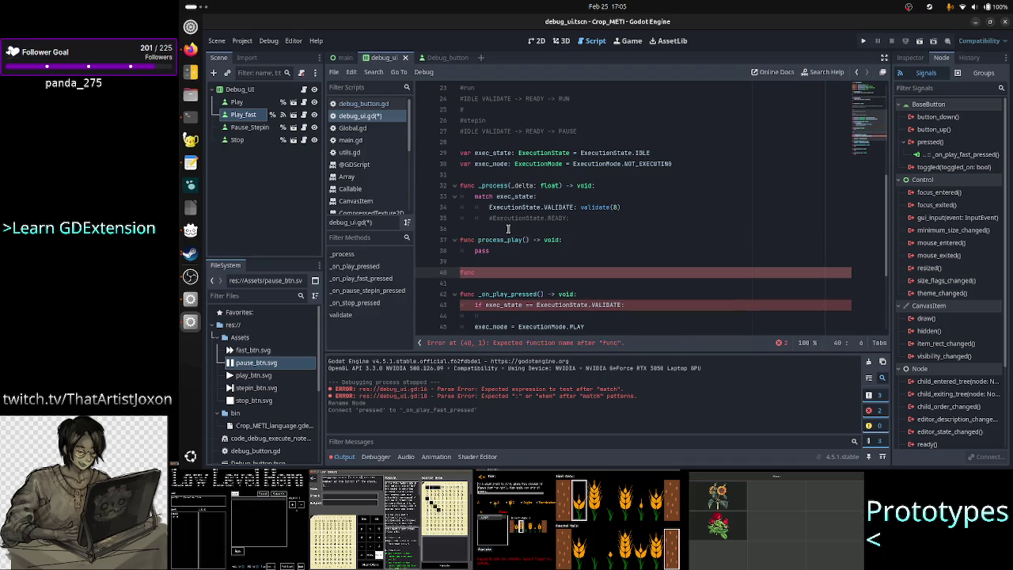
pyautogui.scroll(6, 509, 226)
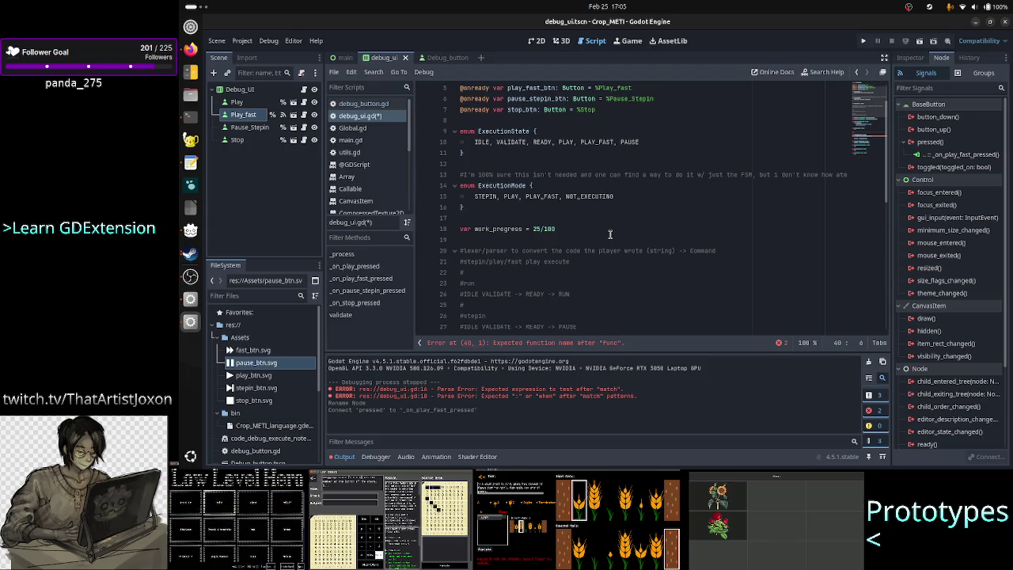
pyautogui.scroll(-2, 621, 241)
# Step: Add func process_validate(allotted_time: int) -> void: with a pass body above process_play
pyautogui.scroll(4, 625, 244)
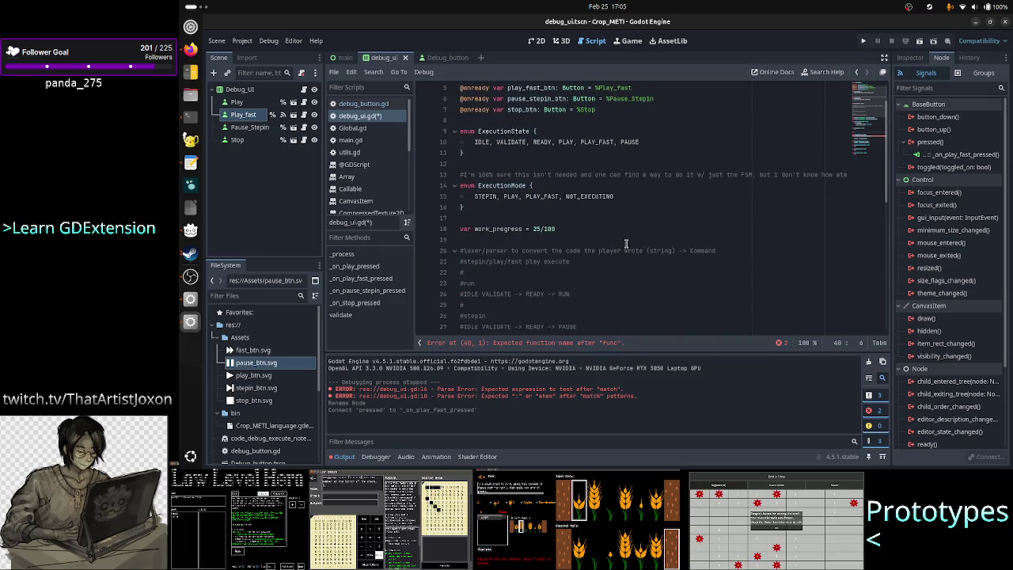
pyautogui.scroll(-4, 625, 244)
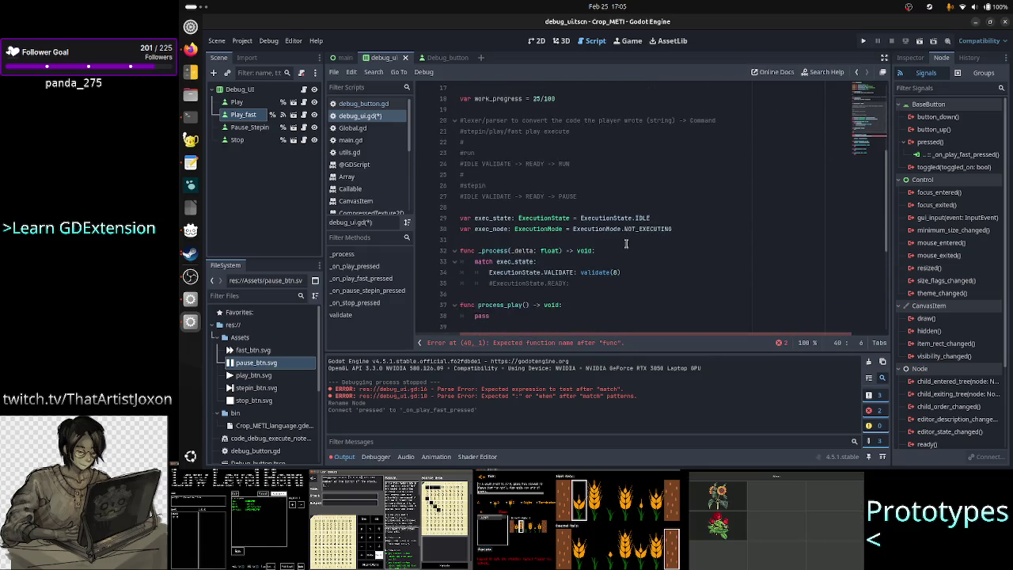
pyautogui.scroll(-2, 625, 244)
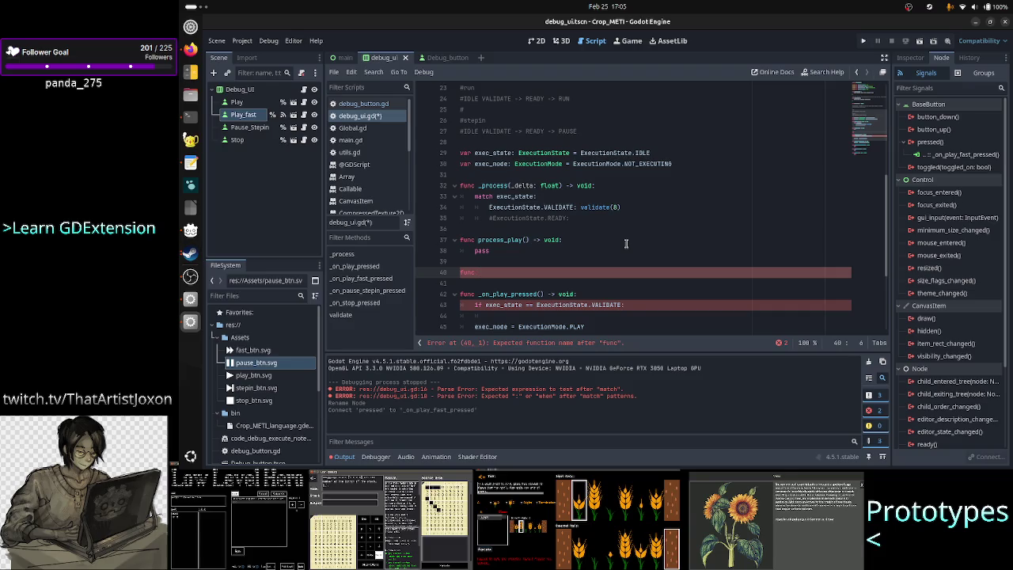
pyautogui.press('Up')
pyautogui.press('Up')
pyautogui.press('Up')
pyautogui.press('Return')
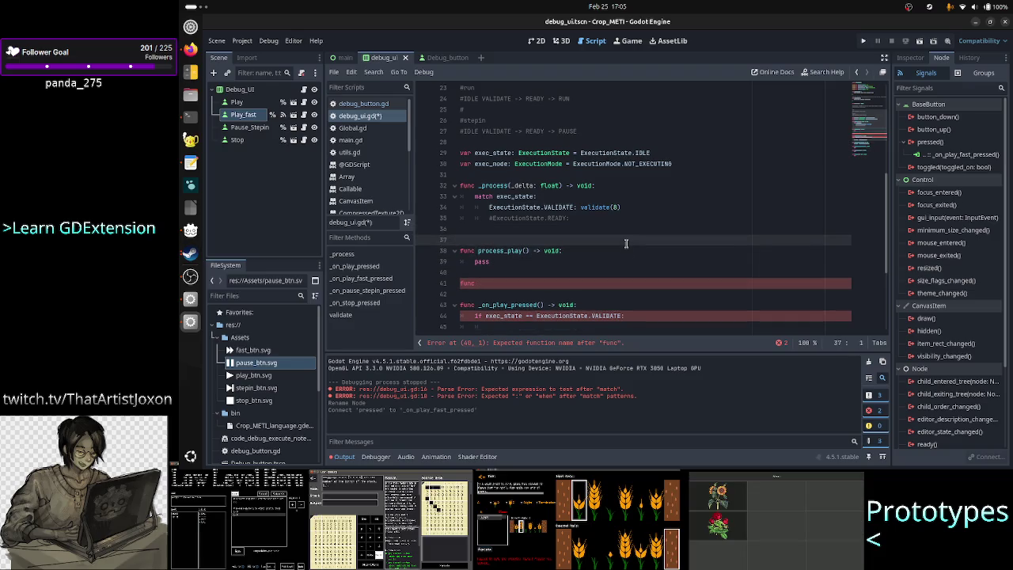
pyautogui.press('Return')
pyautogui.press('Up')
pyautogui.write('func pr')
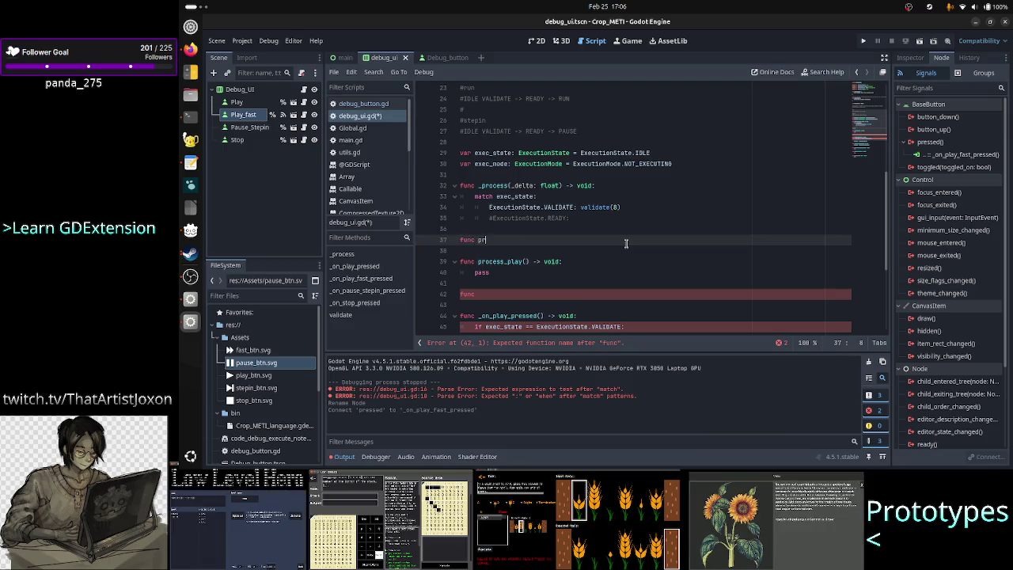
pyautogui.write('ocess_va')
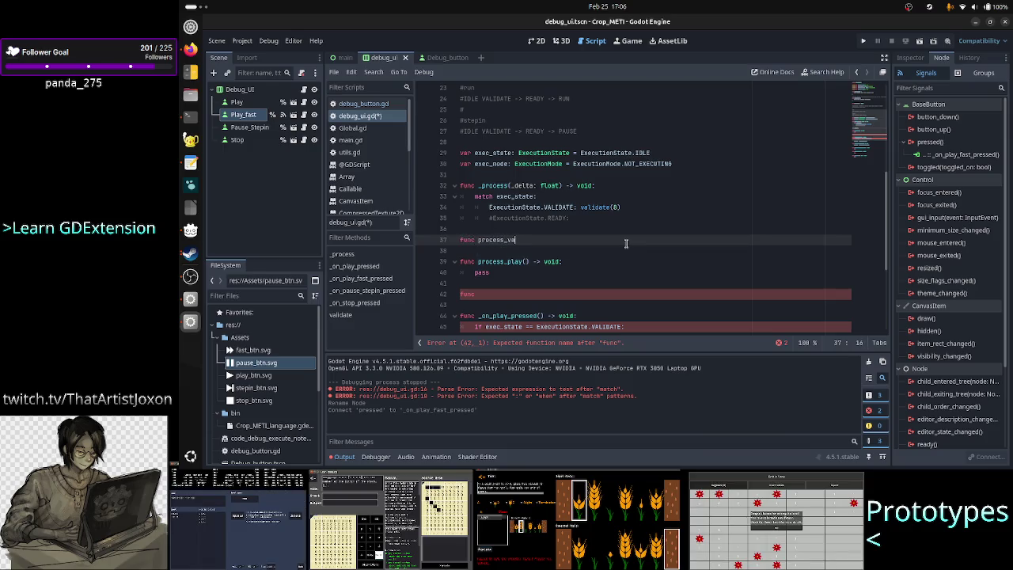
pyautogui.write('lidate()')
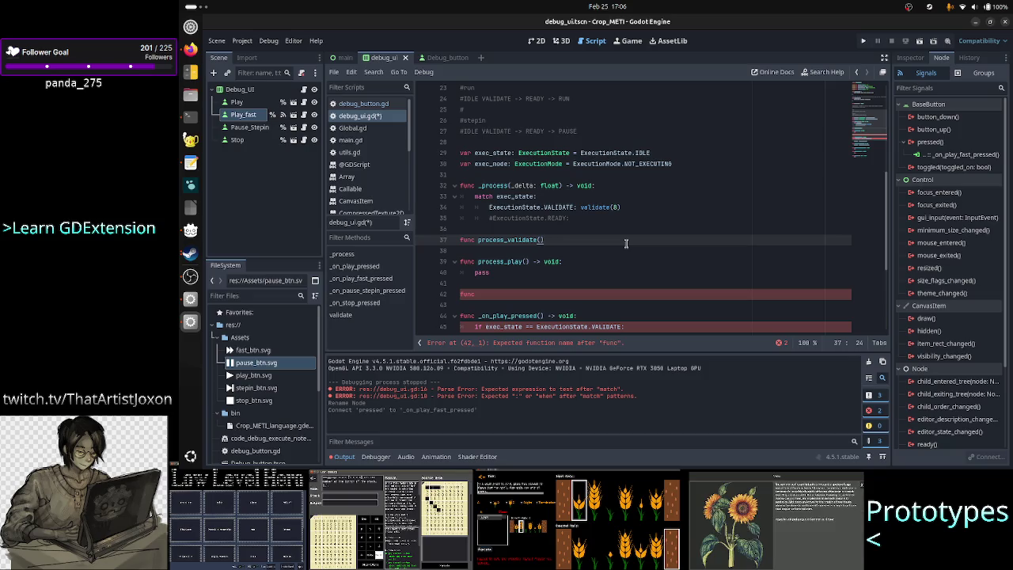
pyautogui.press('Left')
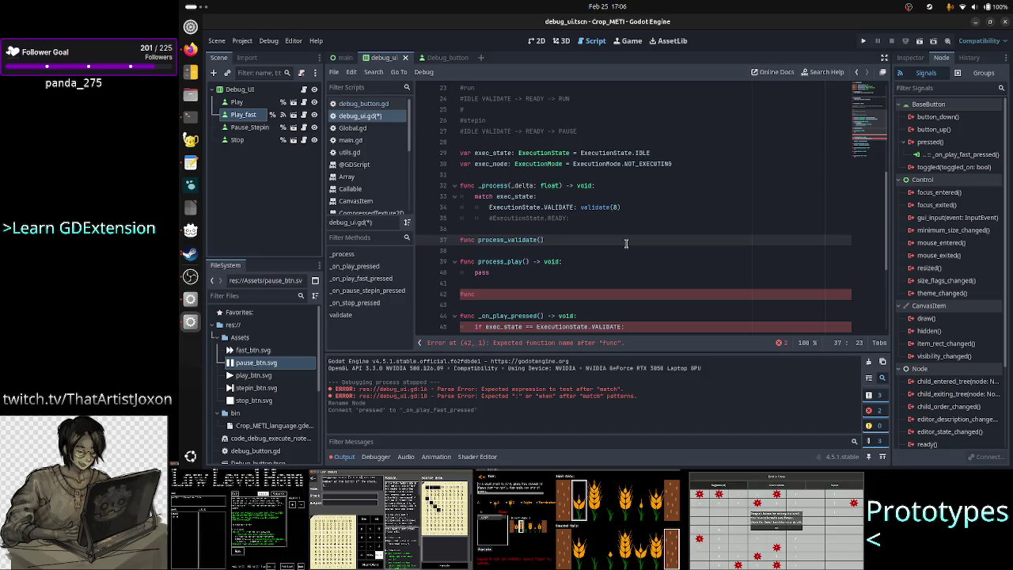
pyautogui.write('ti')
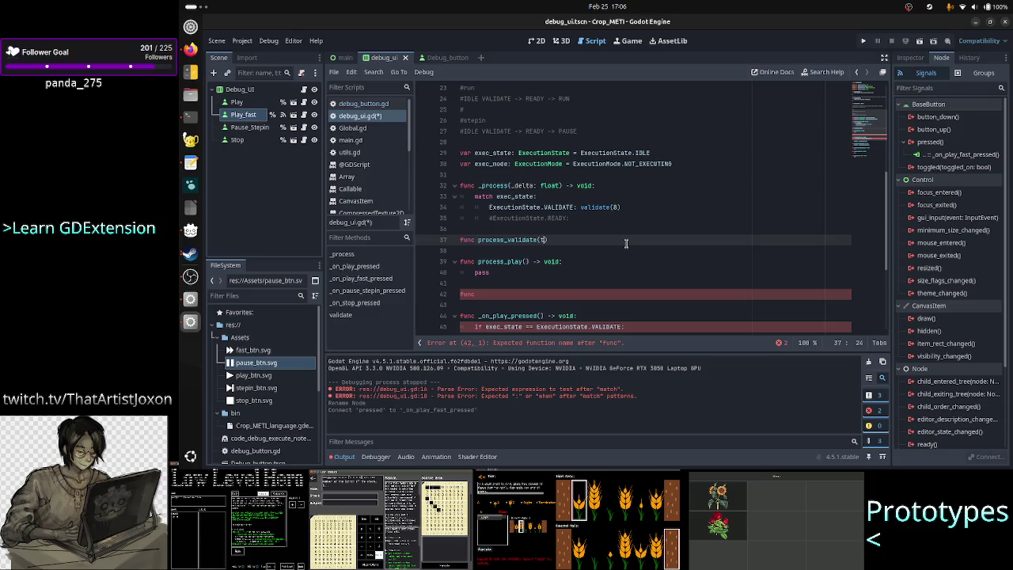
pyautogui.write('al')
pyautogui.write('lotted_ti')
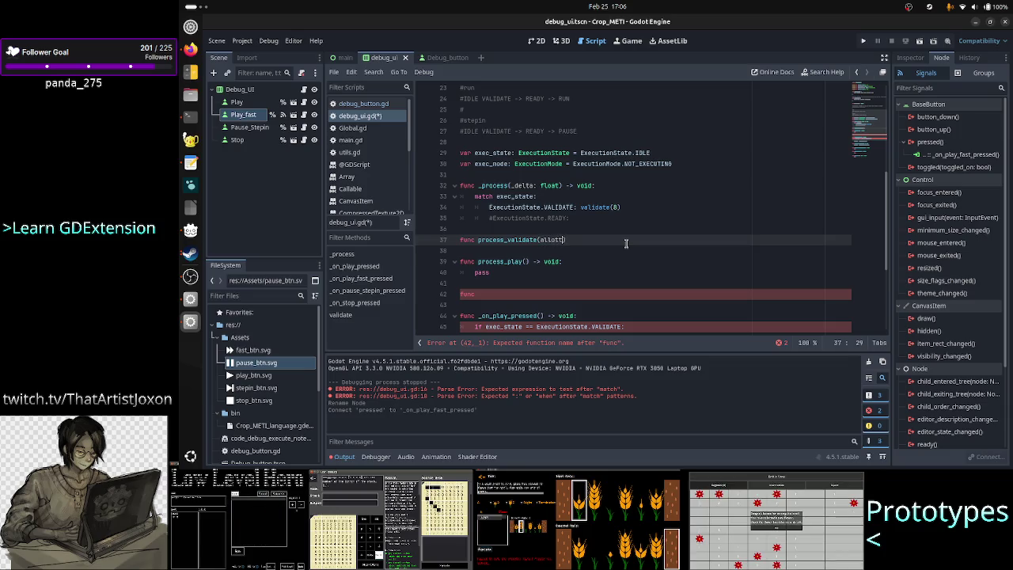
pyautogui.write('me: i')
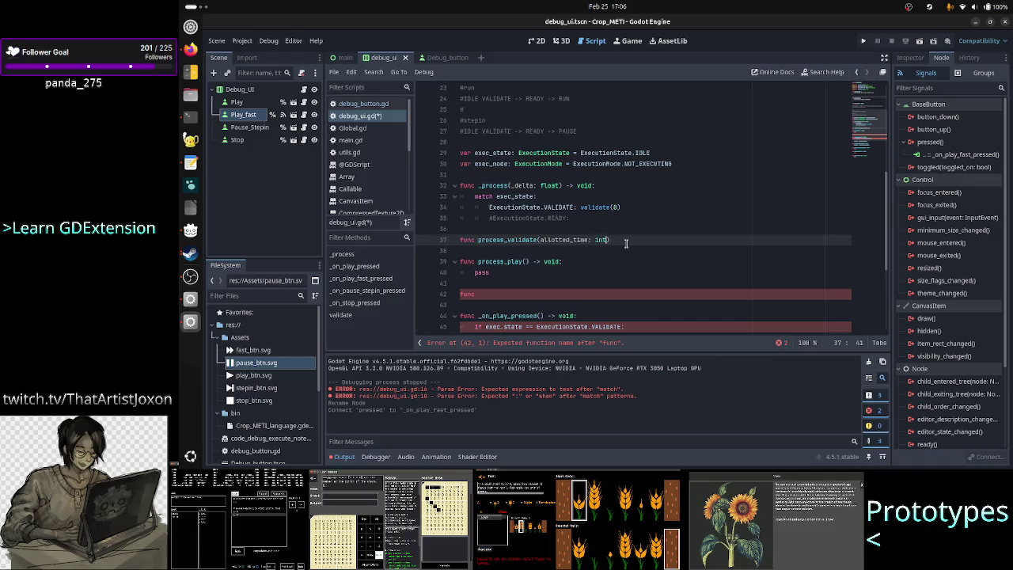
pyautogui.write(' nt')
pyautogui.press('Down')
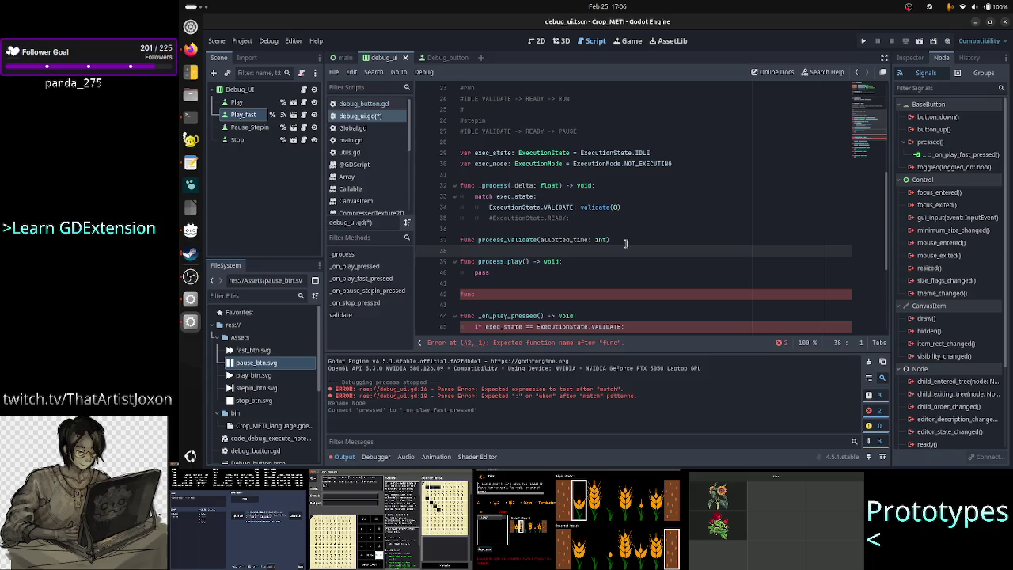
pyautogui.click(625, 241)
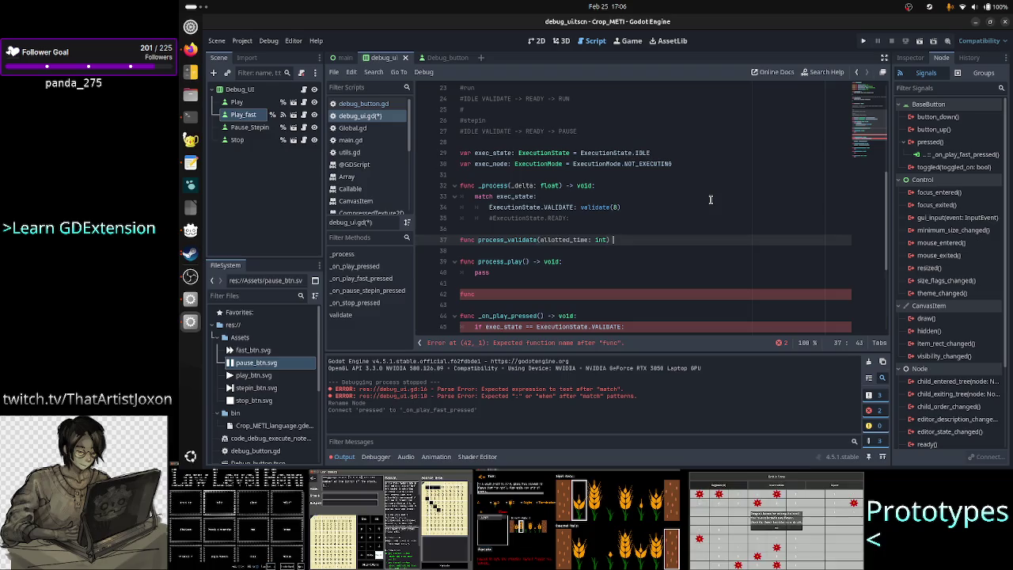
pyautogui.write('-> void:')
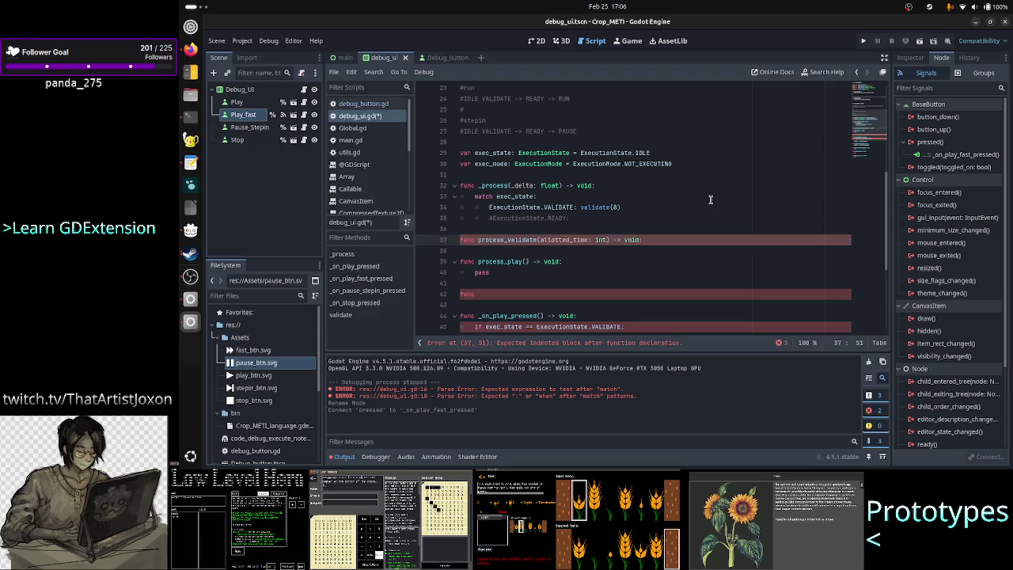
pyautogui.press('Return')
pyautogui.write('pass')
pyautogui.press('Return')
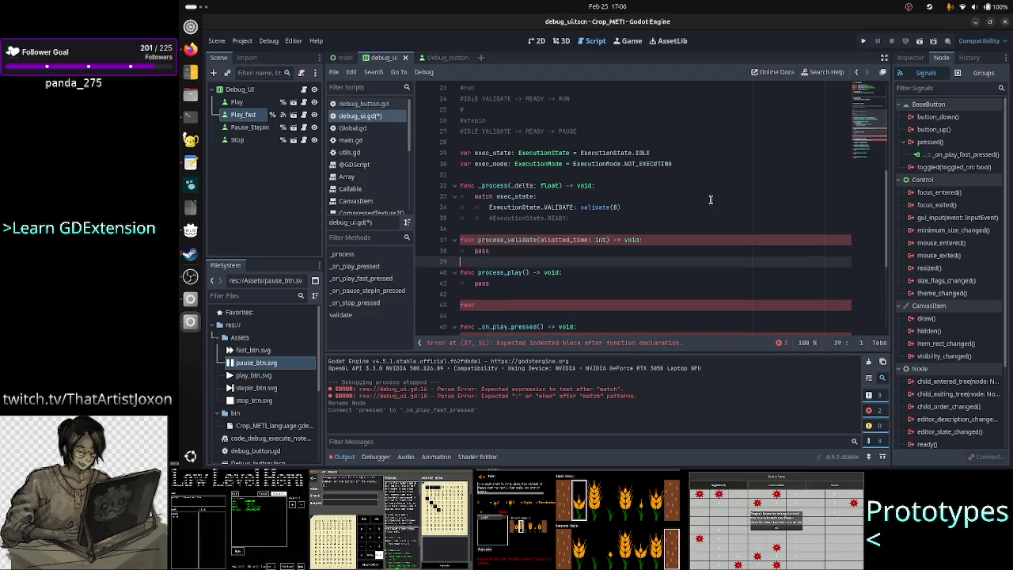
# Step: Copy the allotted_time: int parameter into process_play() and start a func process_stepin( line
pyautogui.press('Down')
pyautogui.press('Right')
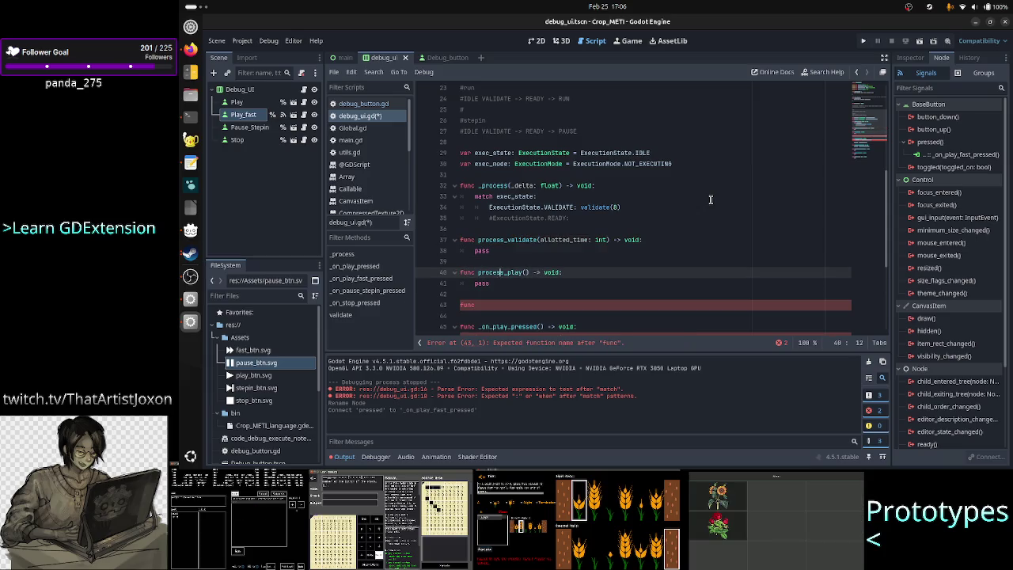
pyautogui.press('Up')
pyautogui.press('Up')
pyautogui.press('Up')
pyautogui.press('Right')
pyautogui.press('Right')
pyautogui.press('Right')
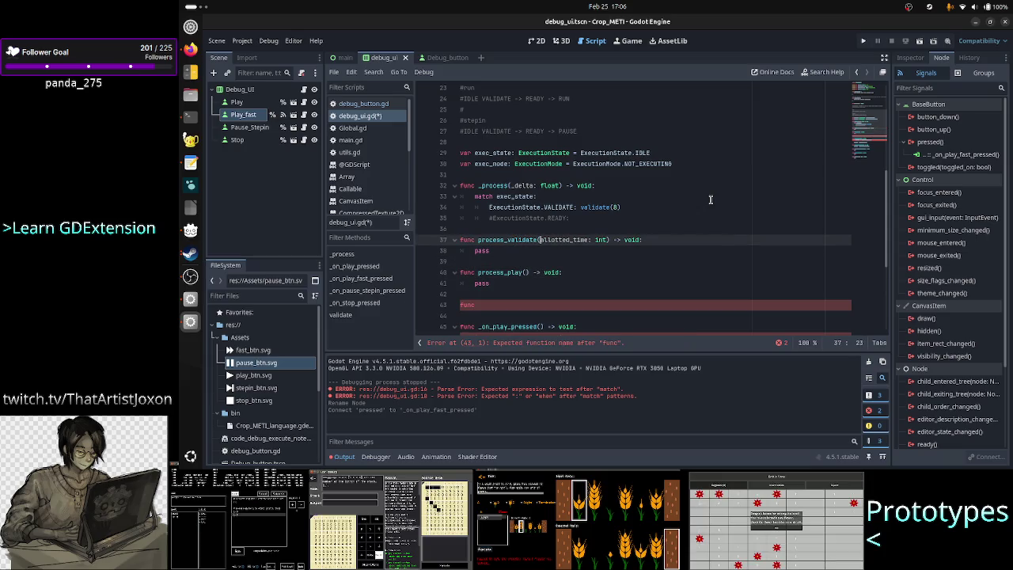
pyautogui.hotkey('shift', 'Right')
pyautogui.hotkey('shift', 'Right')
pyautogui.hotkey('shift', 'Right')
pyautogui.hotkey('ctrl', 'c')
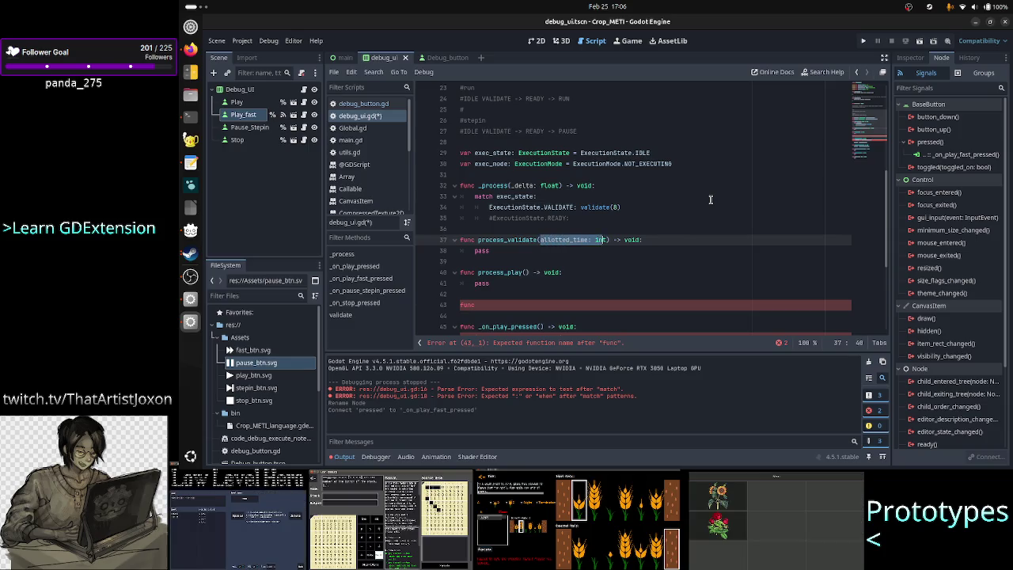
pyautogui.press('Down')
pyautogui.press('Down')
pyautogui.press('Down')
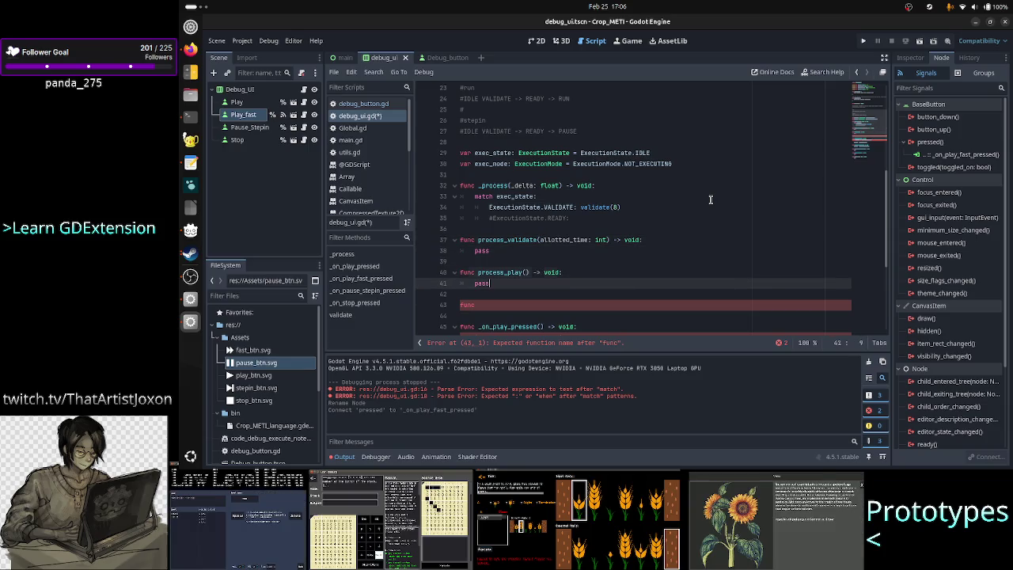
pyautogui.press('Left')
pyautogui.press('Left')
pyautogui.press('Left')
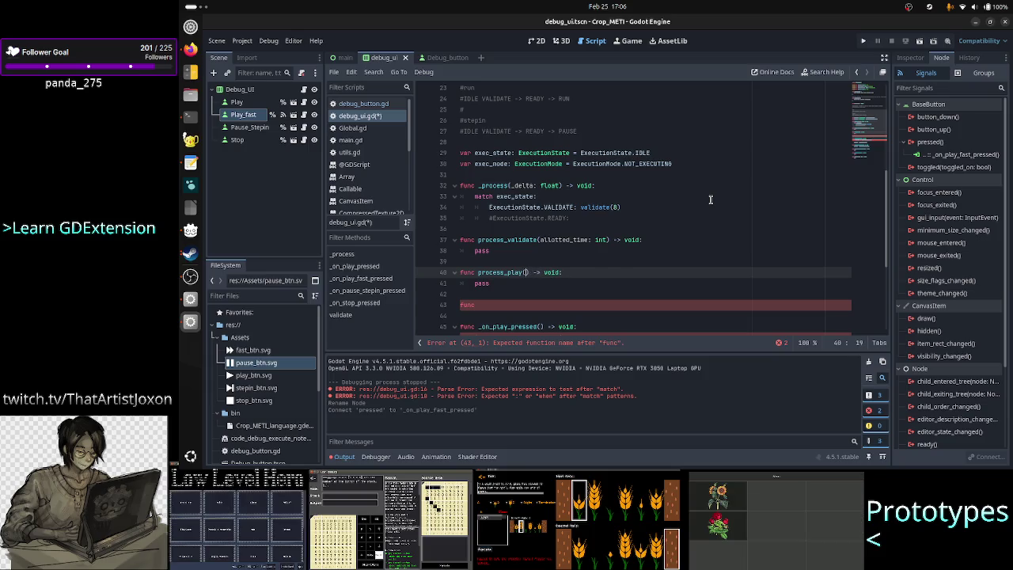
pyautogui.hotkey('ctrl', 'v')
pyautogui.press('Down')
pyautogui.press('Down')
pyautogui.press('Down')
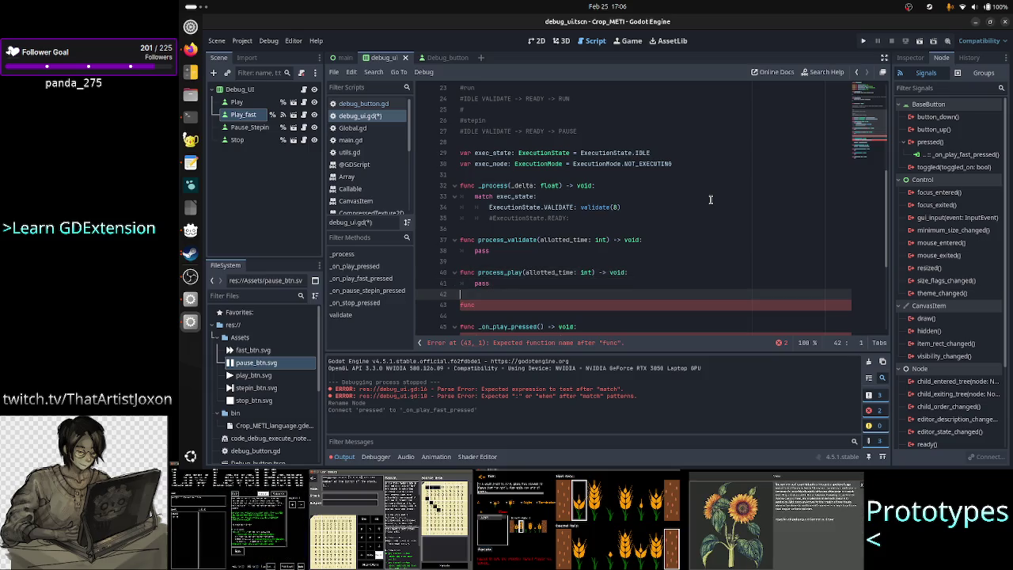
pyautogui.write(' process_')
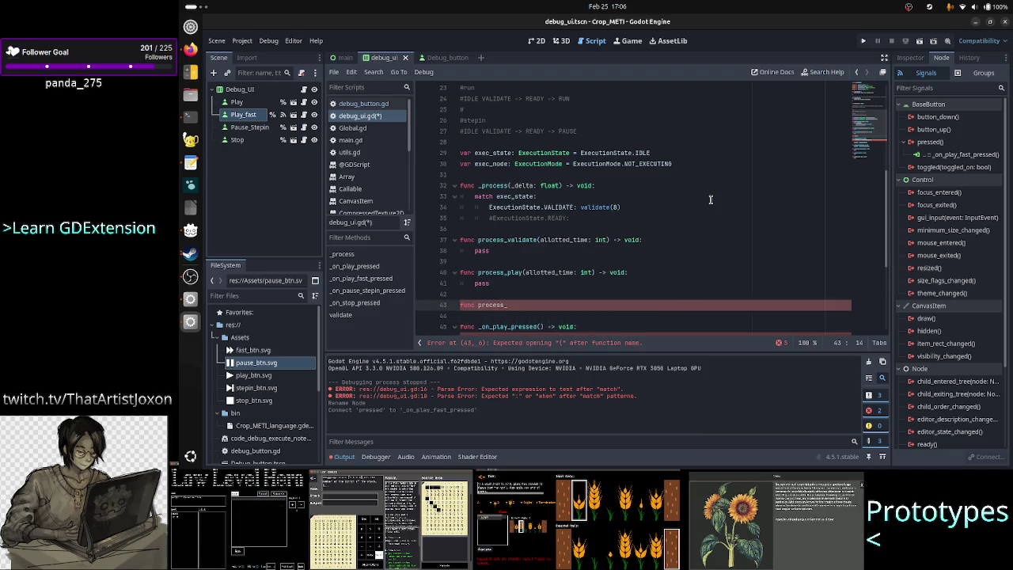
pyautogui.write('stepin')
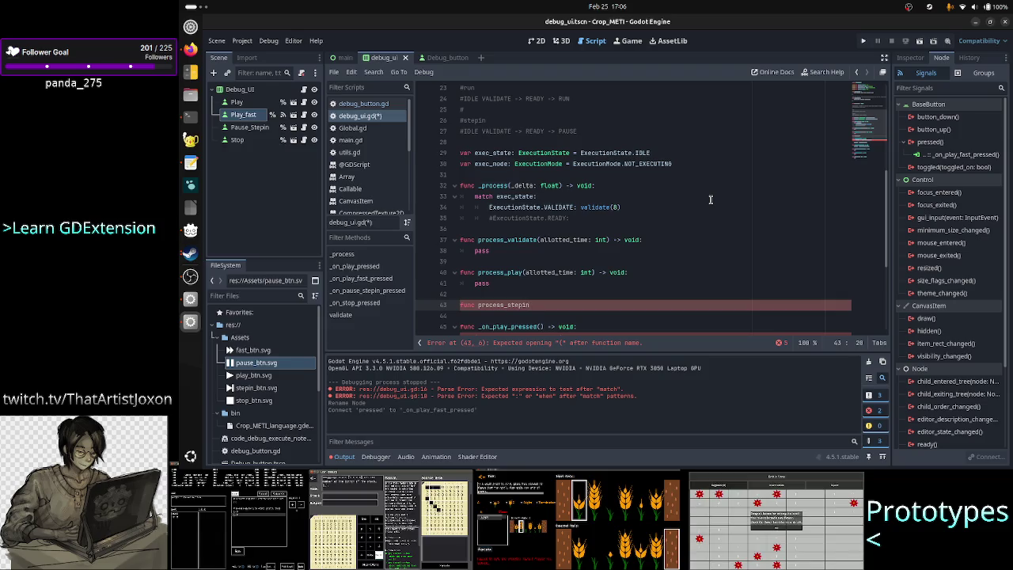
pyautogui.write('(')
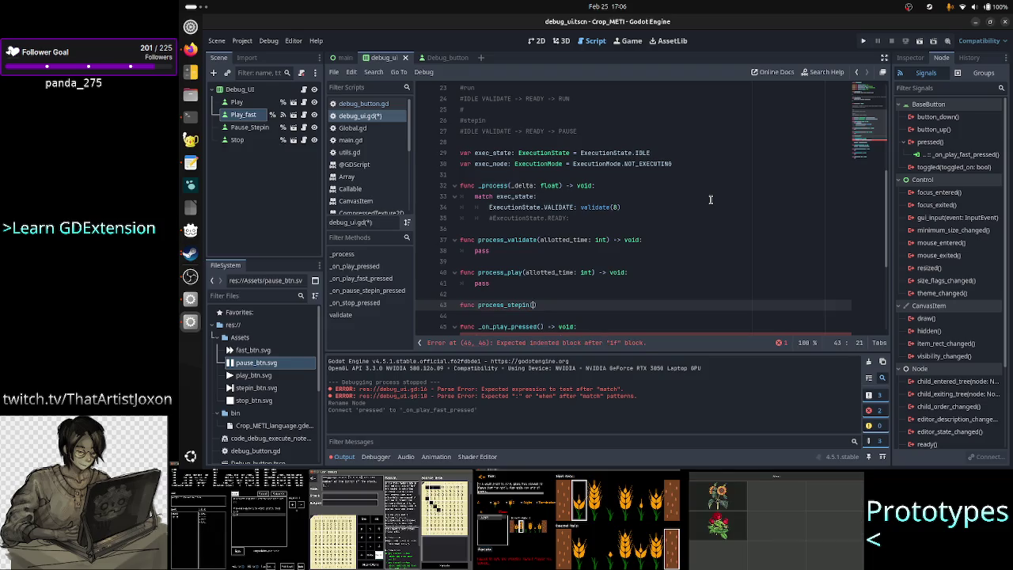
# Step: Complete func process_stepin() -> void: and begin its pass body
pyautogui.press('Up')
pyautogui.press('Up')
pyautogui.press('Up')
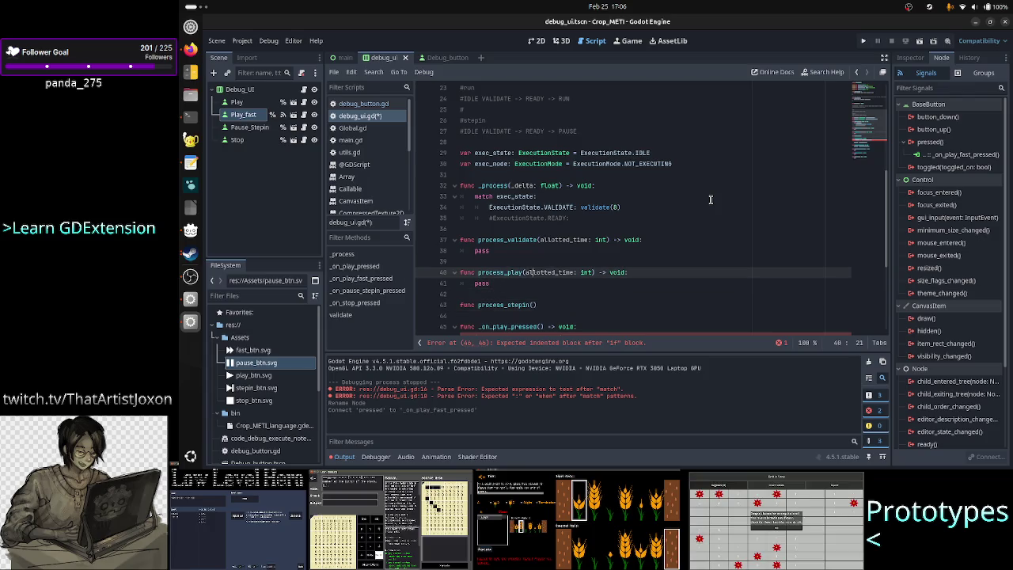
pyautogui.press('Down')
pyautogui.press('Down')
pyautogui.press('Down')
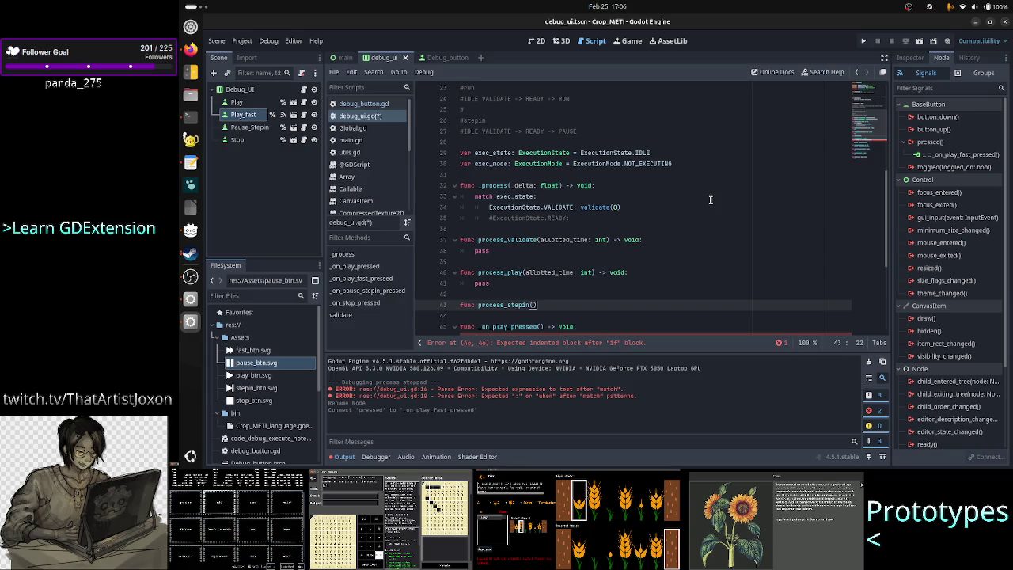
pyautogui.write('>')
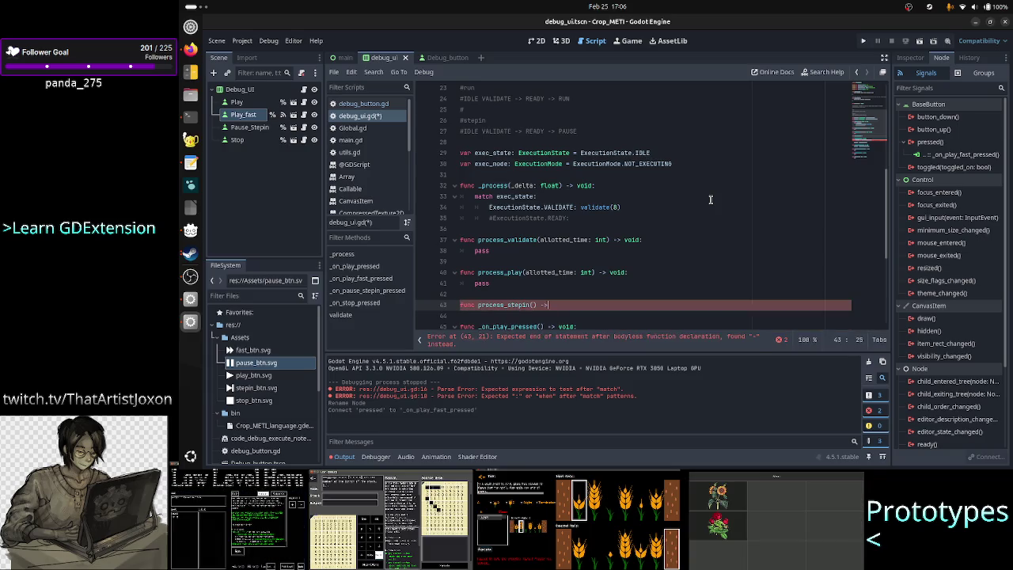
pyautogui.write(' void:')
pyautogui.press('Return')
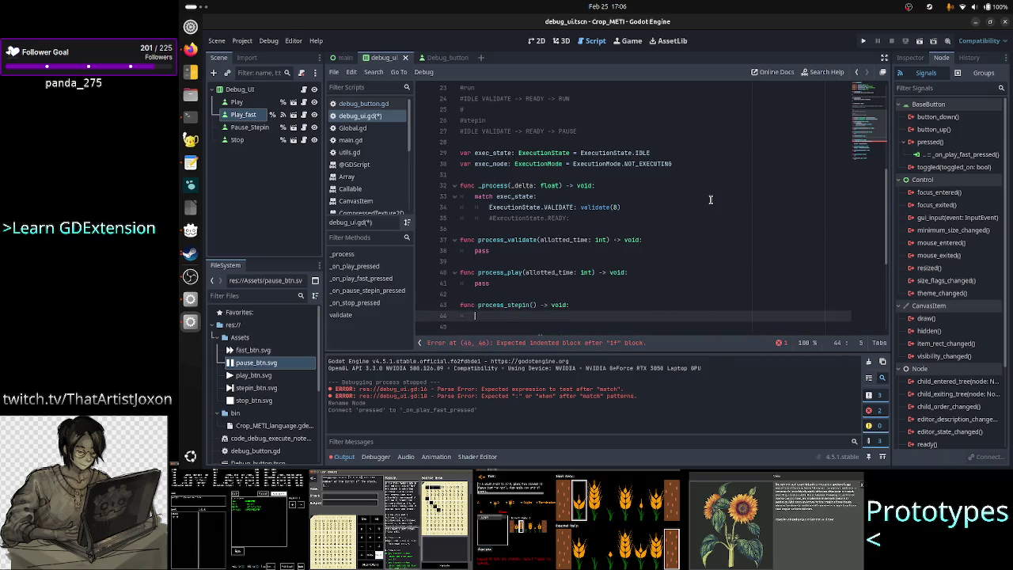
pyautogui.write('pass')
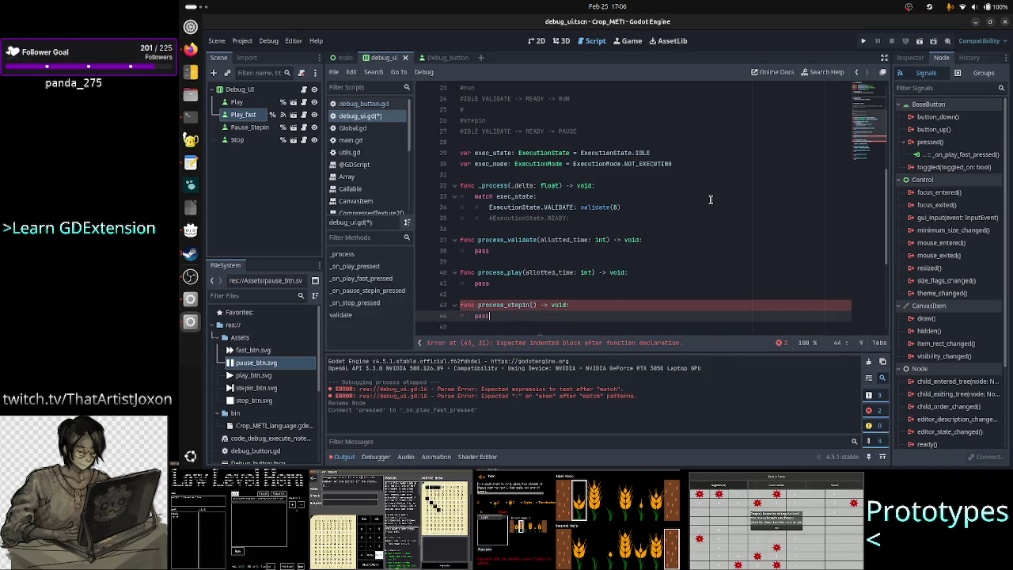
# Step: Review the ExecutionState enum values and the stepin comment notes above the stubs
pyautogui.press('Up')
pyautogui.press('Up')
pyautogui.press('Up')
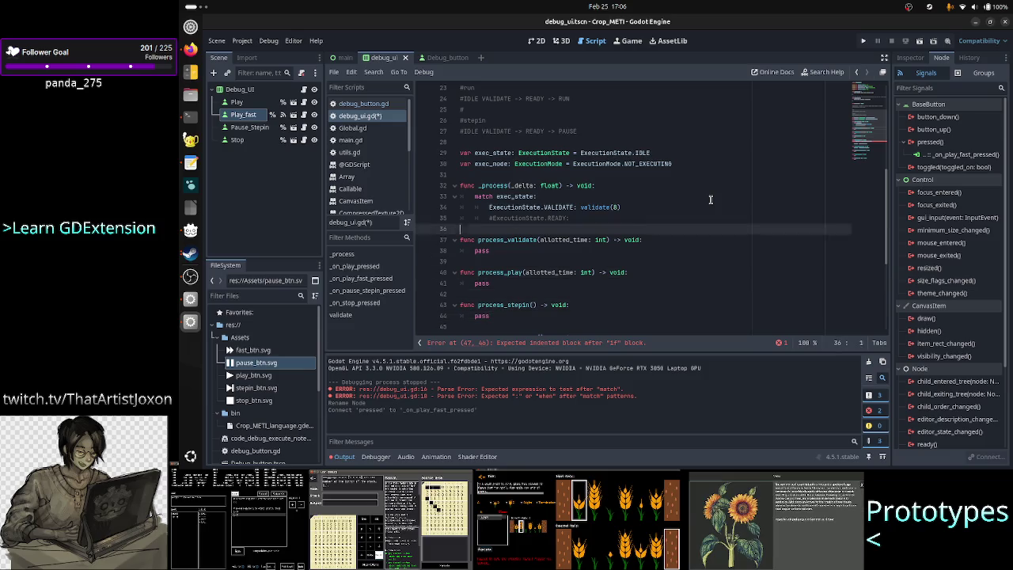
pyautogui.press('Up')
pyautogui.press('Up')
pyautogui.press('Up')
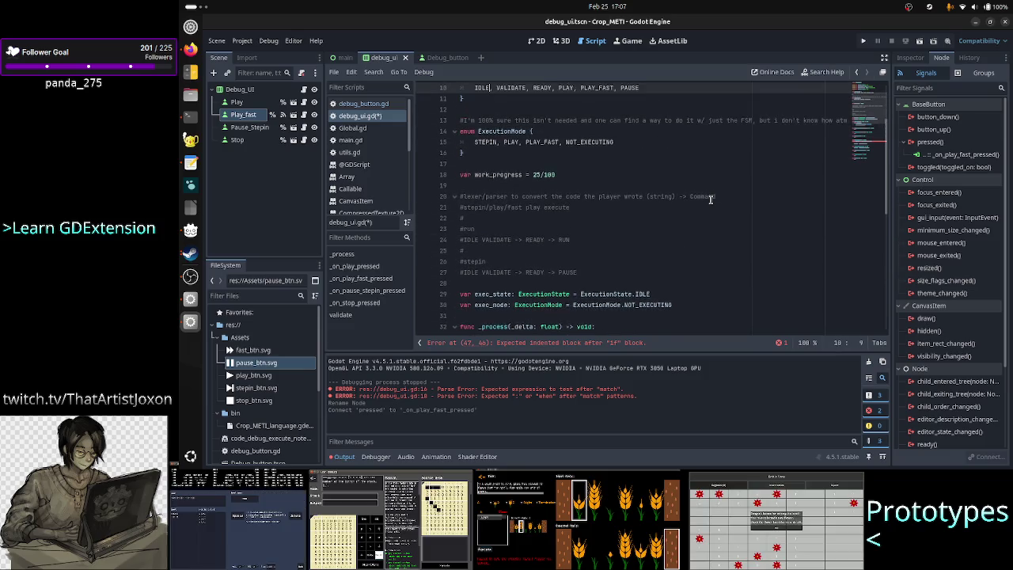
pyautogui.press('Right')
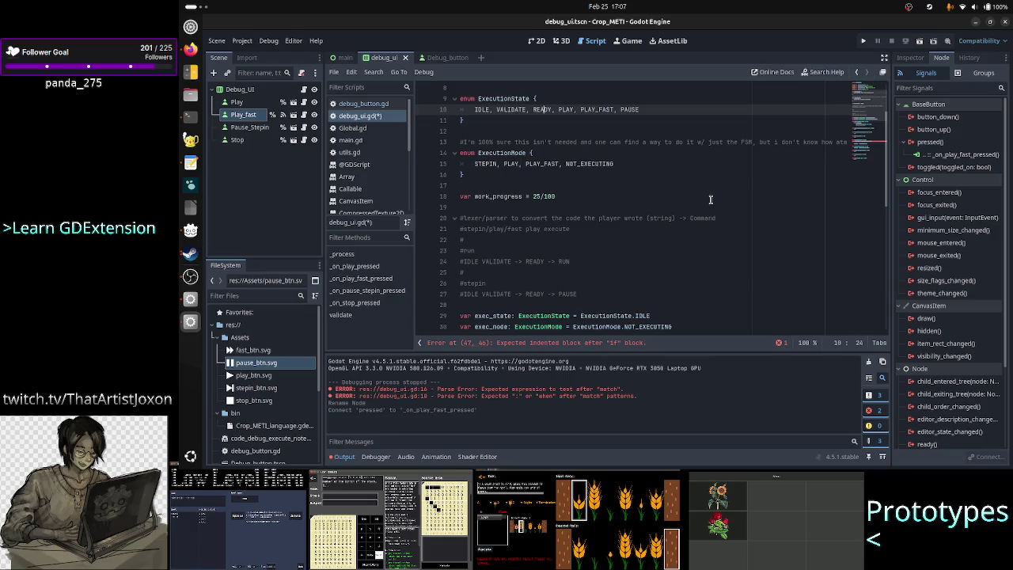
pyautogui.press('Right')
pyautogui.press('Right')
pyautogui.press('Right')
pyautogui.press('Down')
pyautogui.press('Down')
pyautogui.press('Down')
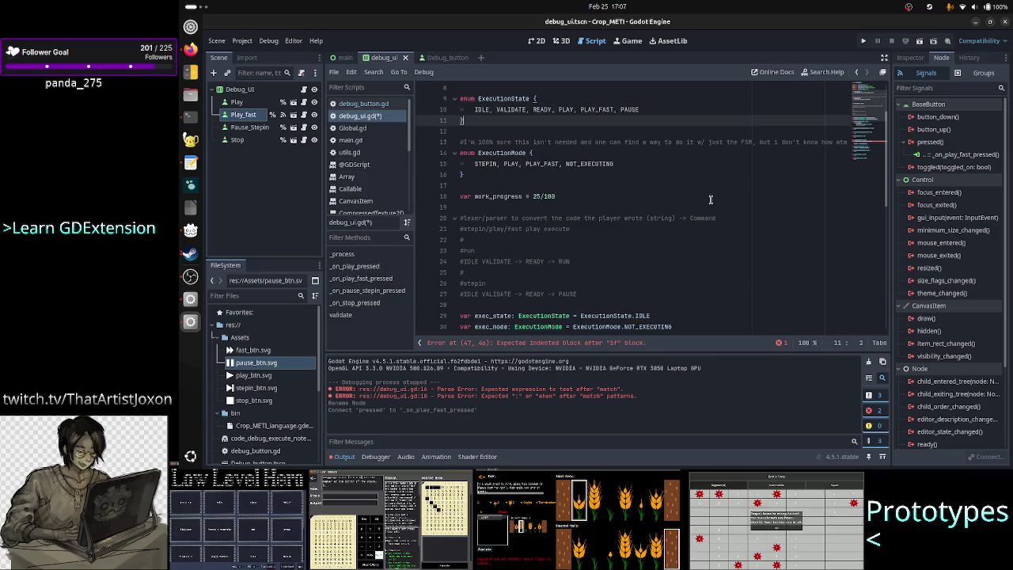
pyautogui.press('End')
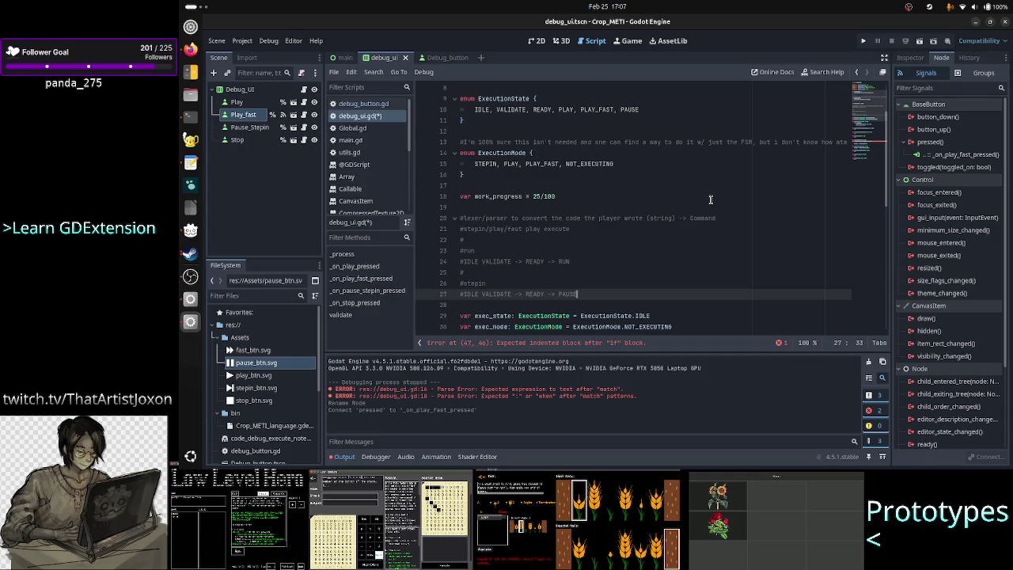